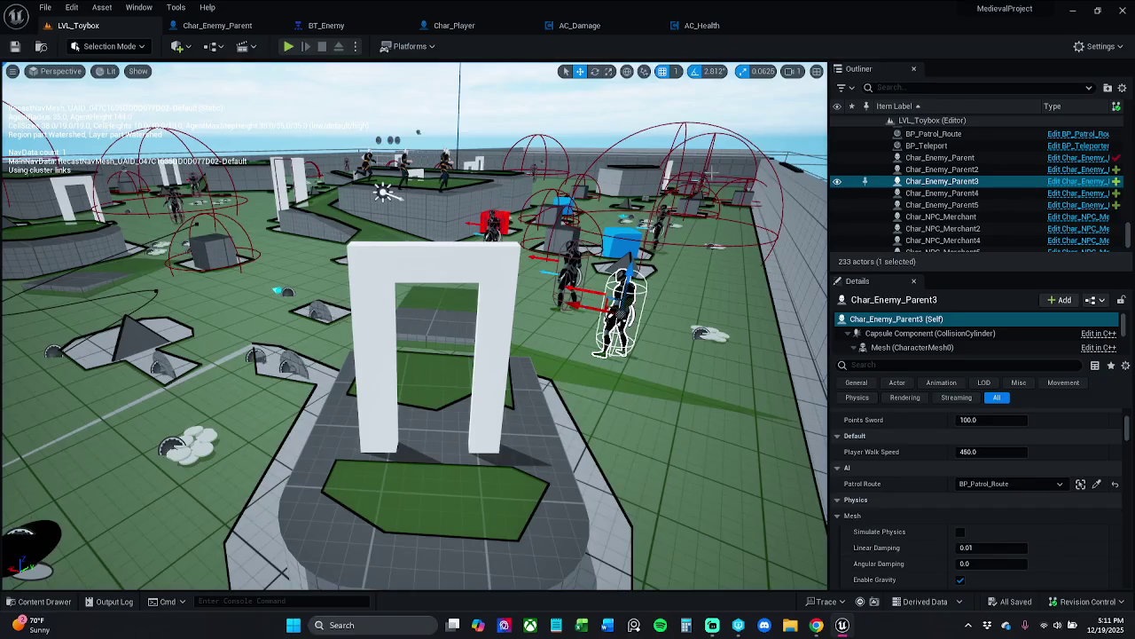
Select the Char_NPC_Merchant4 character in LVL_Toybox, then start a Play-in-Editor session
left_click(710, 178)
left_click_drag(717, 184, 773, 221)
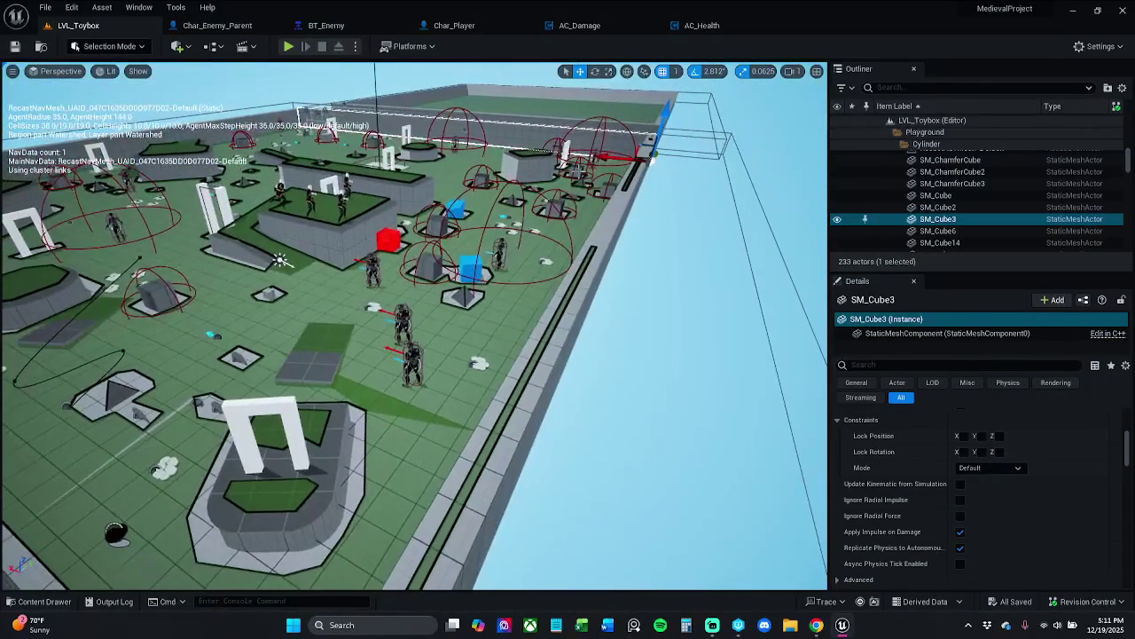
left_click(596, 159)
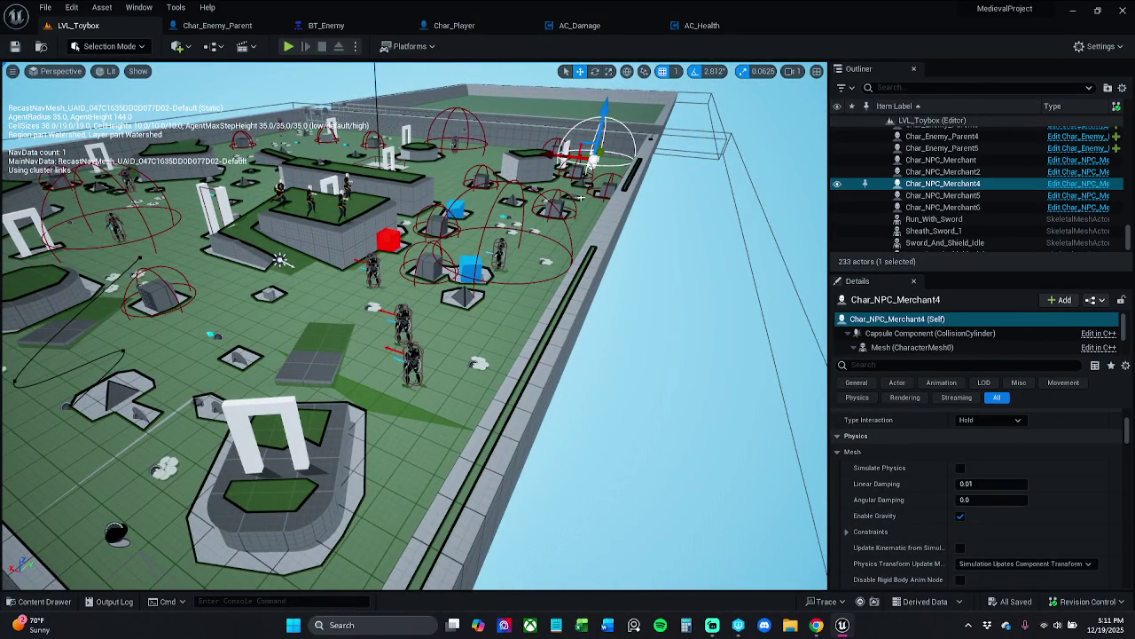
left_click(295, 48)
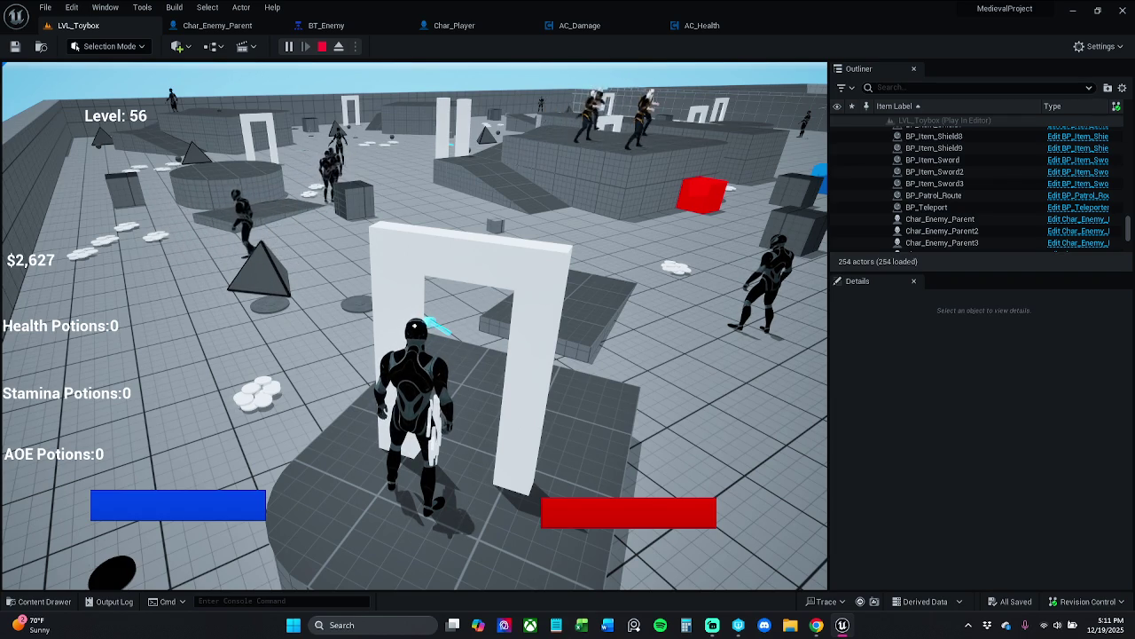
Watch the running LVL_Toybox game briefly, then stop Play-in-Editor with Esc
mouse_move(414, 325)
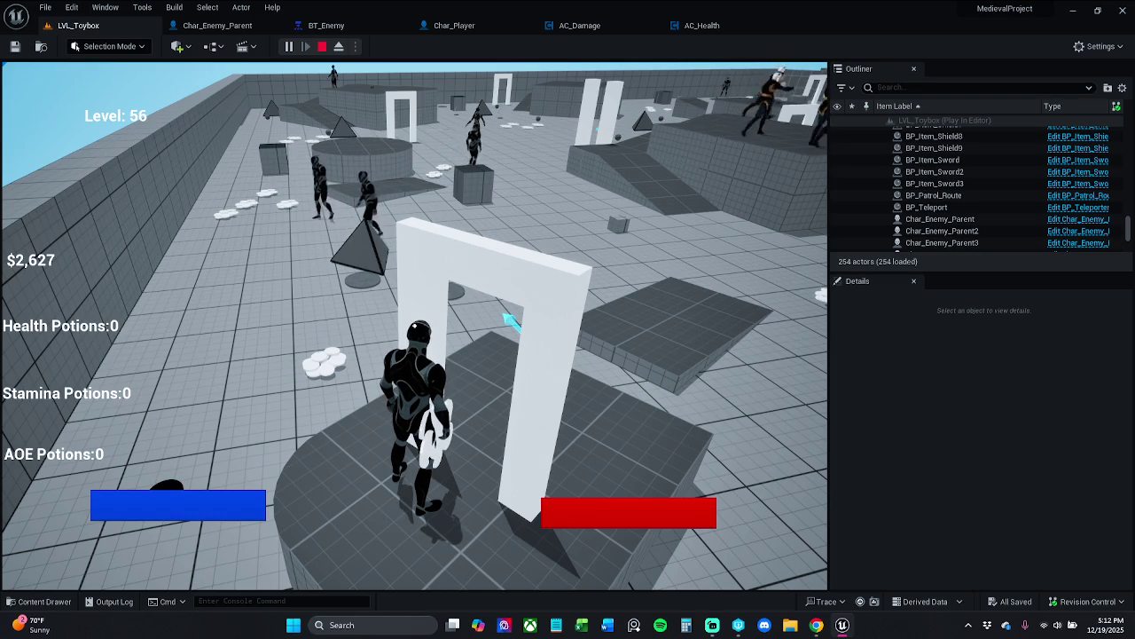
key("Escape")
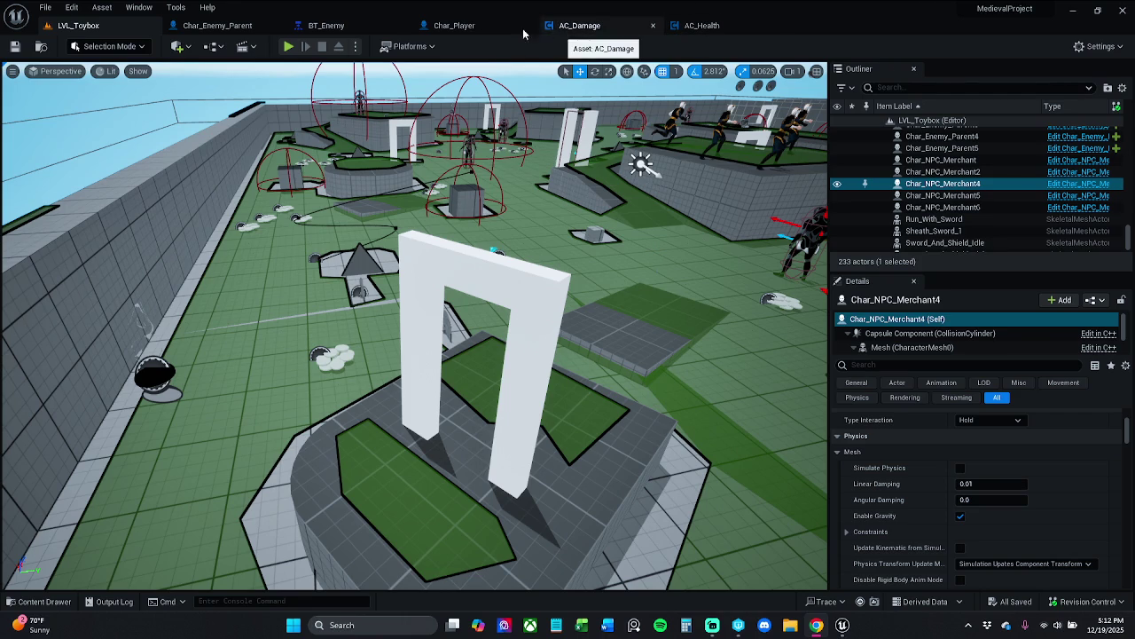
Go from Char_Player's F Player Potion AOE into AC_Damage's F Damage Attack AOE, showing its sphere trace
left_click(226, 28)
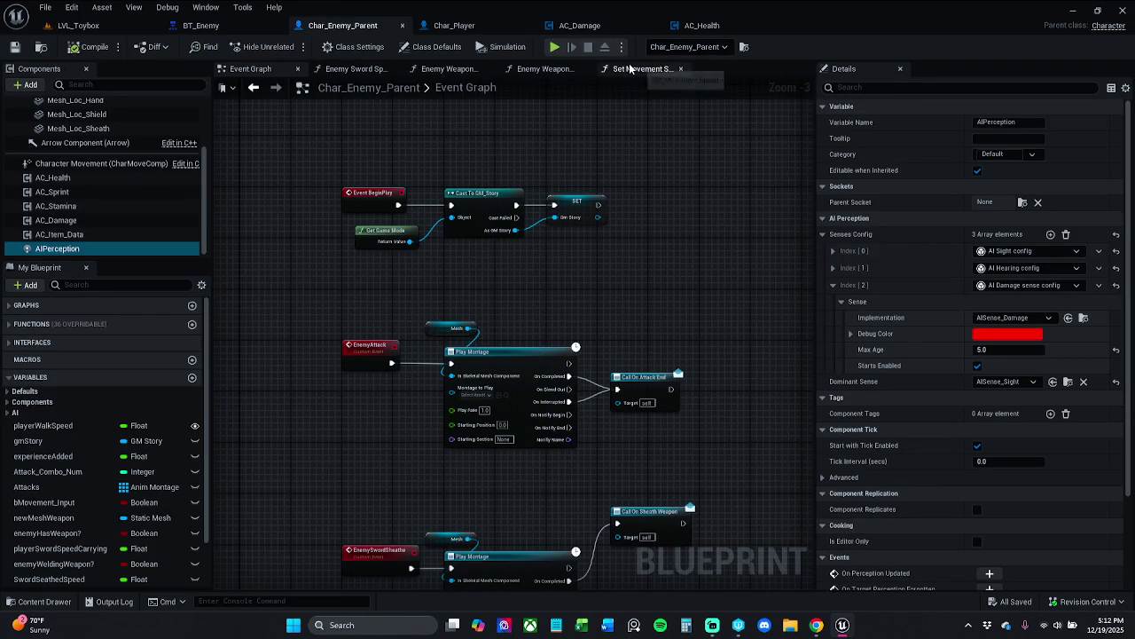
left_click(545, 69)
left_click(454, 25)
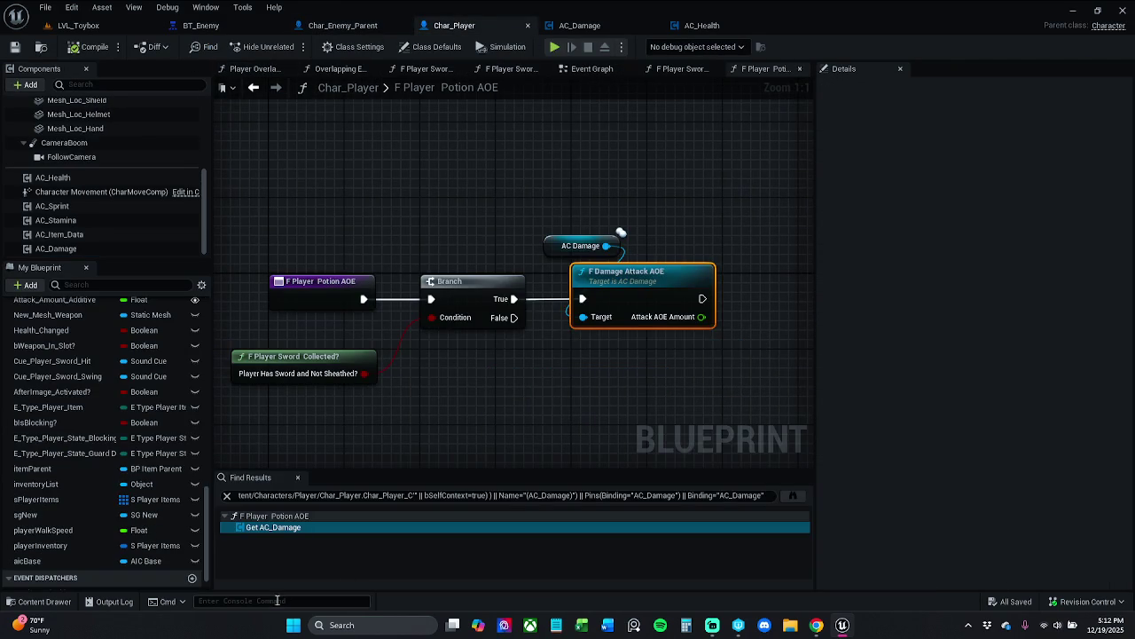
left_click(299, 477)
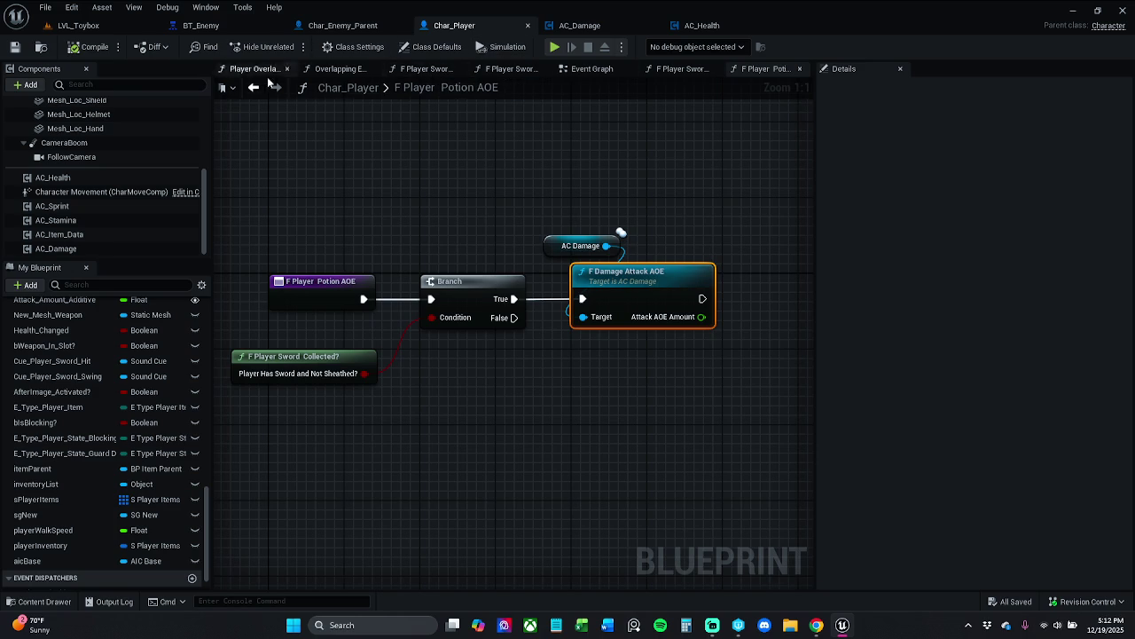
double_click(639, 289)
mouse_move(513, 210)
left_mouse_down()
mouse_move(557, 240)
mouse_move(703, 244)
left_mouse_up()
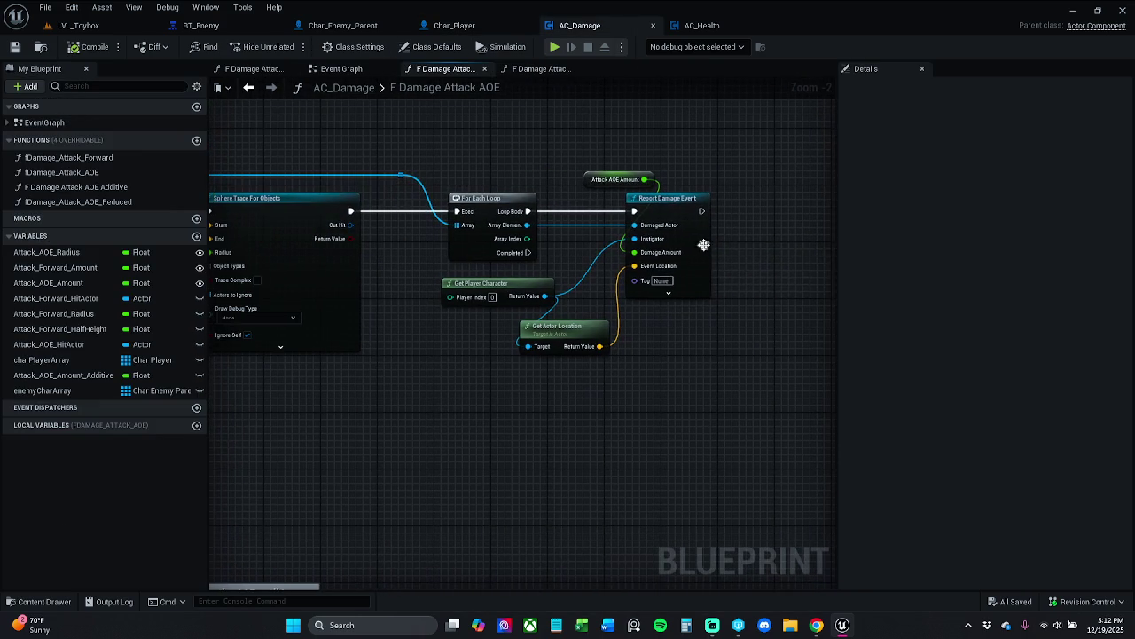
Zoom and pan over the F Damage Attack AOE setup nodes, then return to LVL_Toybox
scroll(635, 245, "up", 1)
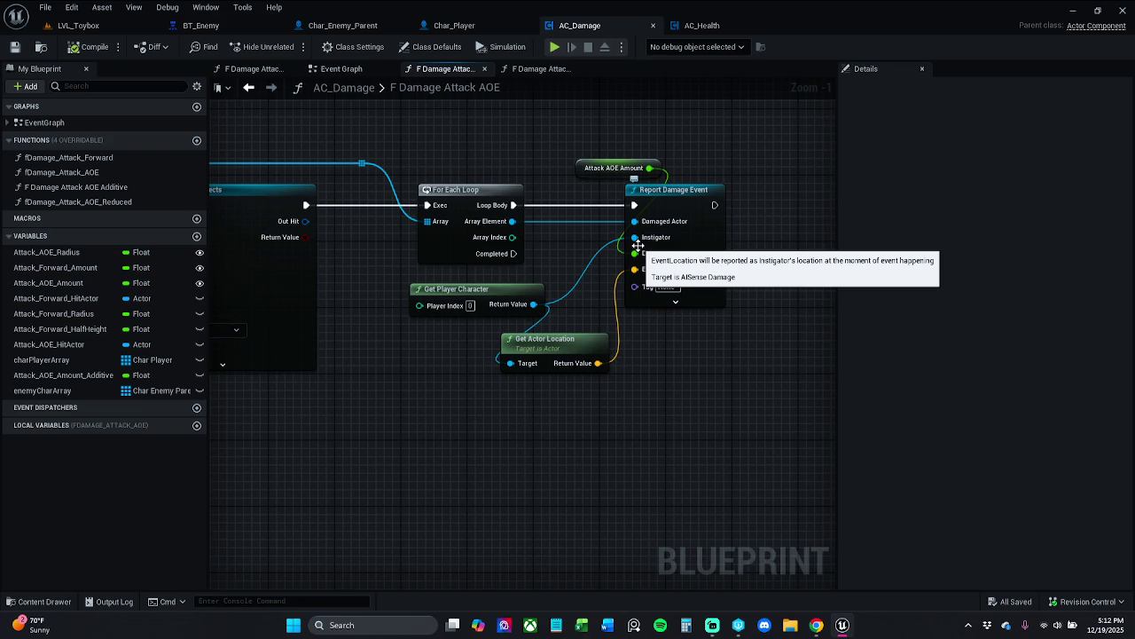
scroll(635, 319, "down", 3)
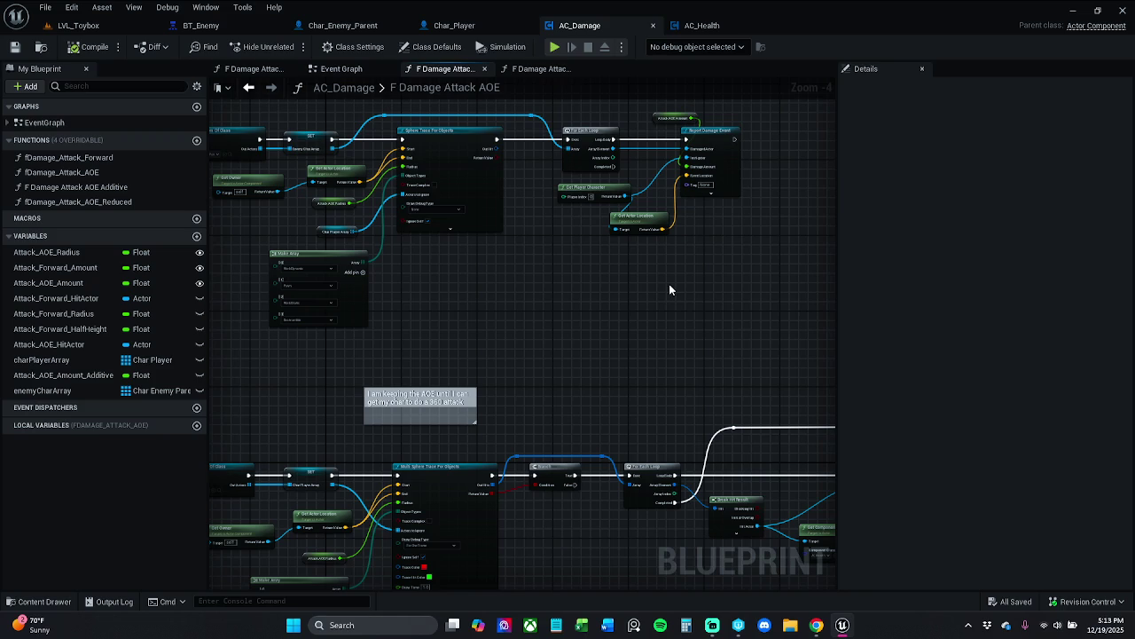
mouse_move(719, 352)
left_mouse_down()
mouse_move(742, 332)
mouse_move(834, 367)
mouse_move(996, 373)
left_mouse_up()
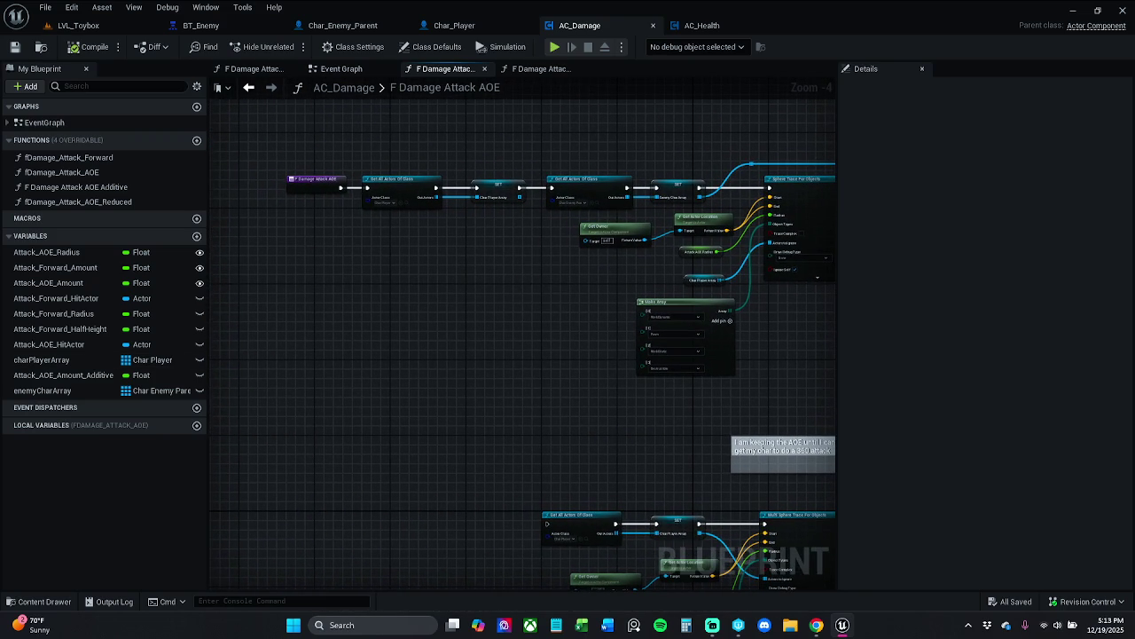
left_click(80, 24)
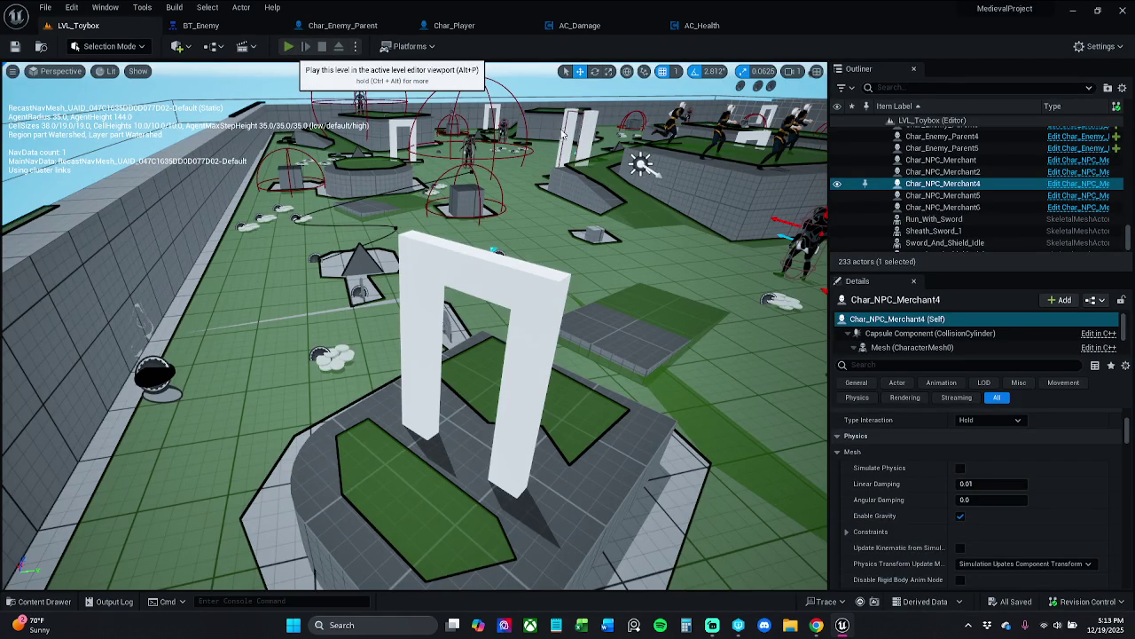
Start playing LVL_Toybox, pause it, and browse the enemy actors in the Outliner
key("alt+p")
key("p")
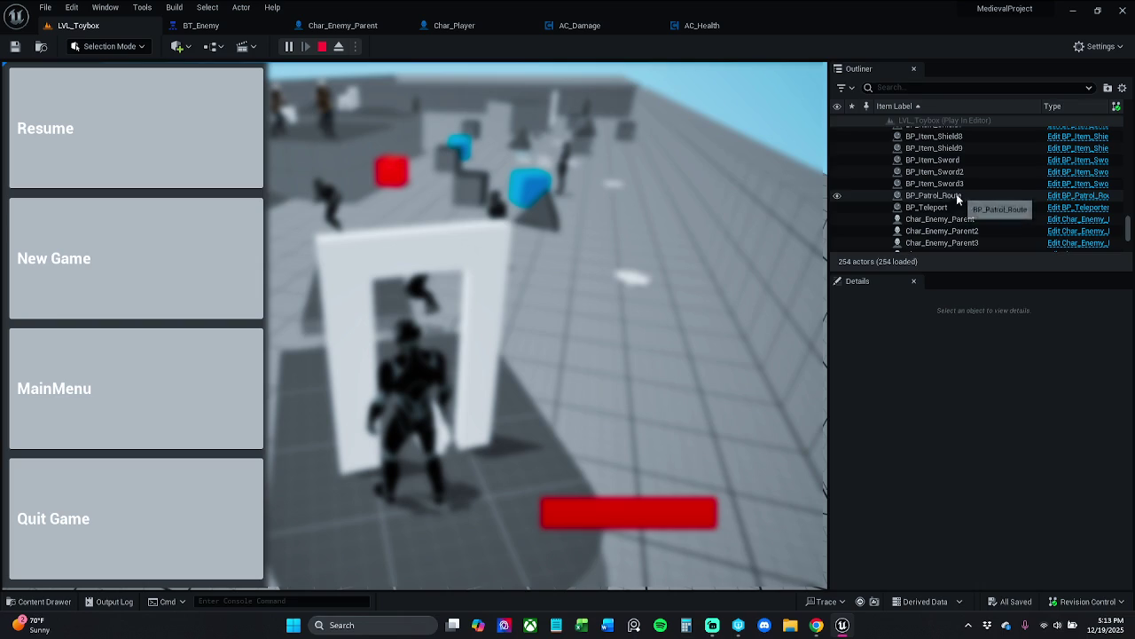
scroll(962, 188, "down", 2)
scroll(963, 184, "down", 3)
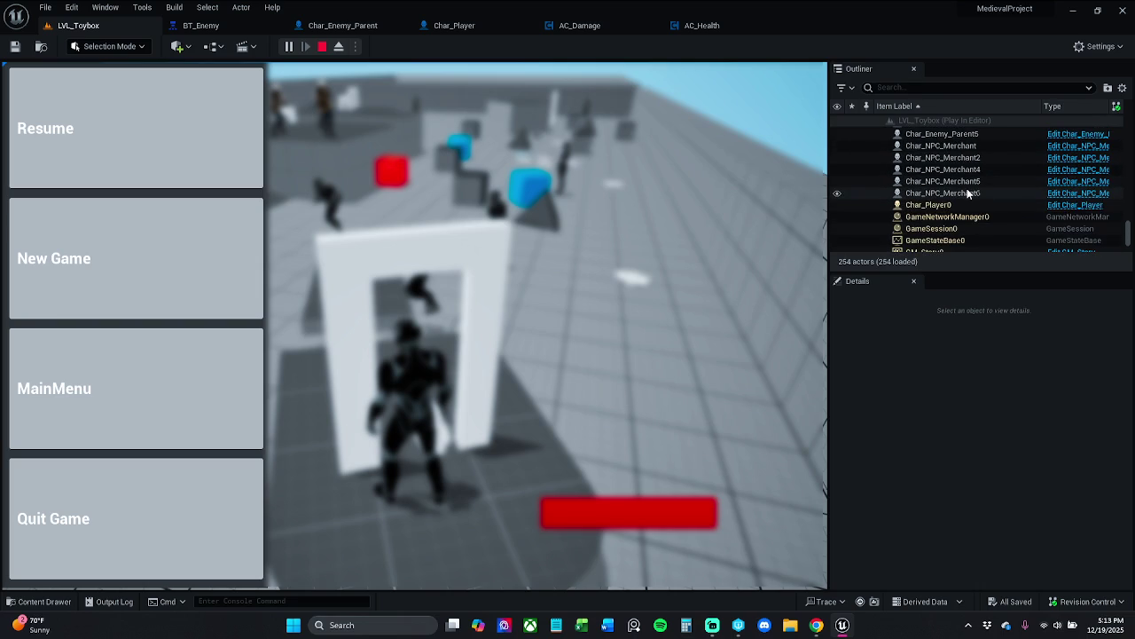
scroll(979, 175, "down", 2)
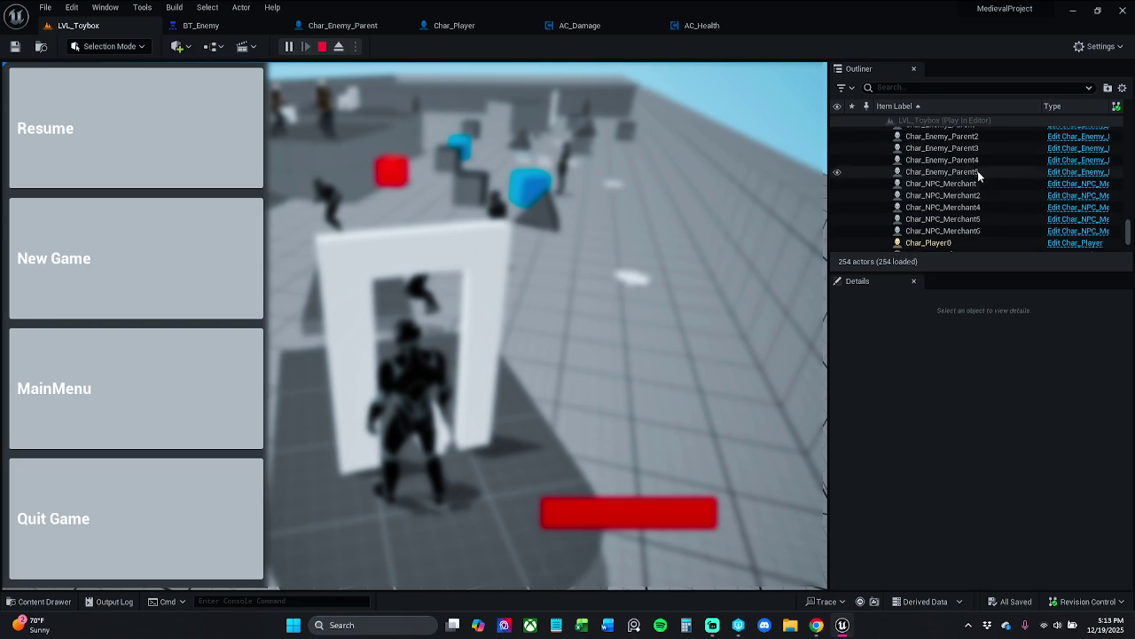
left_click(977, 171)
left_click(978, 161)
key("Up")
key("Up")
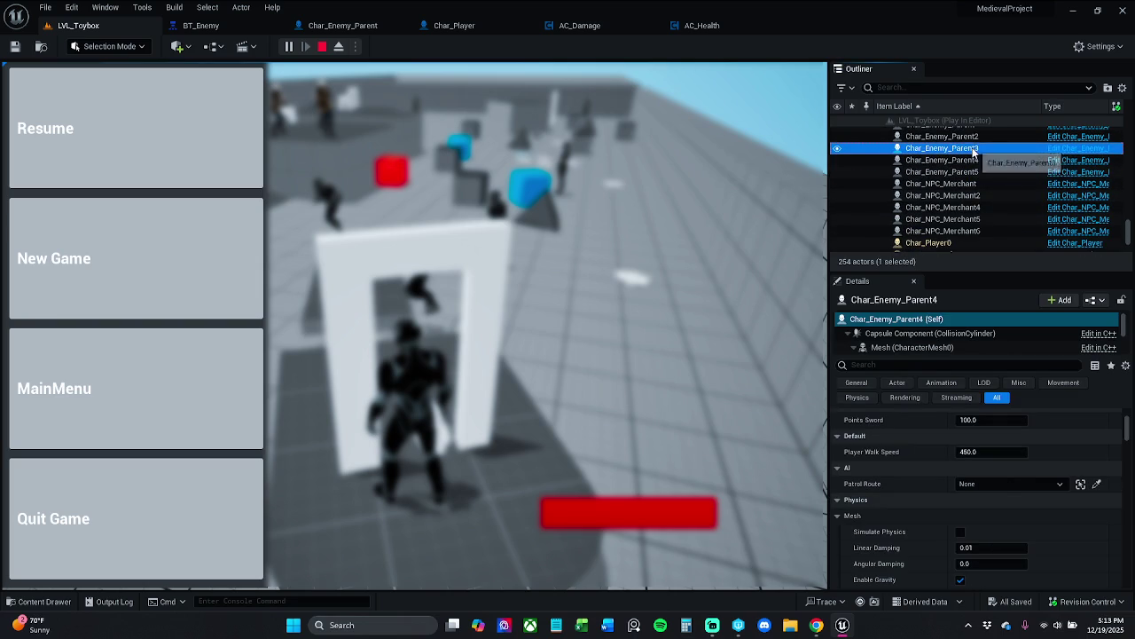
scroll(976, 157, "up", 2)
Select Char_Enemy_Parent2 and Char_Enemy_Parent4 together, then resume the game
left_click(976, 166)
key("Up")
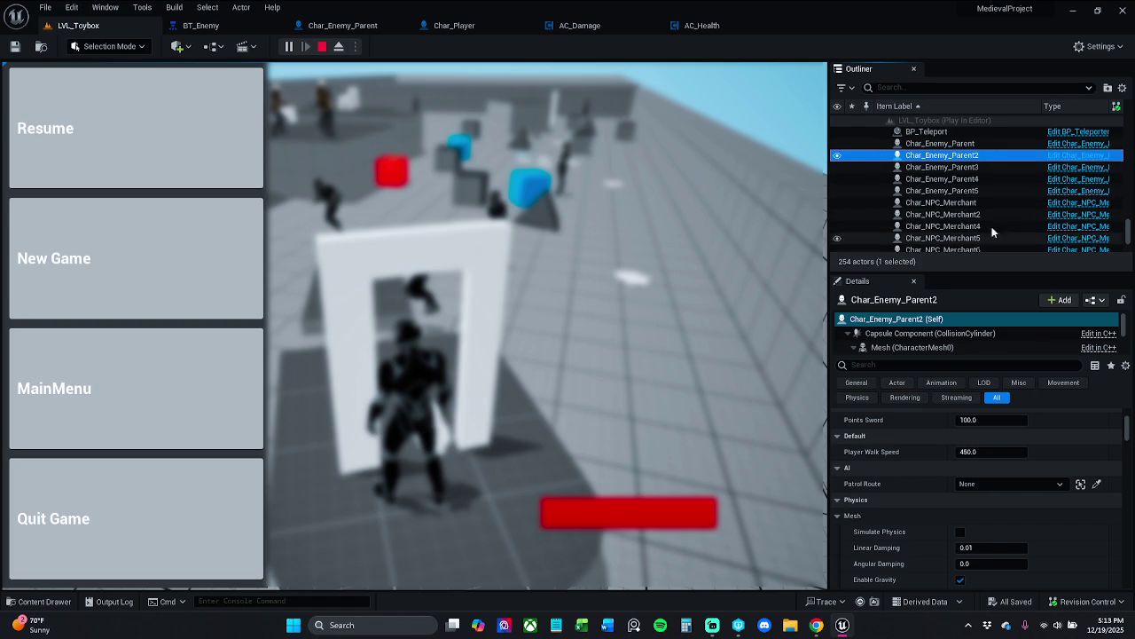
left_click(979, 180)
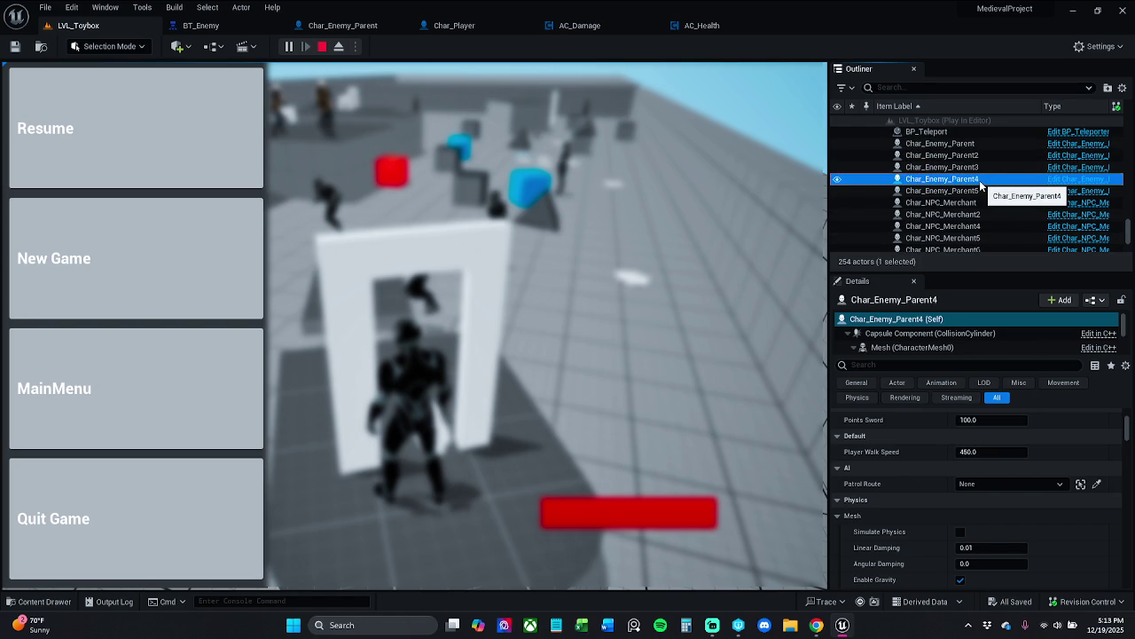
key("Down")
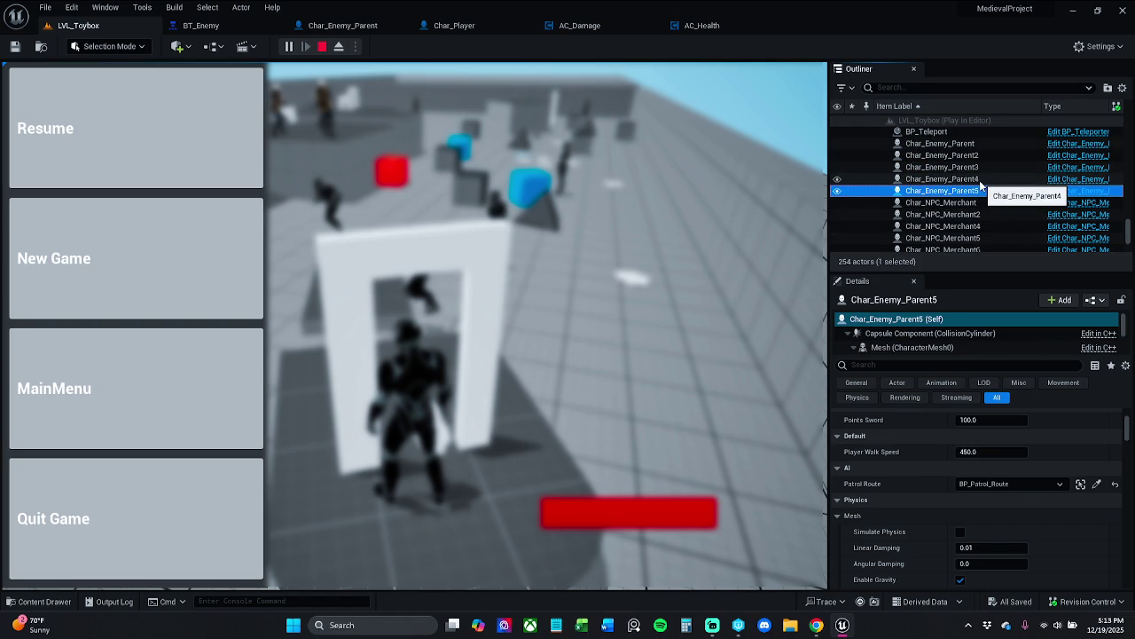
key("Up")
key("Up")
key("Up")
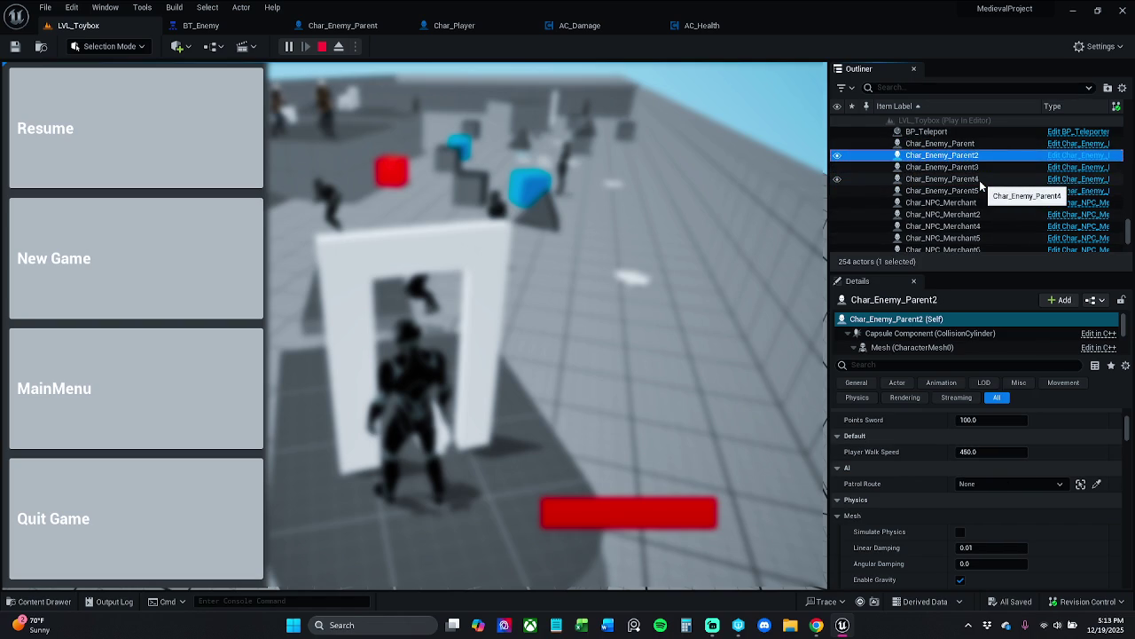
key("Down")
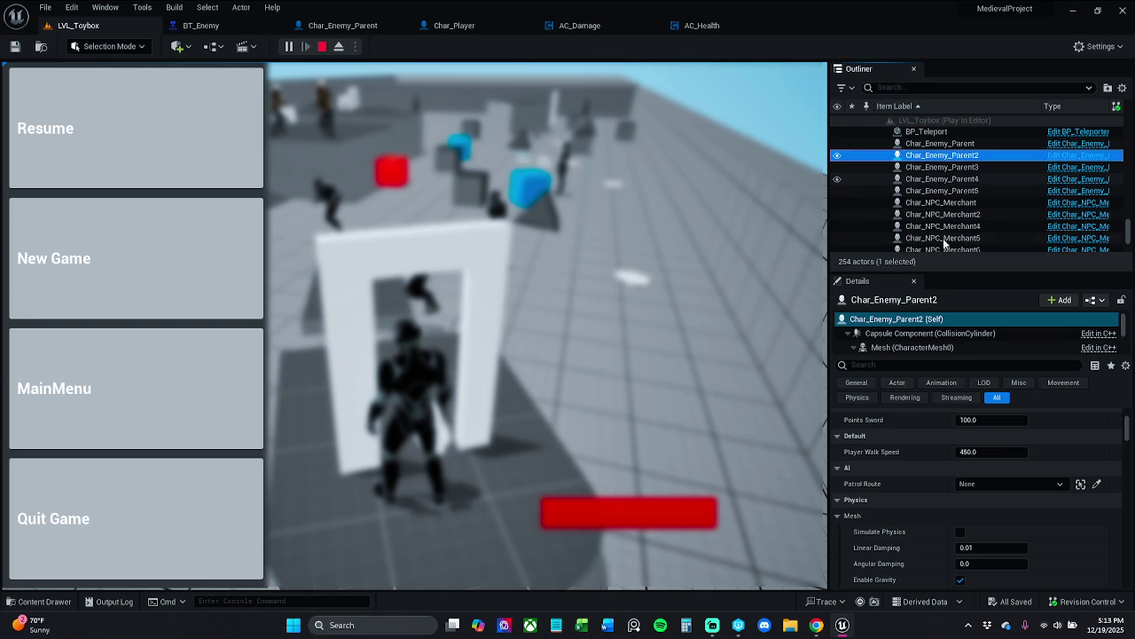
left_click(975, 177, "ctrl")
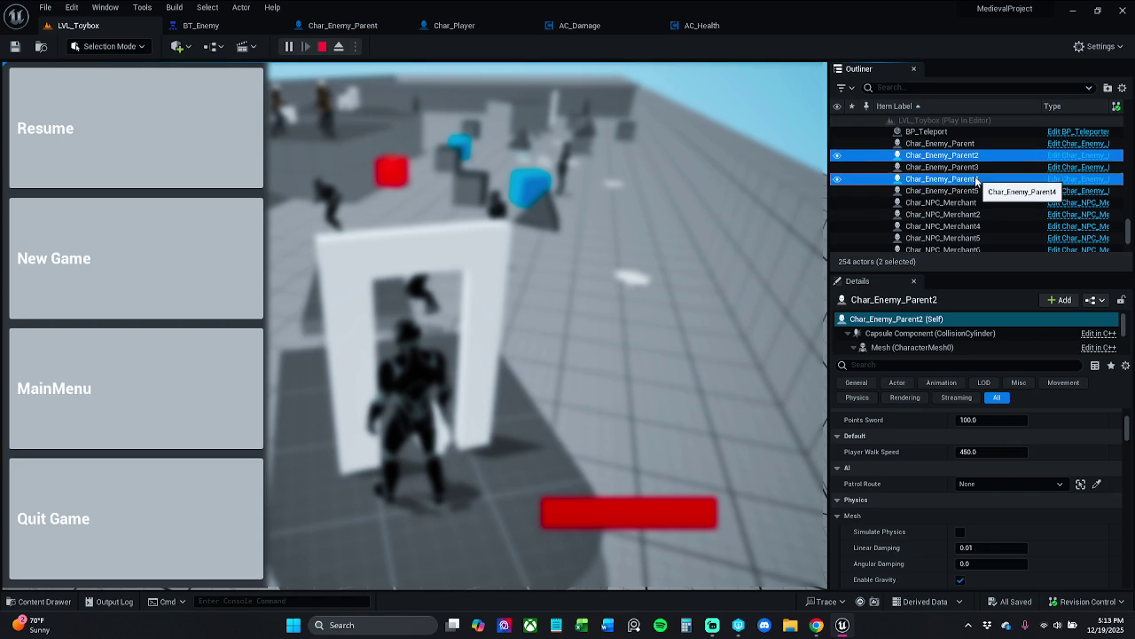
left_click(170, 167)
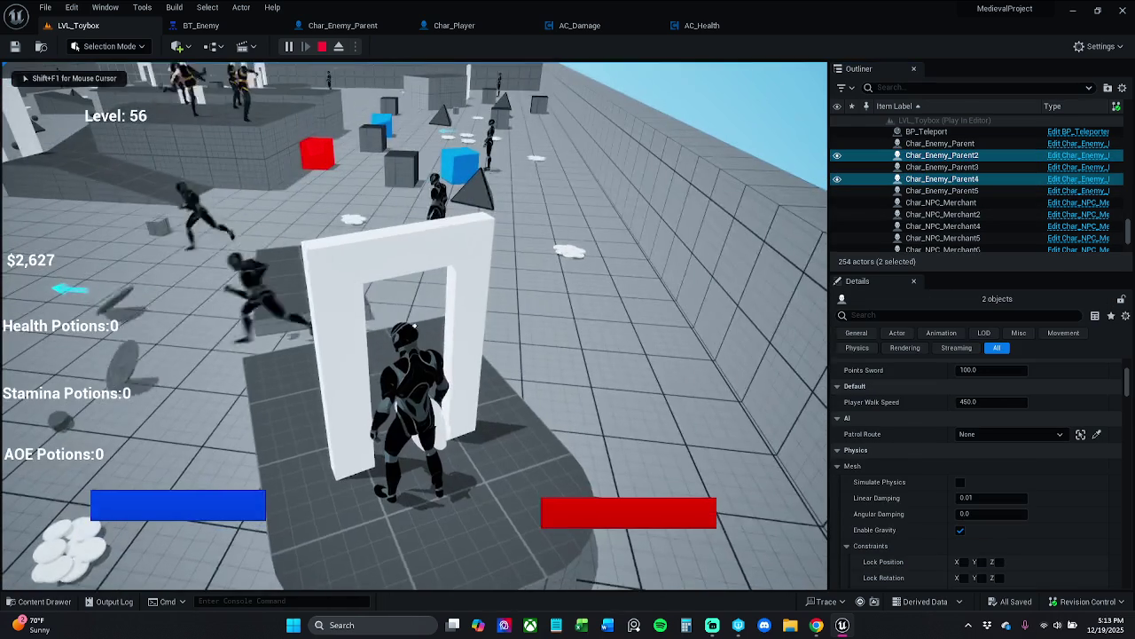
Turn on the gameplay debugger with perception and navmesh views and run toward the enemies
key("apostrophe")
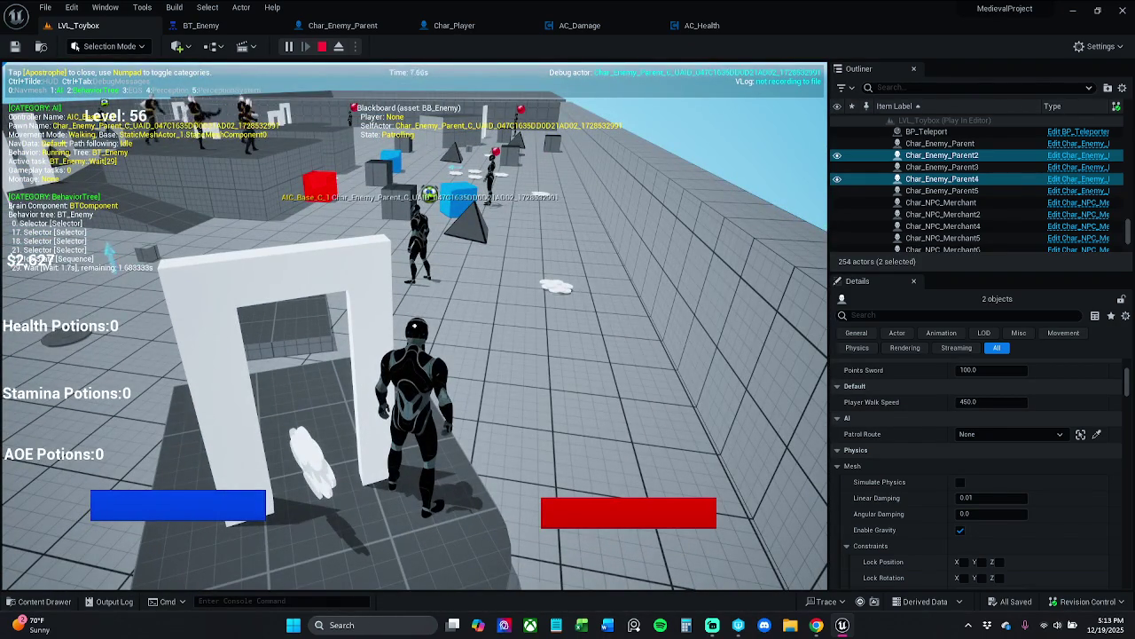
key("KP_4")
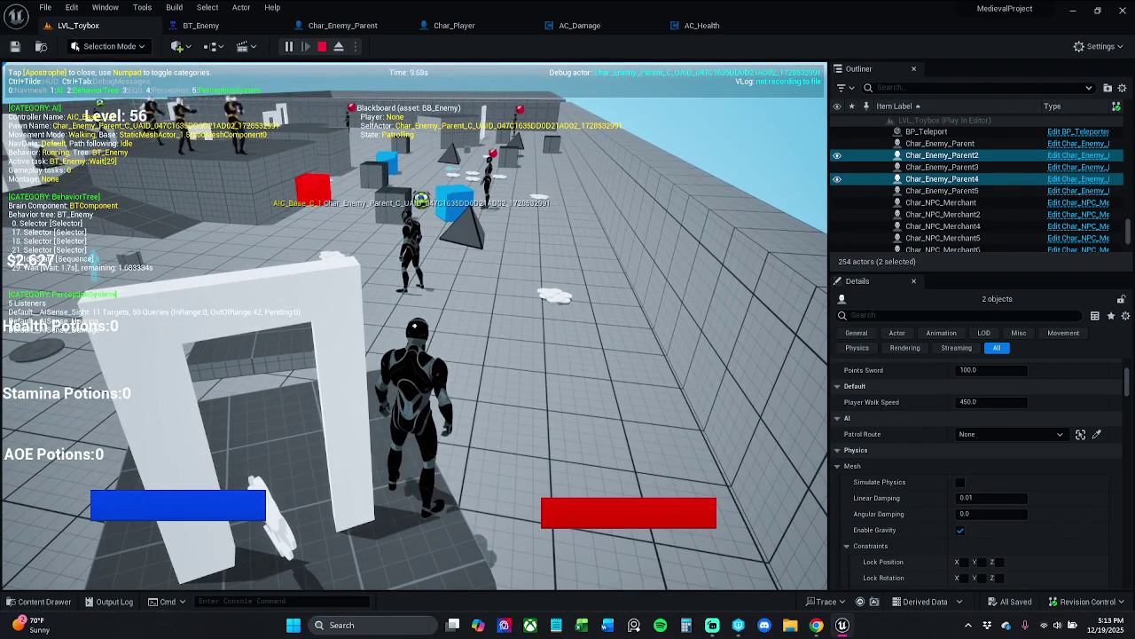
key("KP_5")
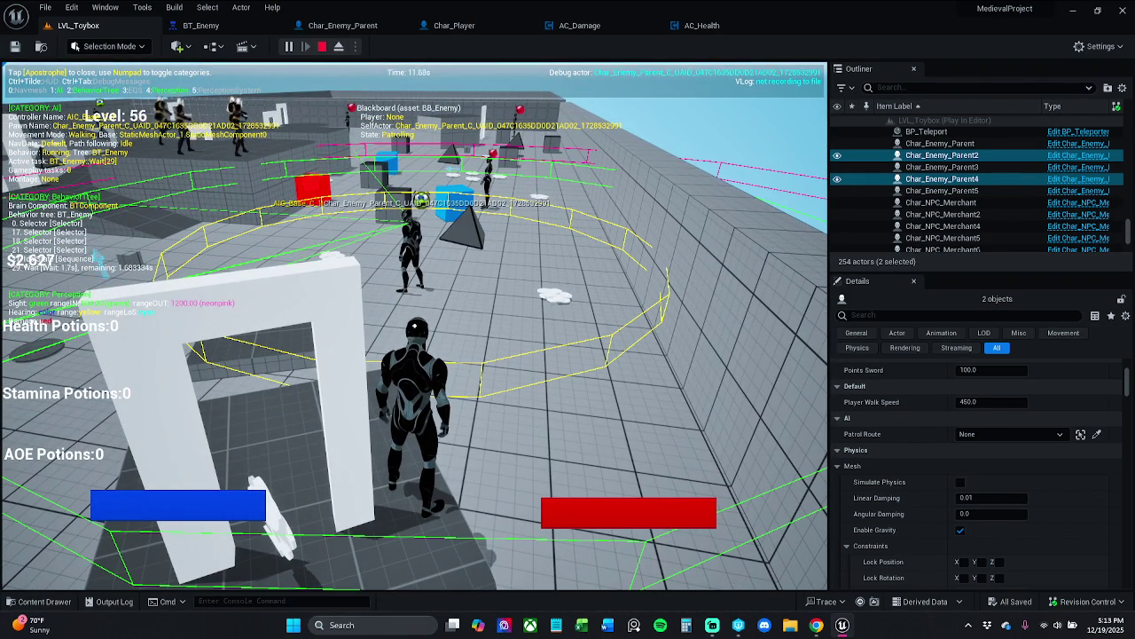
key("KP_0")
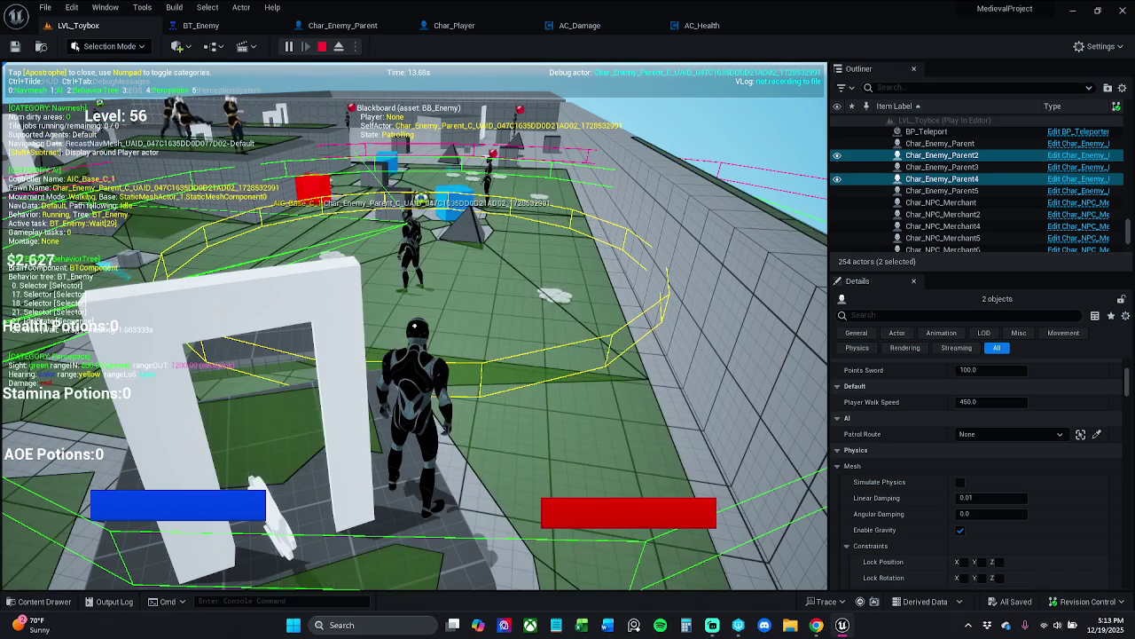
key("w")
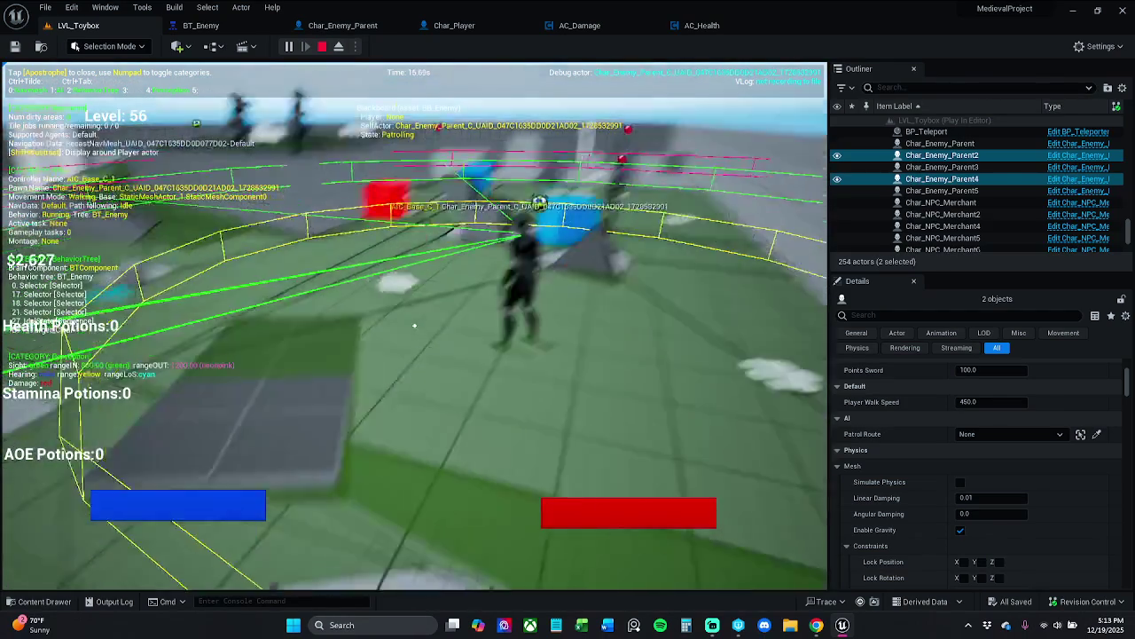
key("KP_0")
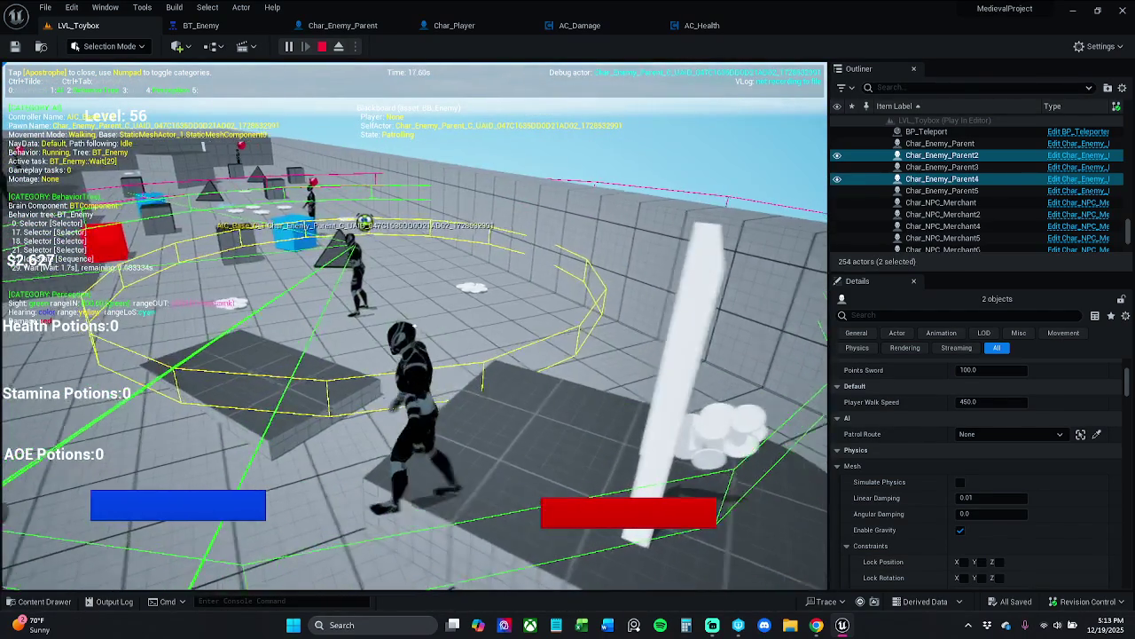
key("w")
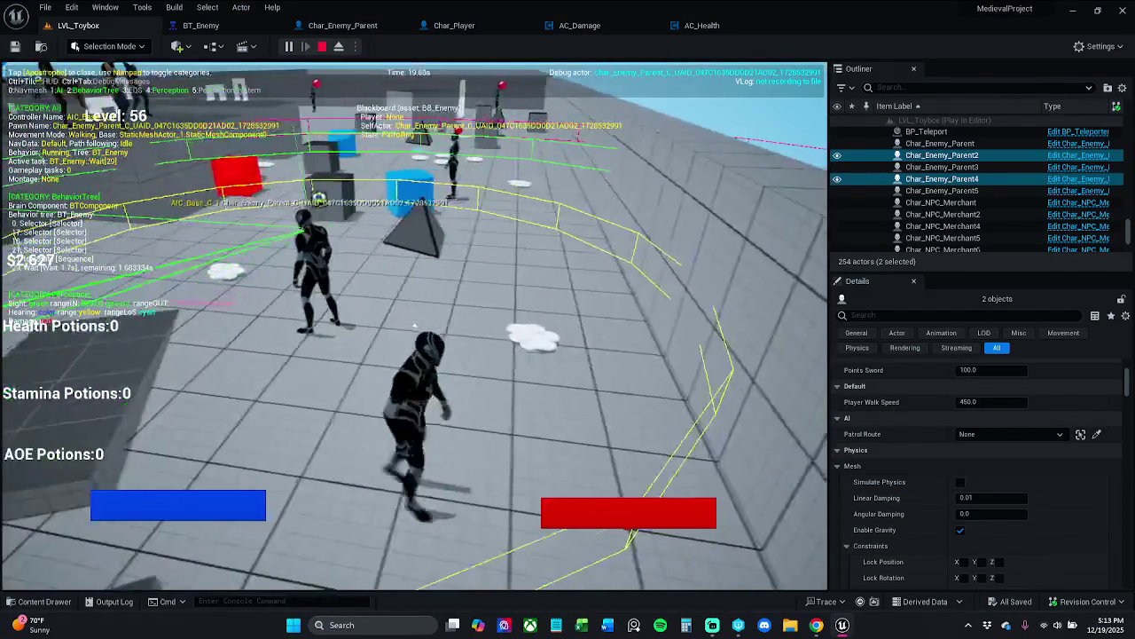
key("w")
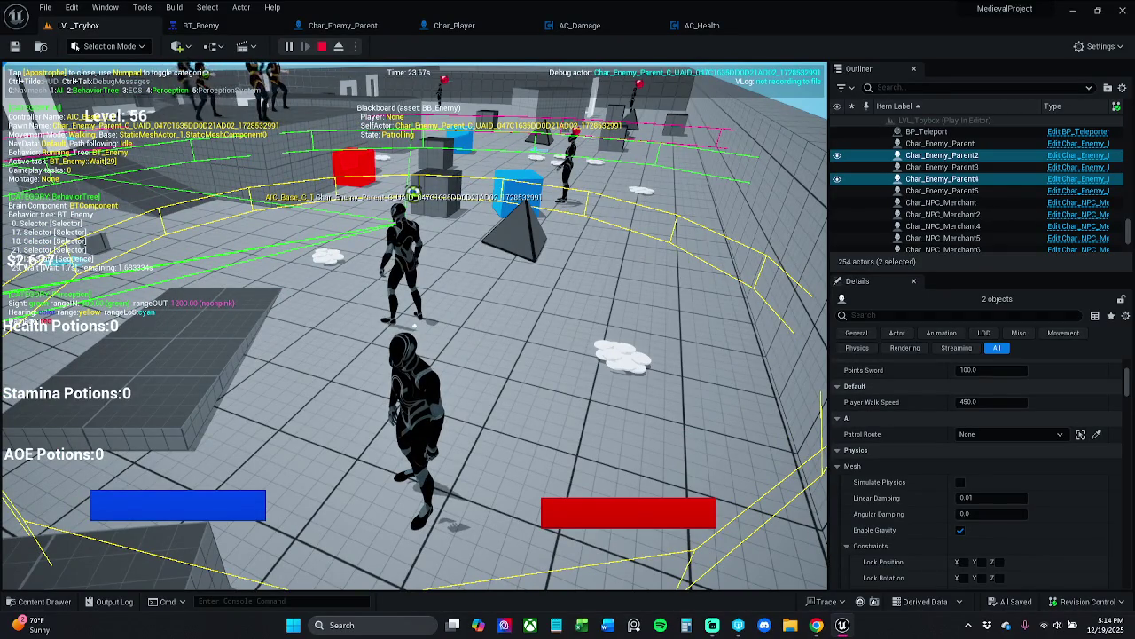
Glance at Char_Player's F Player Potion AOE function, return to the level, and end the session
key("Escape")
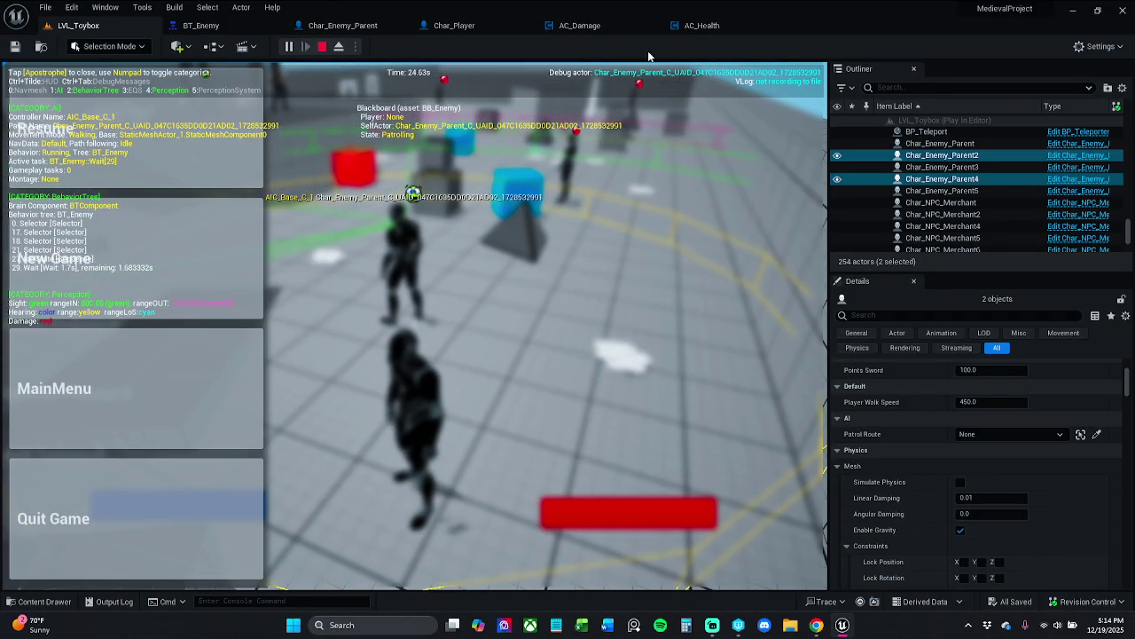
left_click(448, 25)
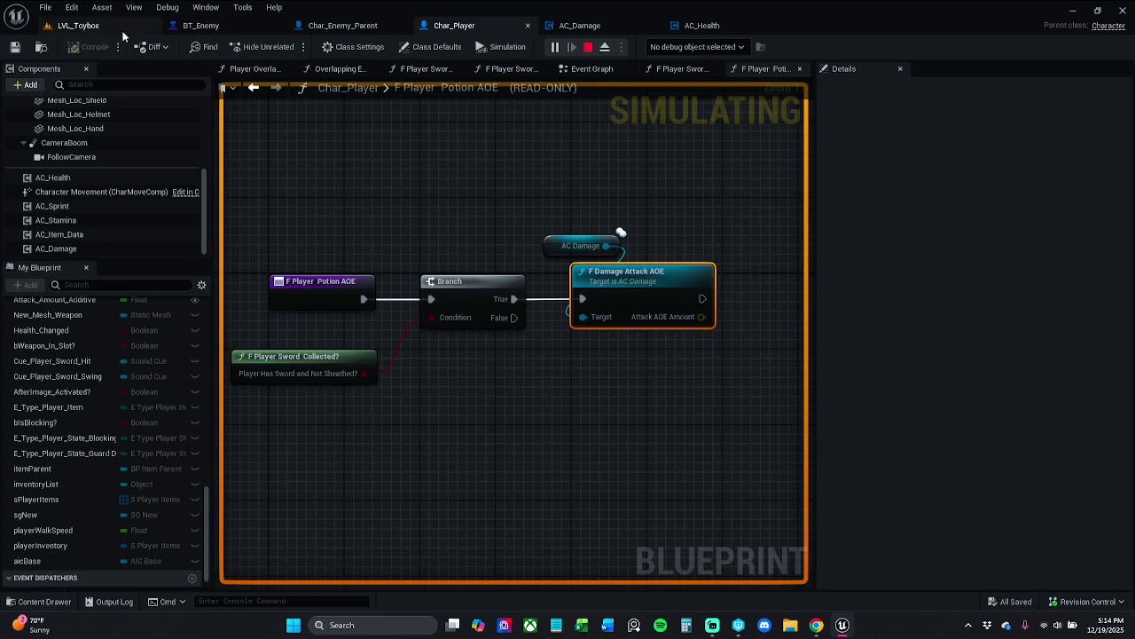
left_click(91, 26)
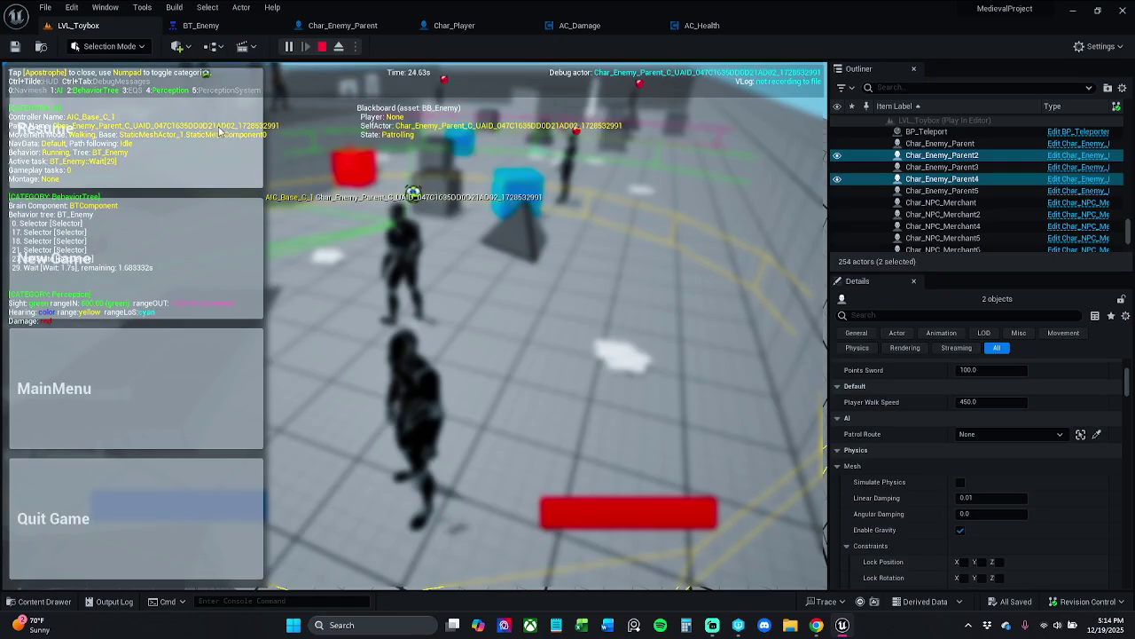
key("Escape")
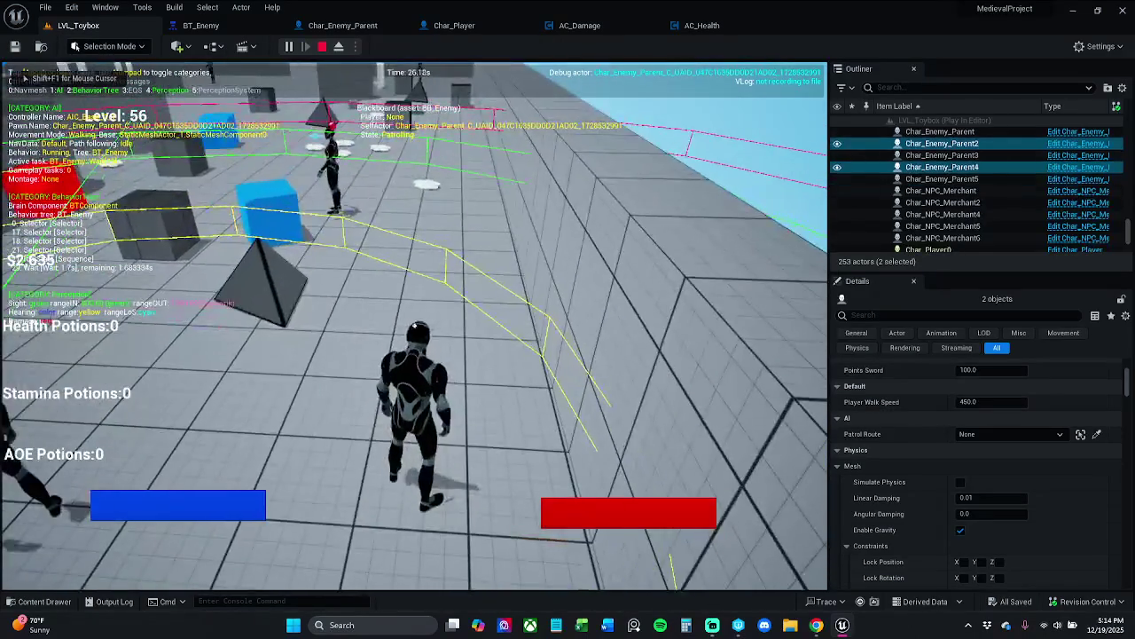
key("Escape")
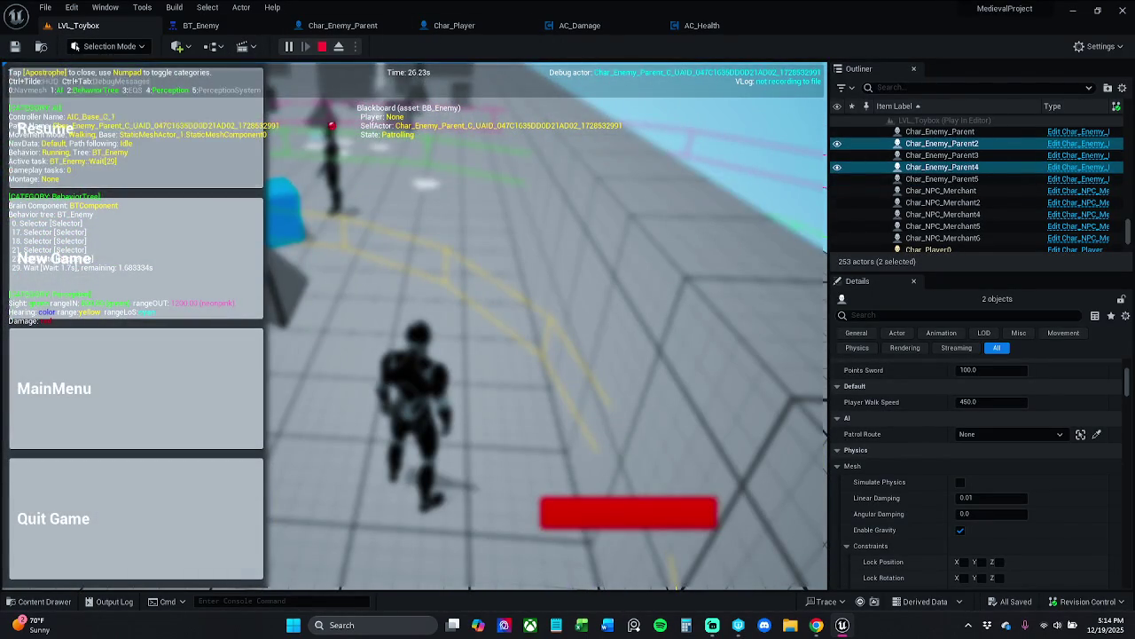
key("Escape")
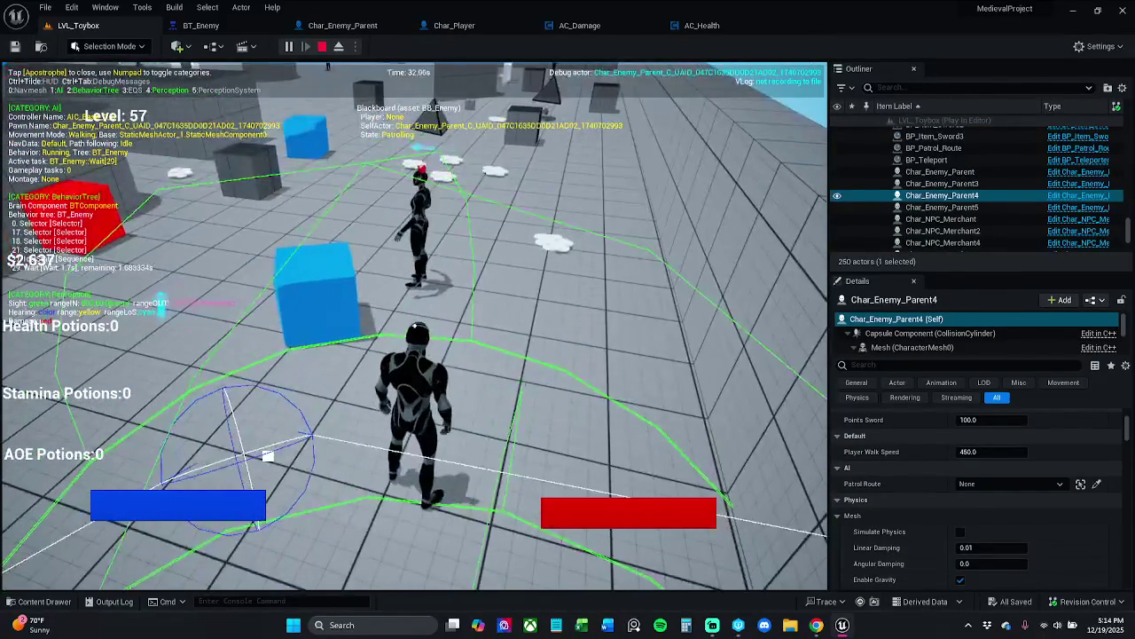
key("Escape")
key("Escape")
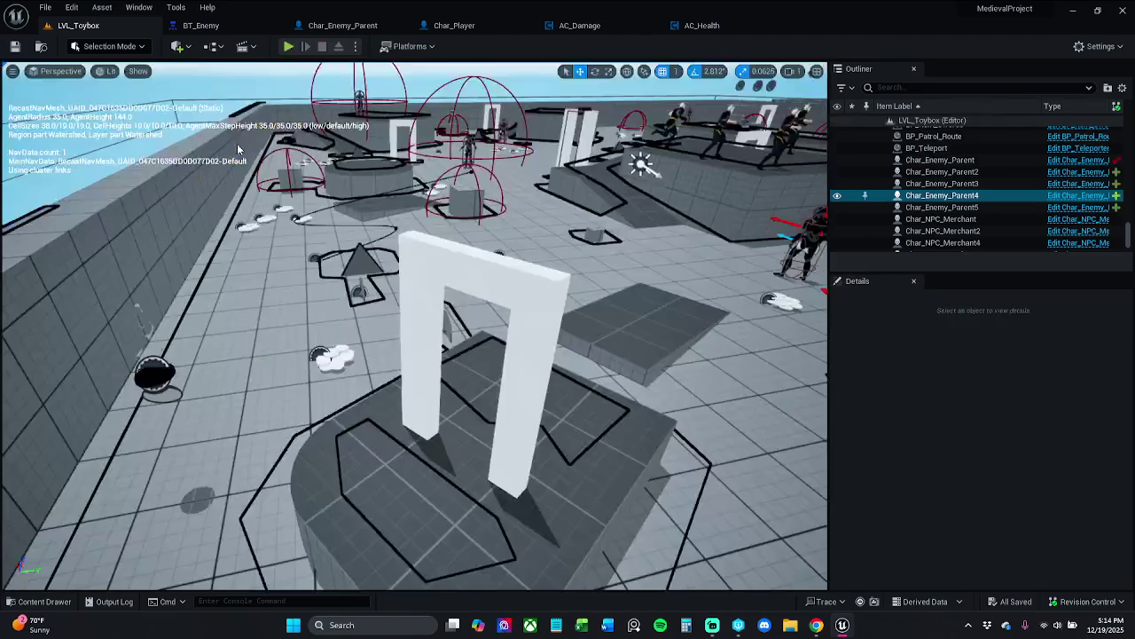
Play LVL_Toybox, throw two AOE potions at enemies with the debugger shown, then stop
left_click(289, 50)
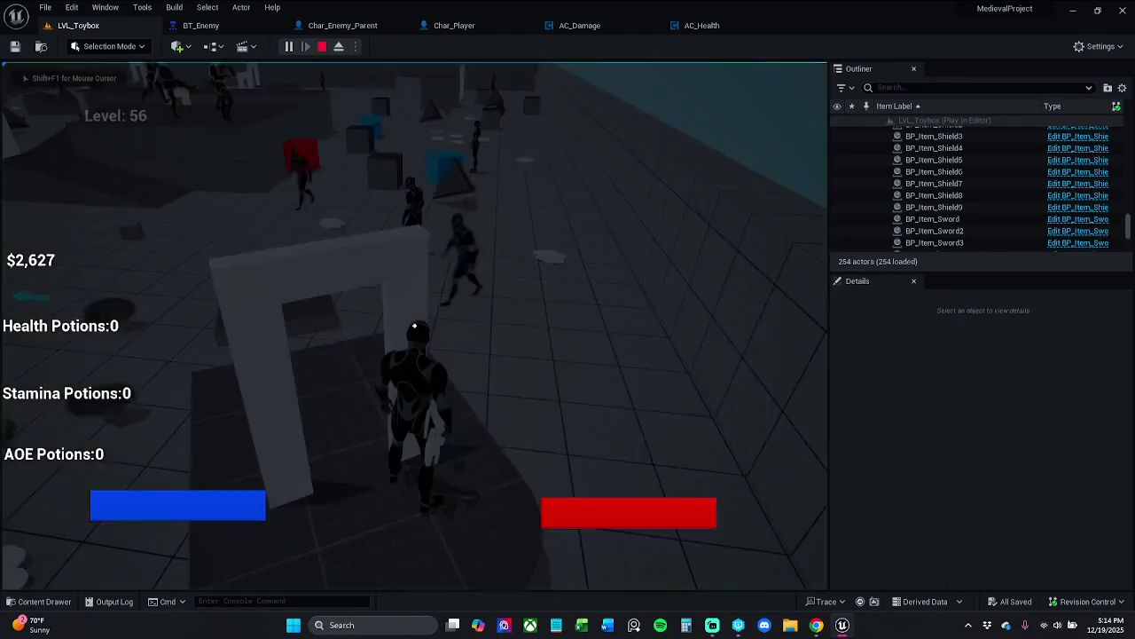
key("w")
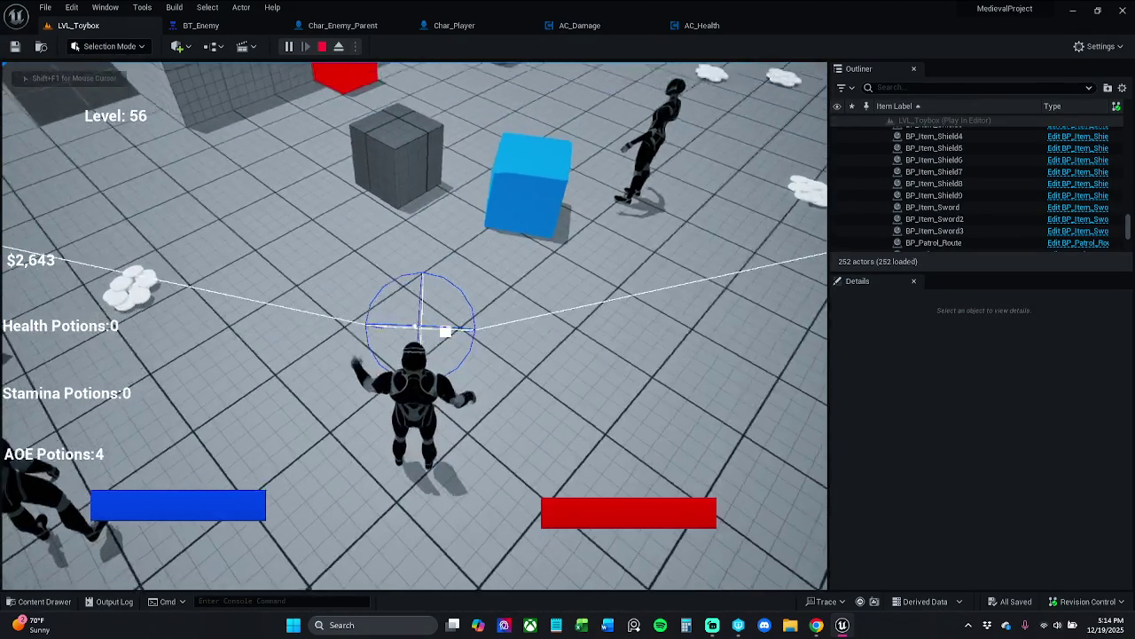
key("apostrophe")
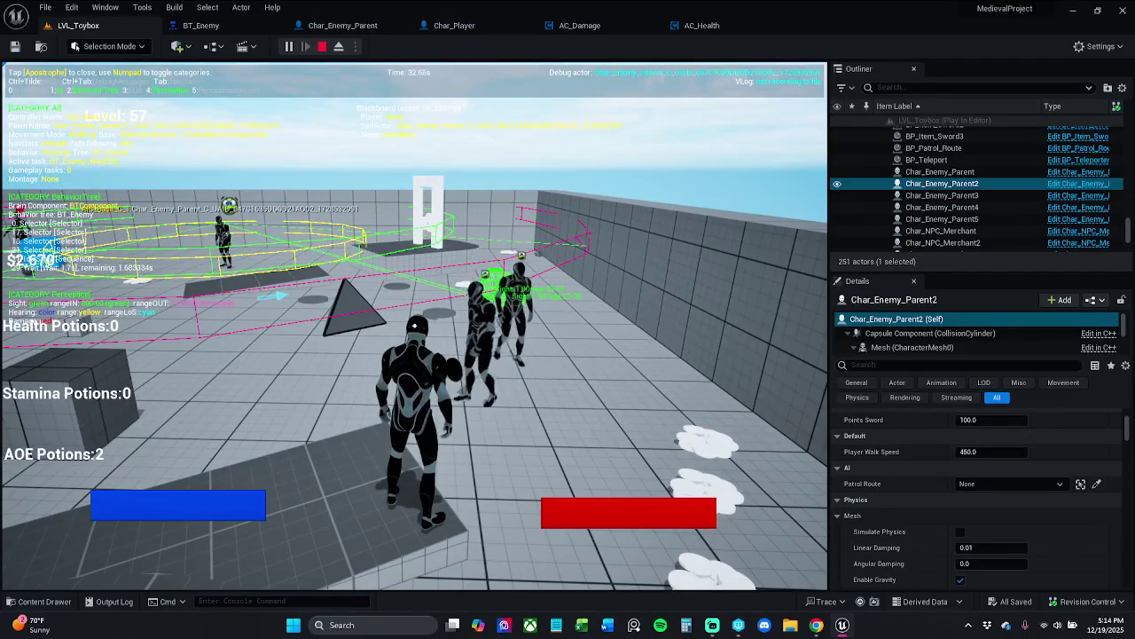
key("w")
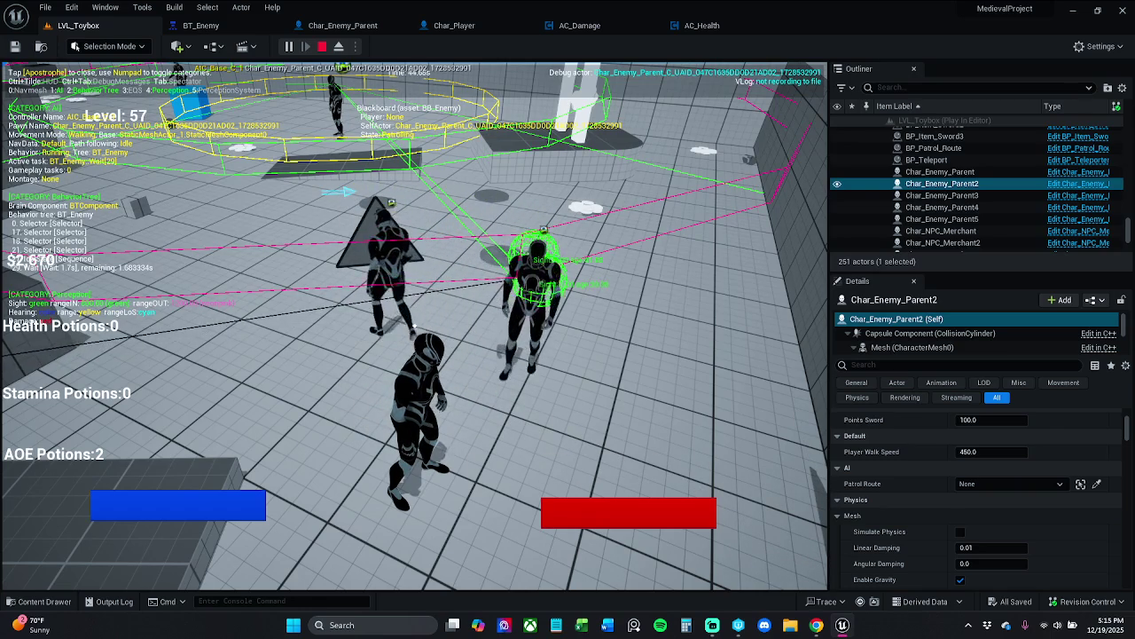
key("Escape")
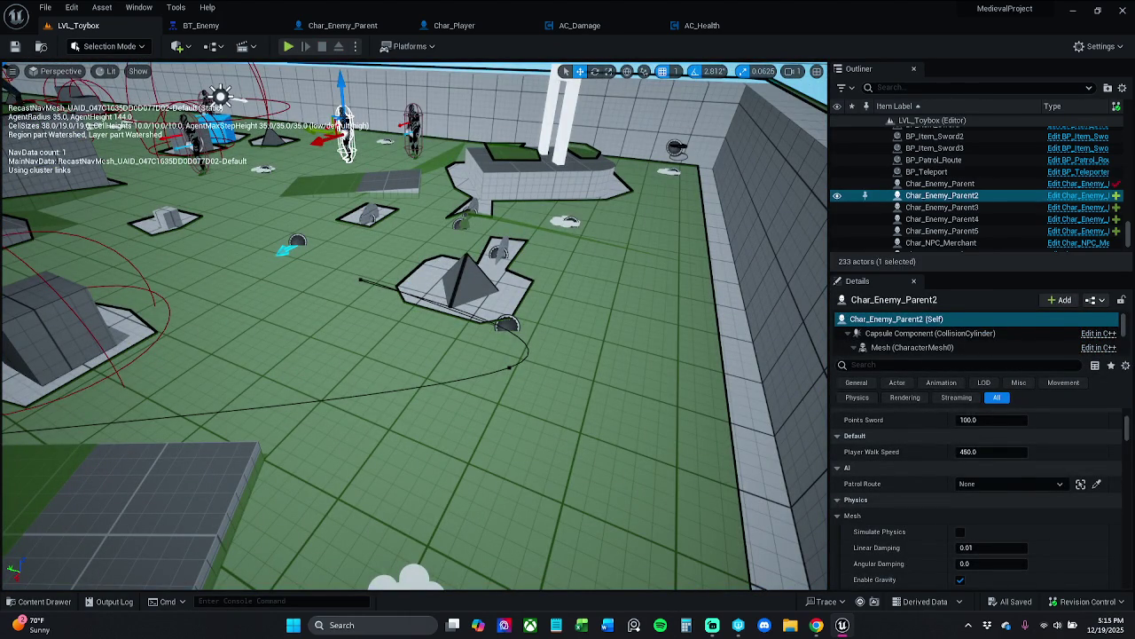
Return focus to the editor and switch to the Char_Enemy_Parent blueprint tab
key("alt+Tab")
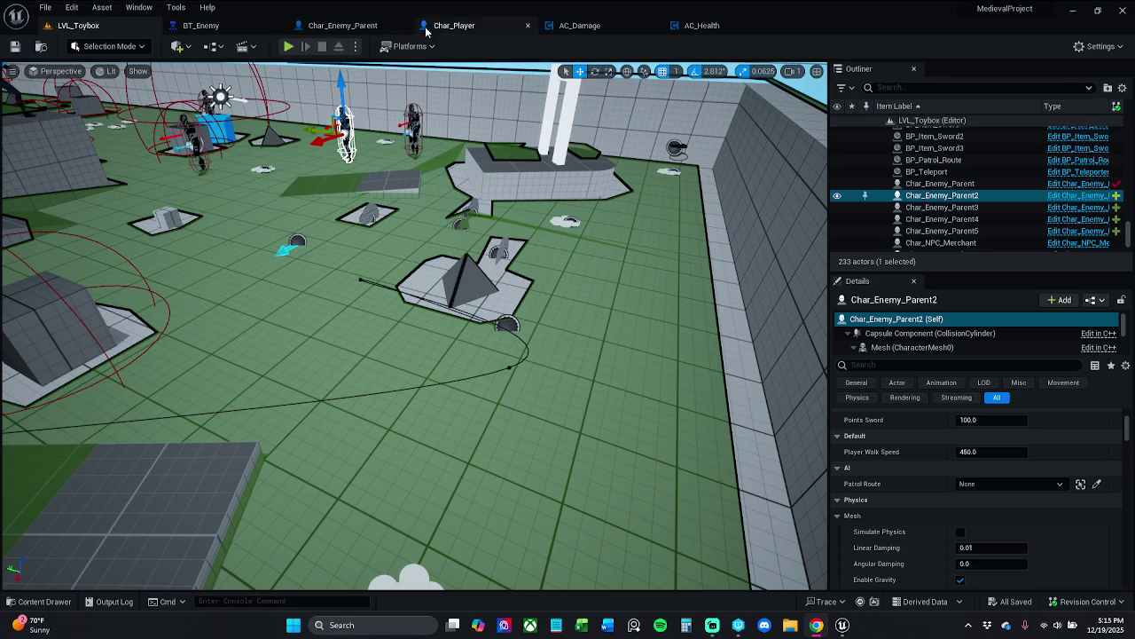
left_click(369, 32)
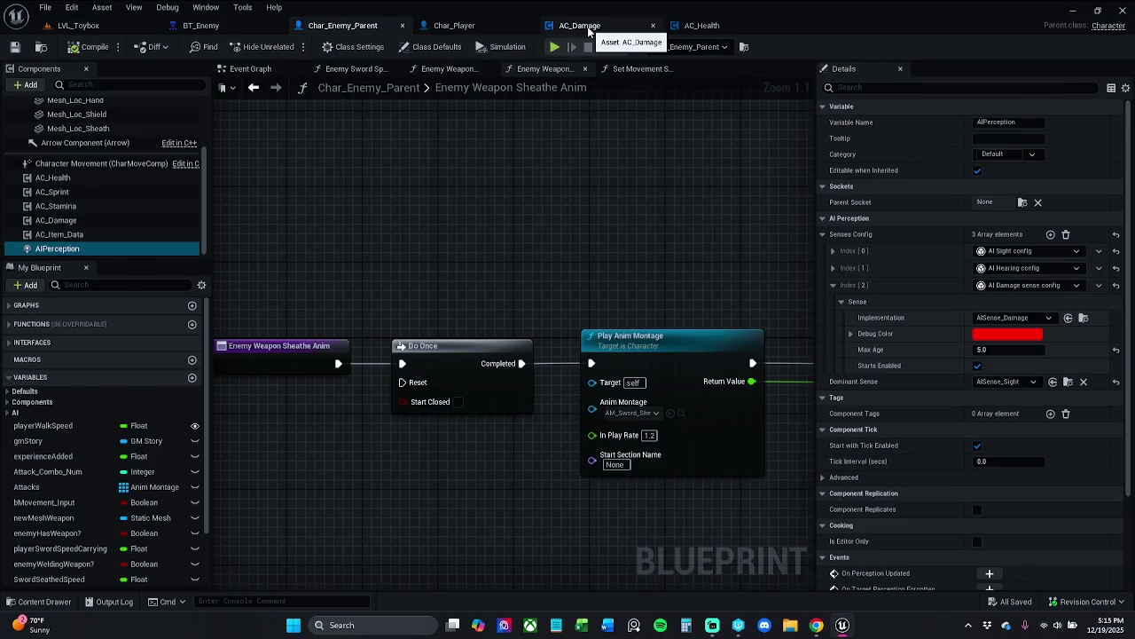
In AC_Damage, try a Self node on Report Damage Event's Instigator, delete it, and compile
left_click(579, 27)
scroll(678, 298, "up", 4)
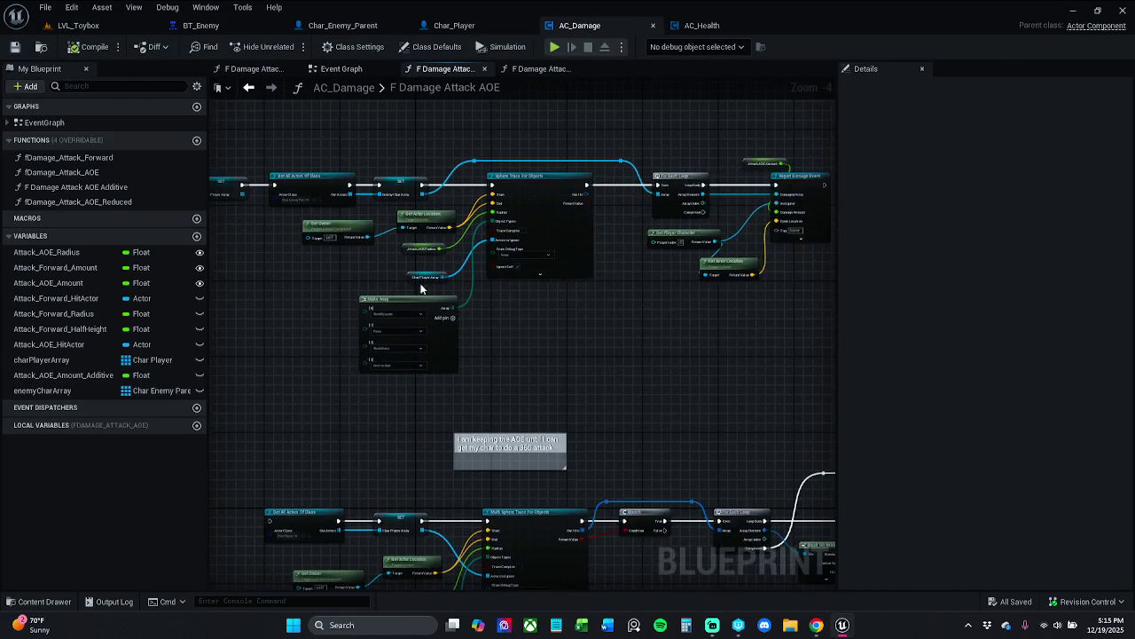
left_click_drag(542, 220, 508, 258)
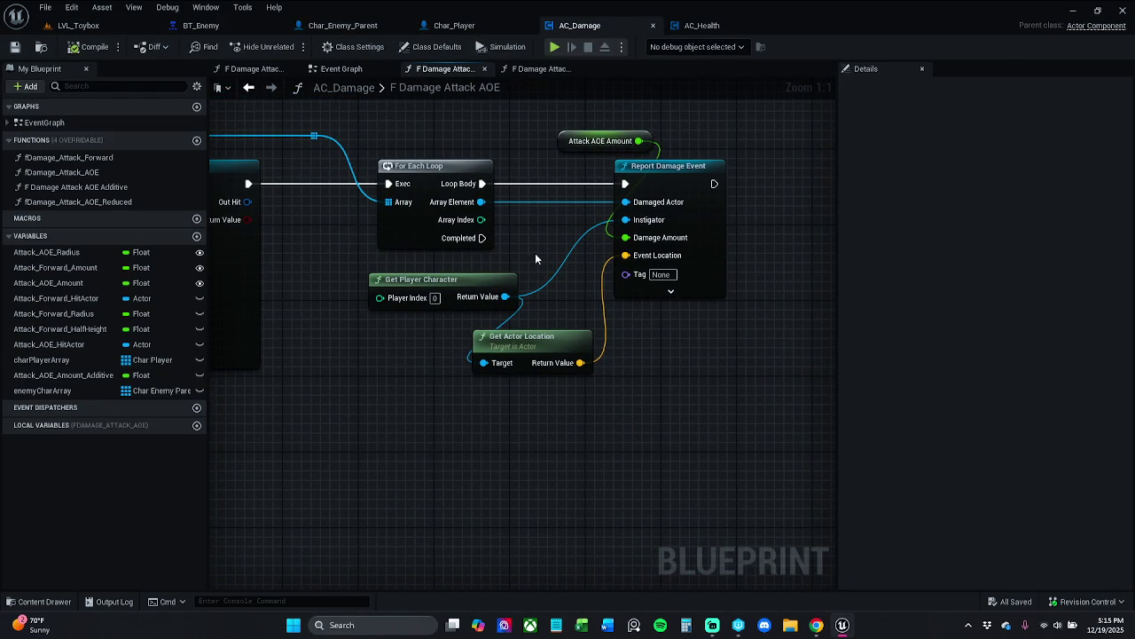
mouse_move(625, 219)
left_mouse_down()
mouse_move(664, 397)
mouse_move(652, 385)
left_mouse_up()
type("selfd")
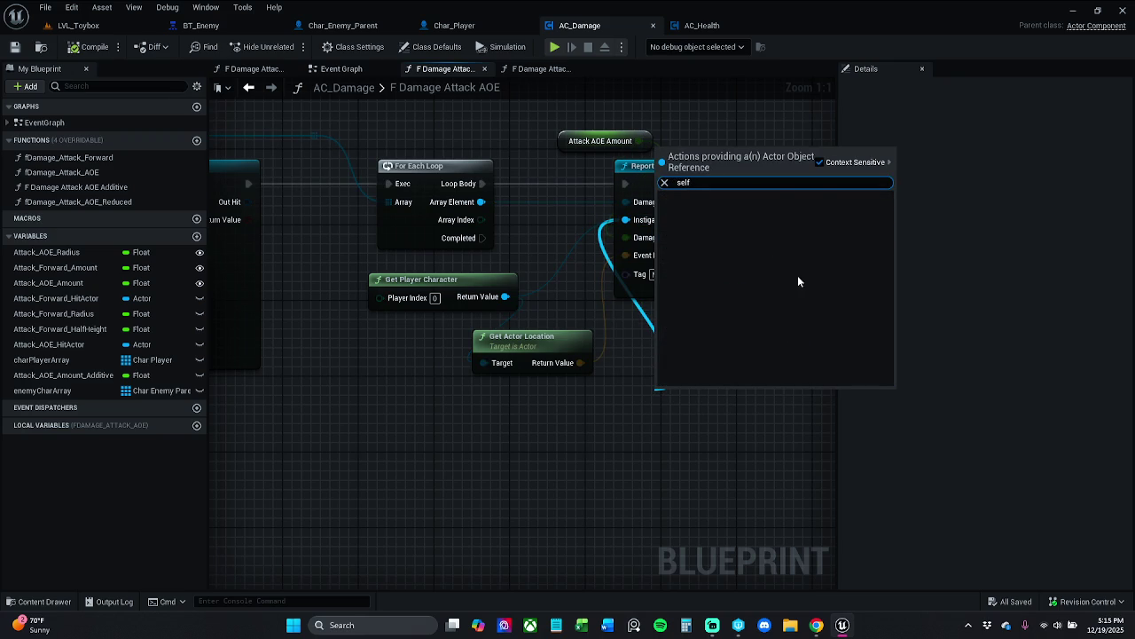
left_click(821, 162)
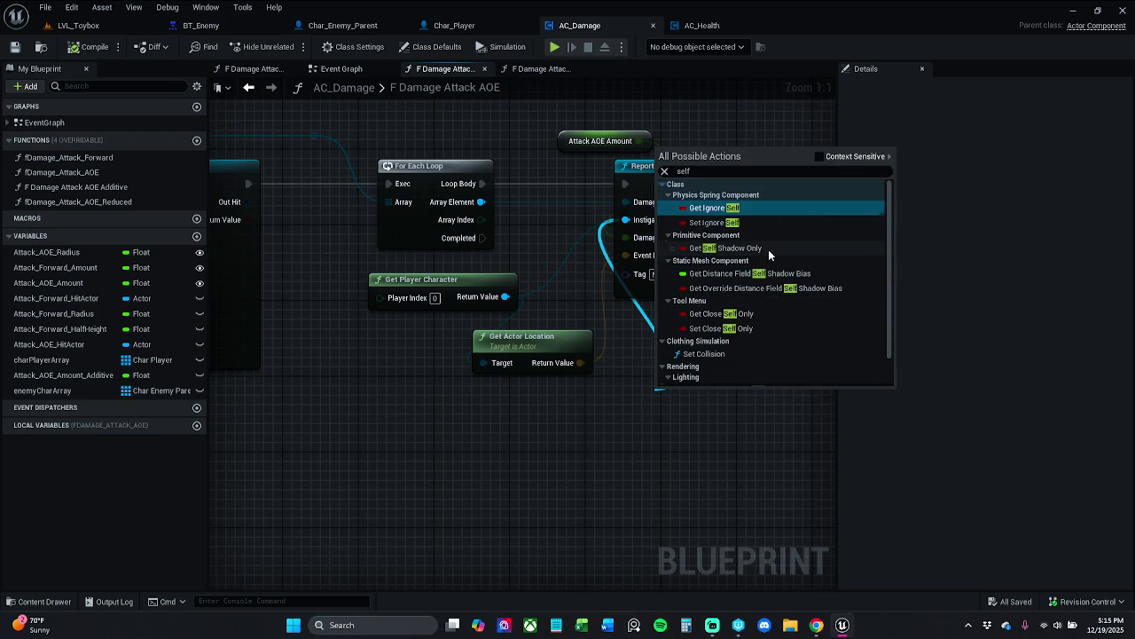
scroll(768, 249, "down", 2)
left_click(770, 382)
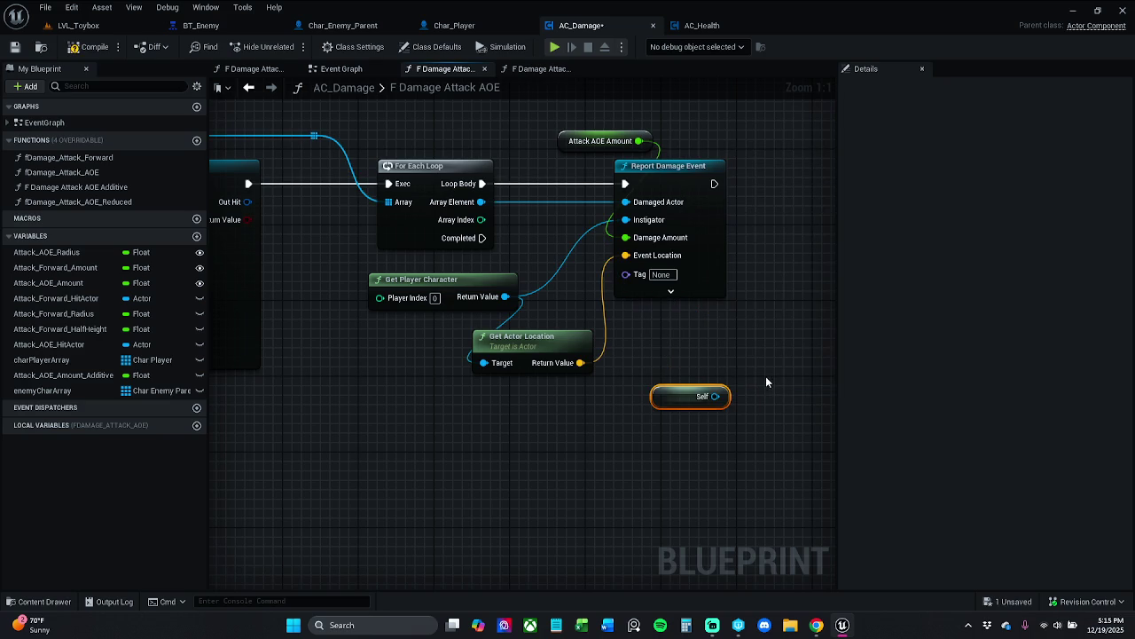
key("Delete")
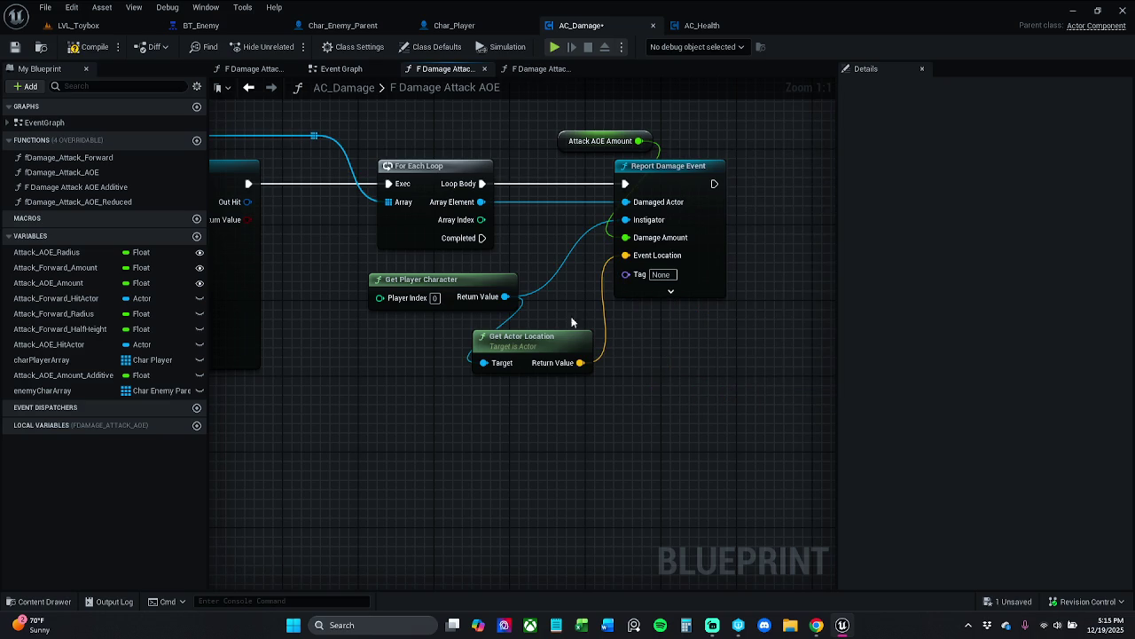
left_click(94, 44)
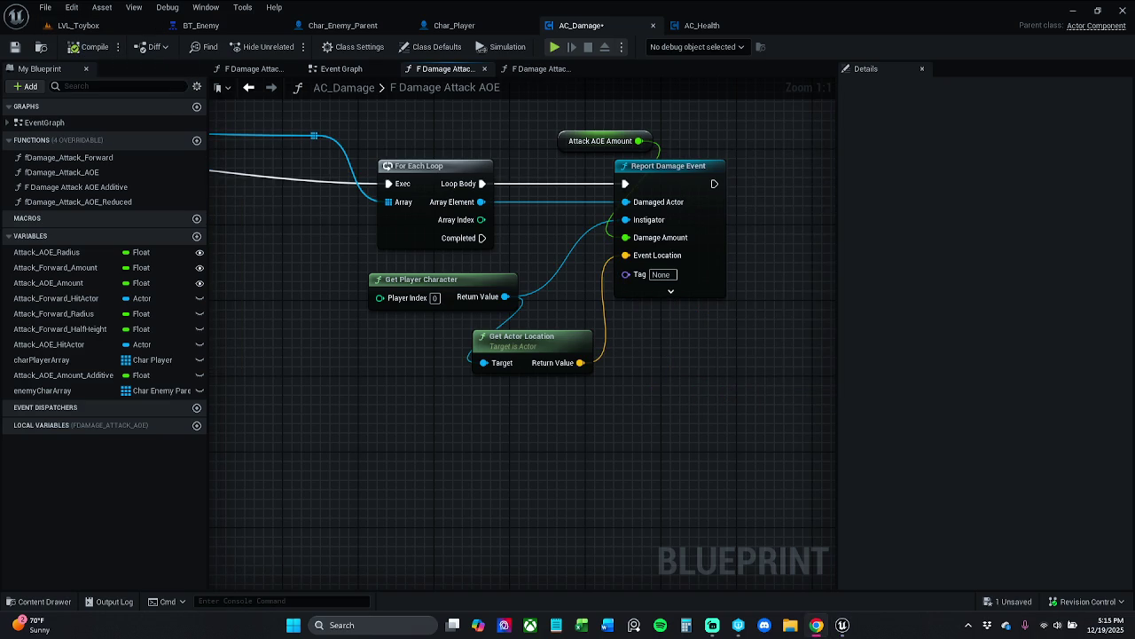
Wire Get Owner into the Instigator, feed it the player character, and recompile AC_Damage
mouse_move(627, 219)
left_mouse_down()
mouse_move(636, 416)
mouse_move(624, 401)
left_mouse_up()
type("get owner")
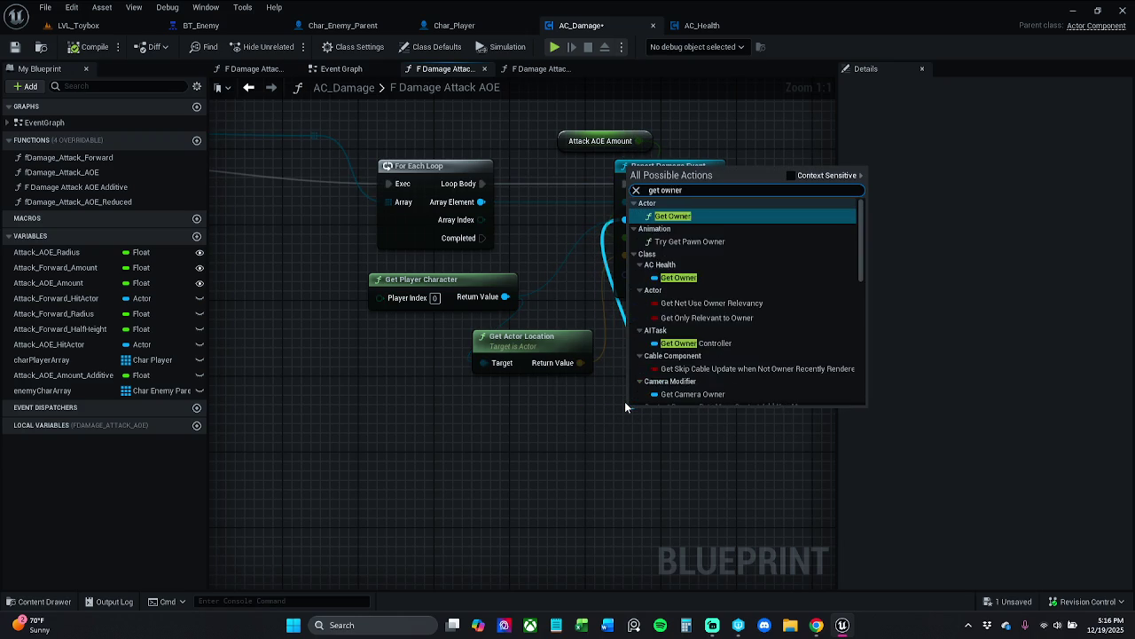
key("Return")
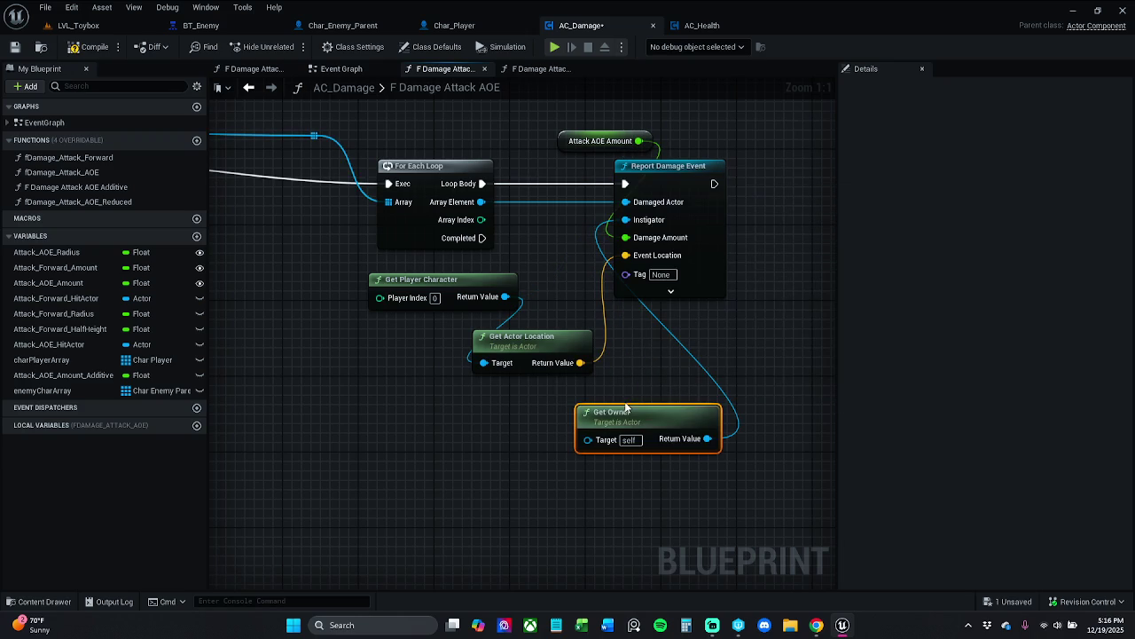
left_click(88, 47)
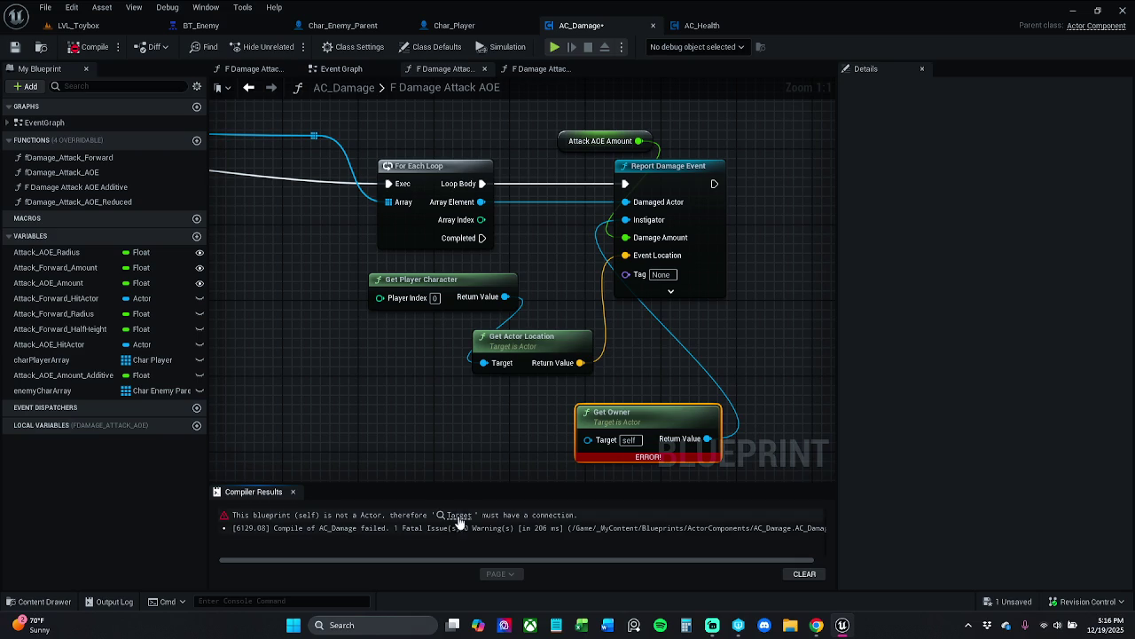
left_click_drag(505, 296, 603, 448)
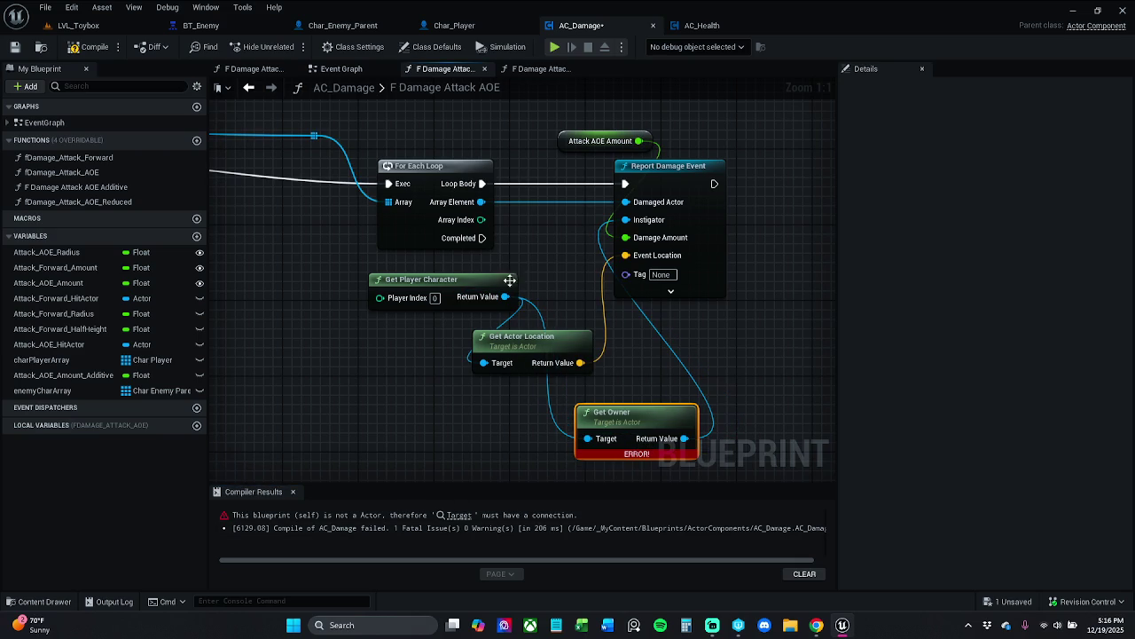
left_click(87, 47)
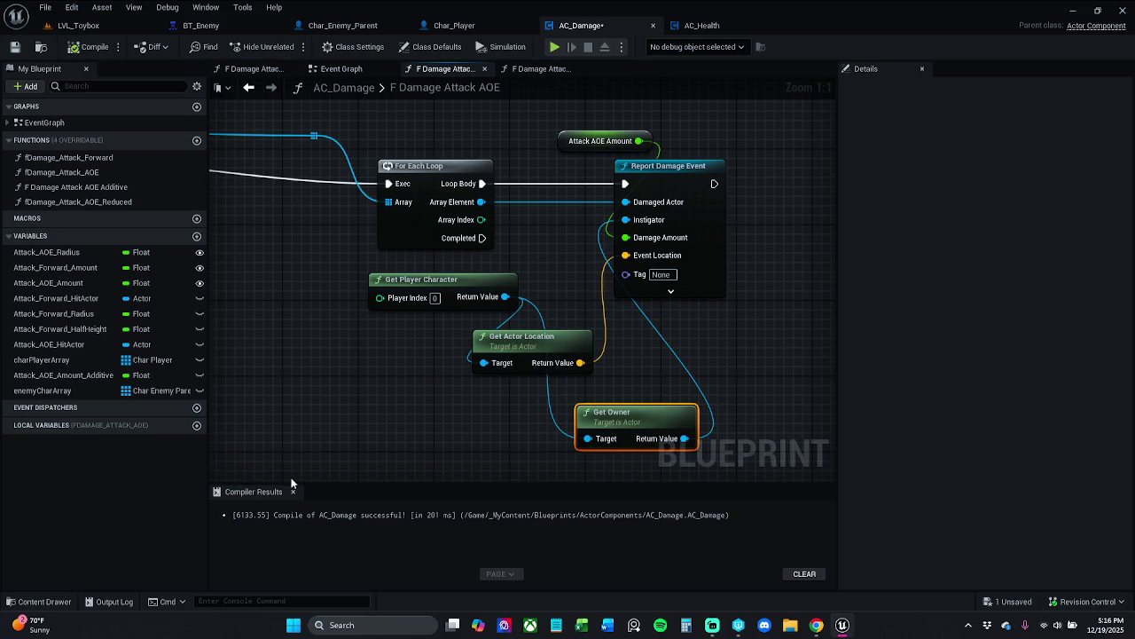
left_click(292, 491)
Play LVL_Toybox with the gameplay debugger and perception view on, then stop
left_click(78, 25)
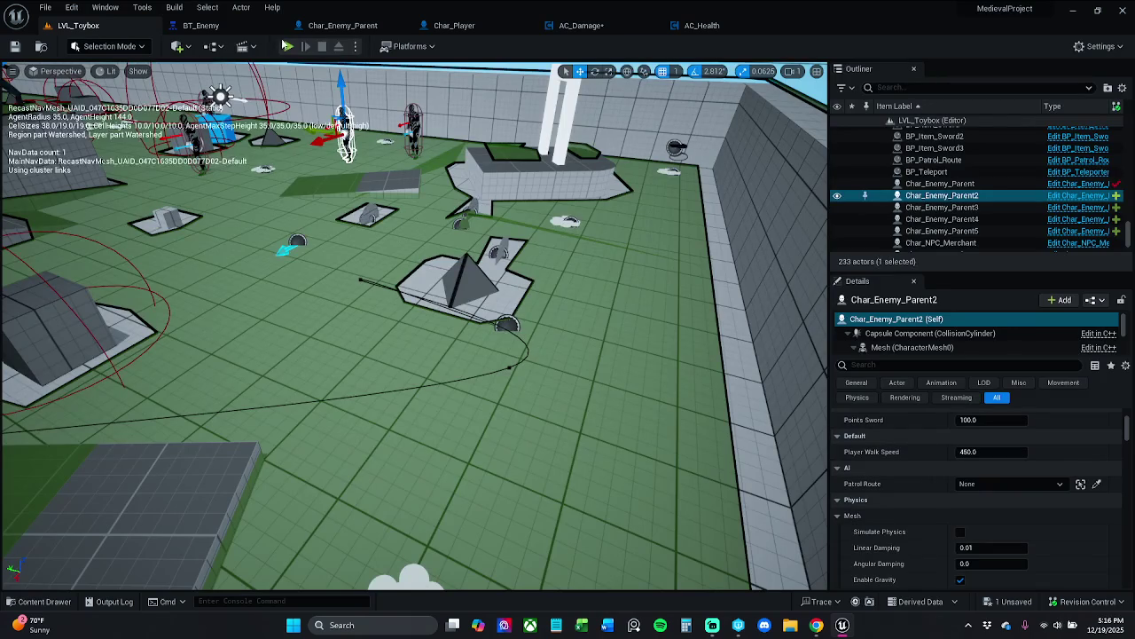
left_click(283, 48)
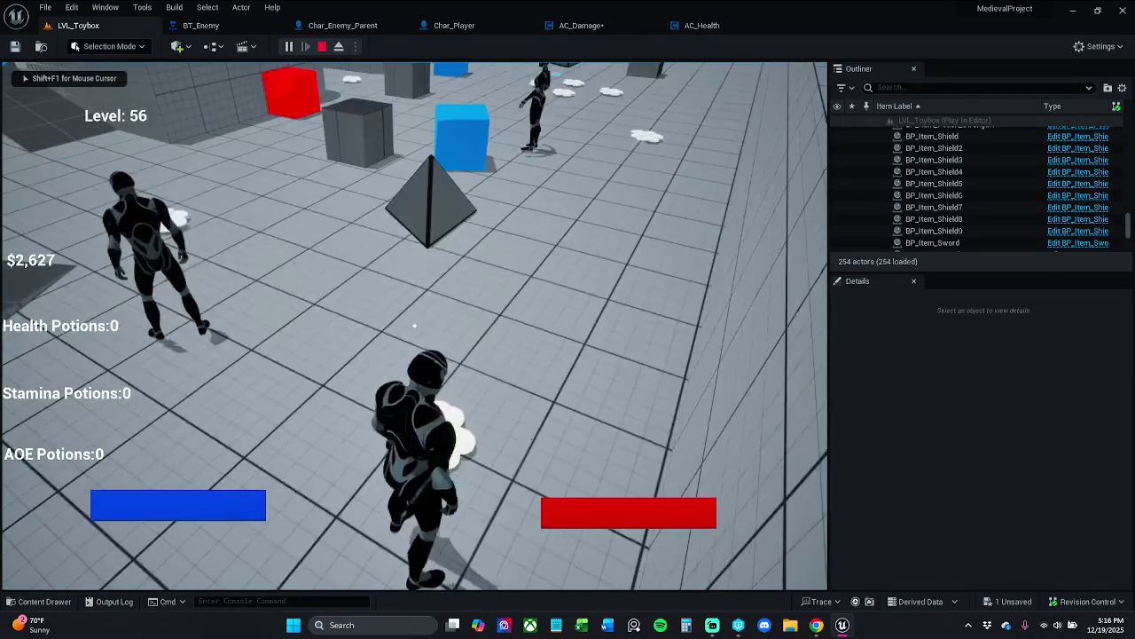
key("apostrophe")
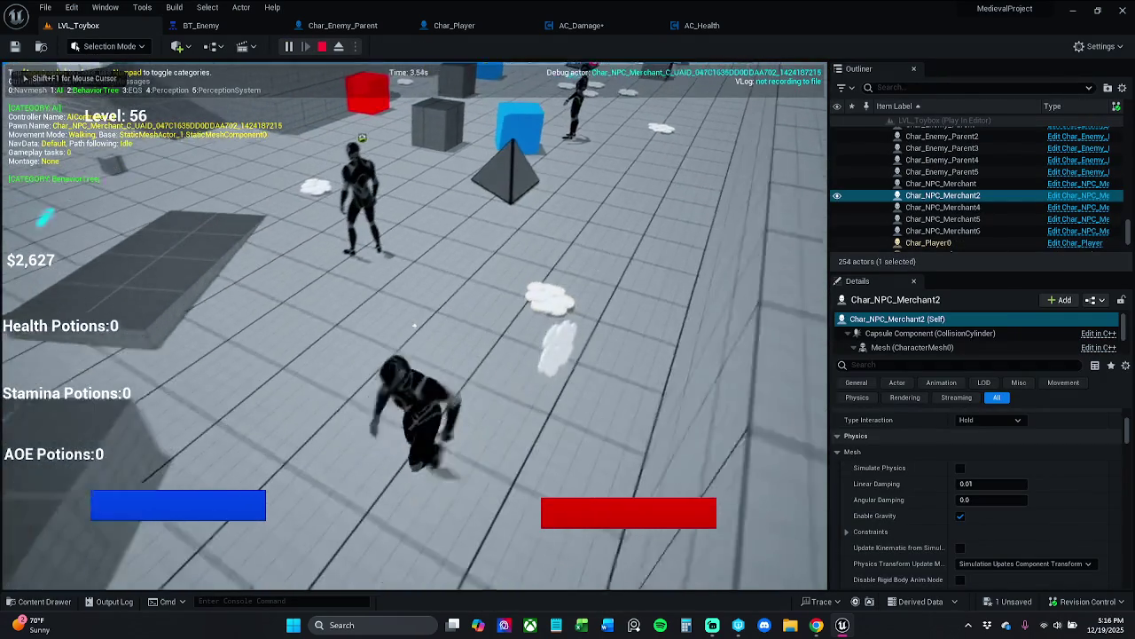
key("w")
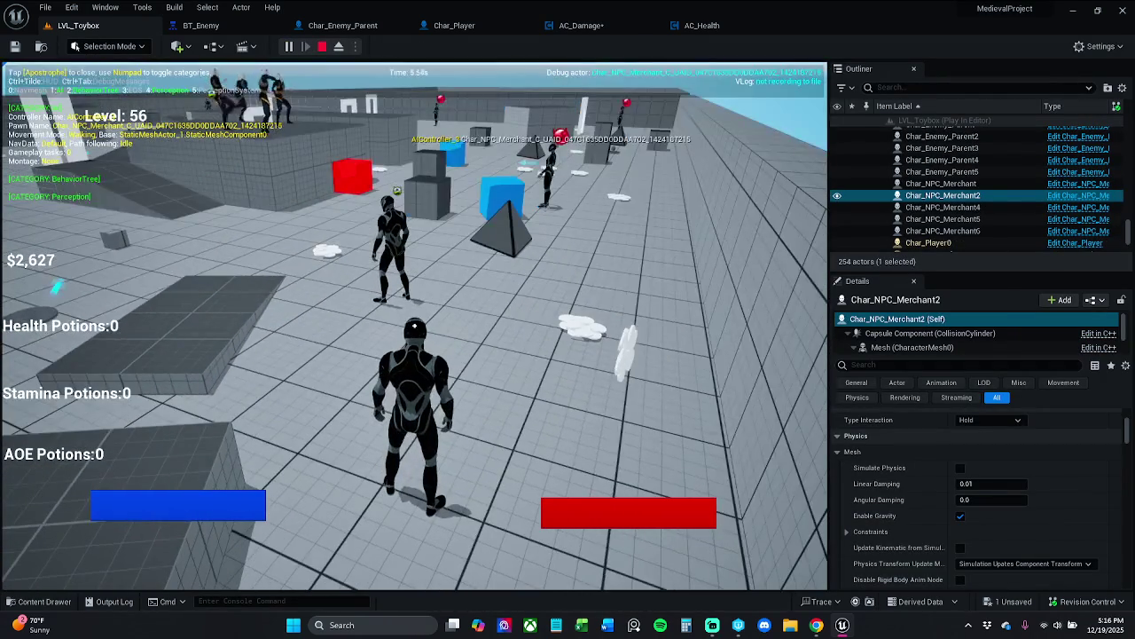
key("KP_5")
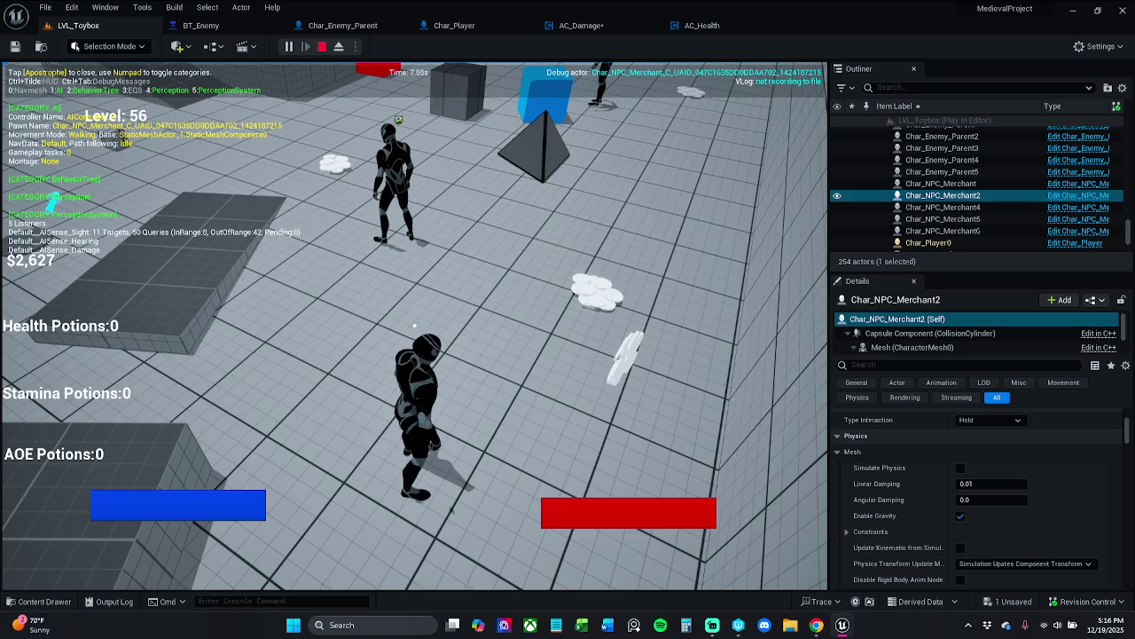
key("s")
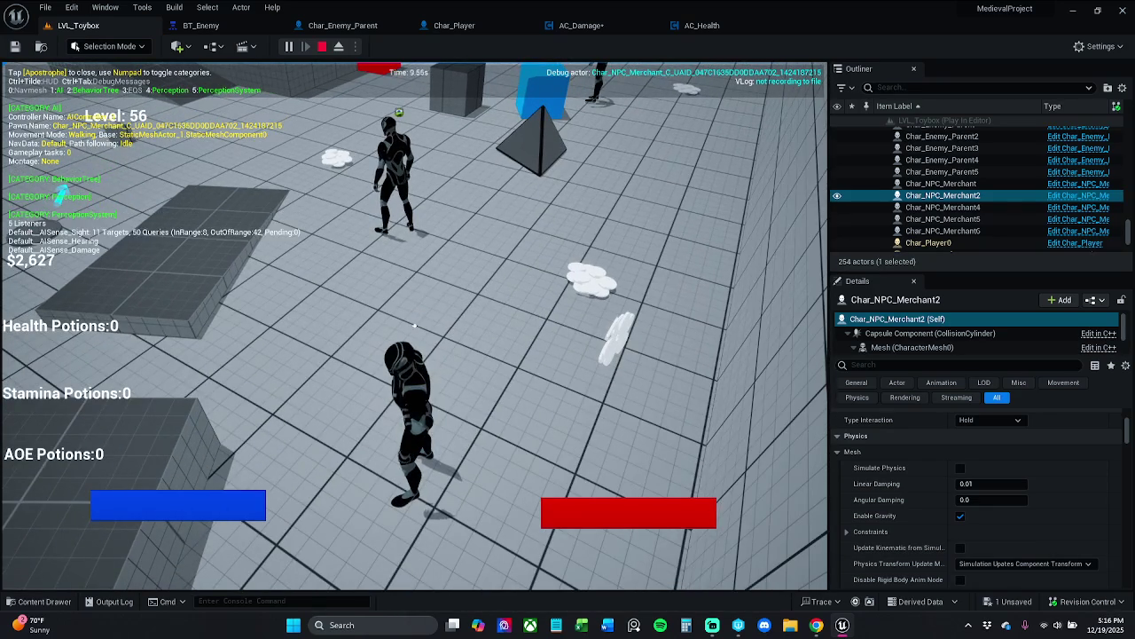
mouse_move(413, 327)
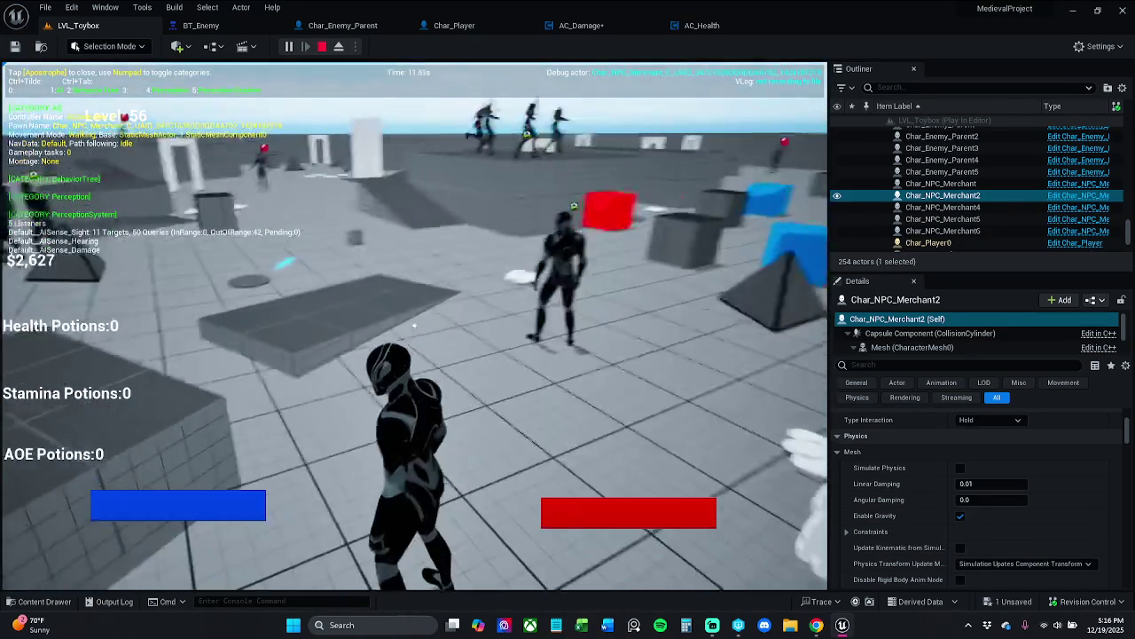
key("Escape")
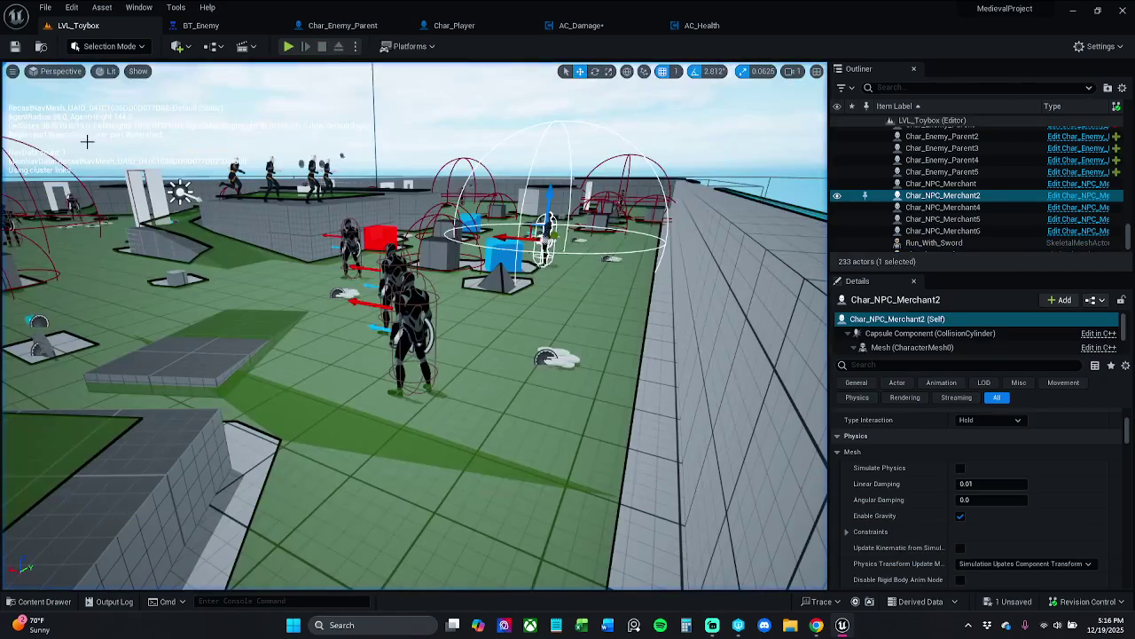
Select Char_Enemy_Parent and Char_Enemy_Parent2, replay, and use an AOE potion on nearby enemies
left_click(350, 244)
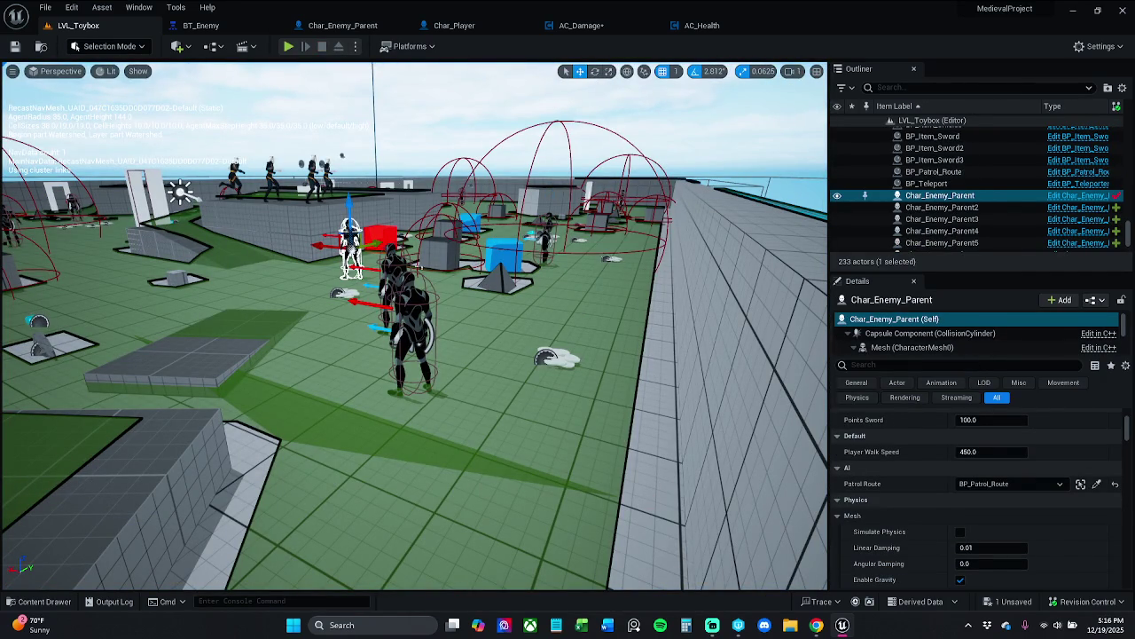
left_click(380, 236)
left_click(395, 266)
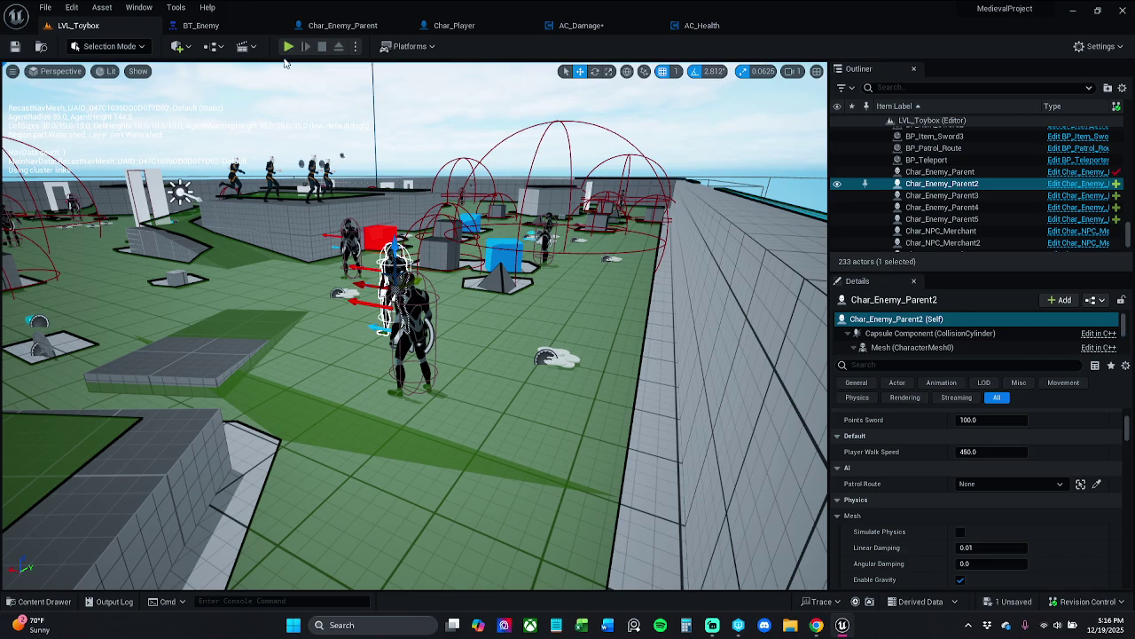
left_click(288, 46)
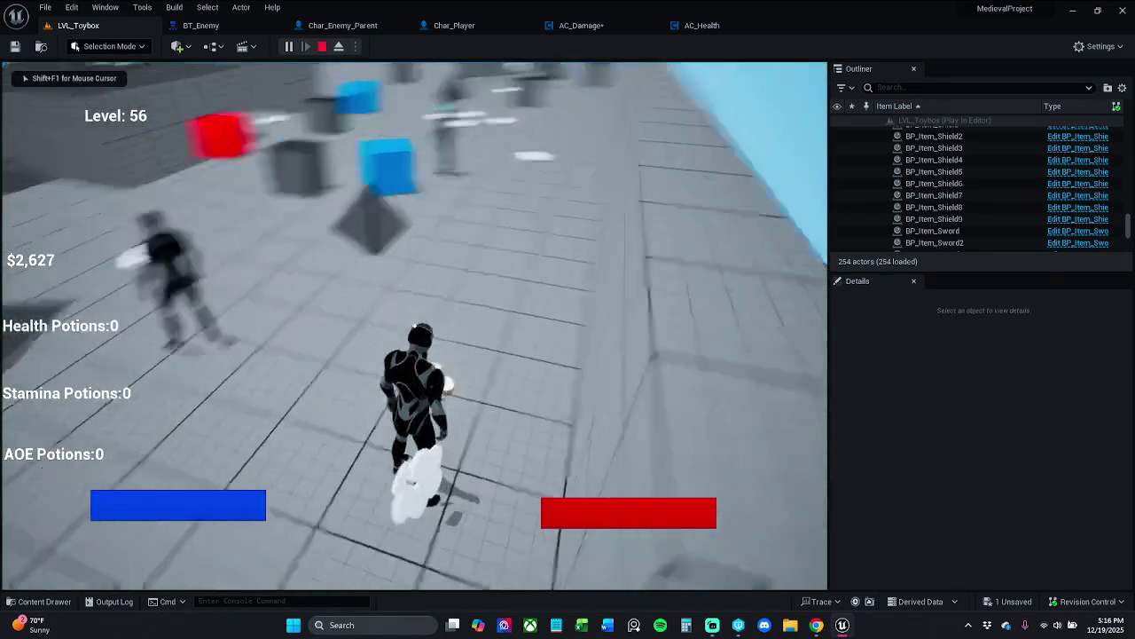
key("apostrophe")
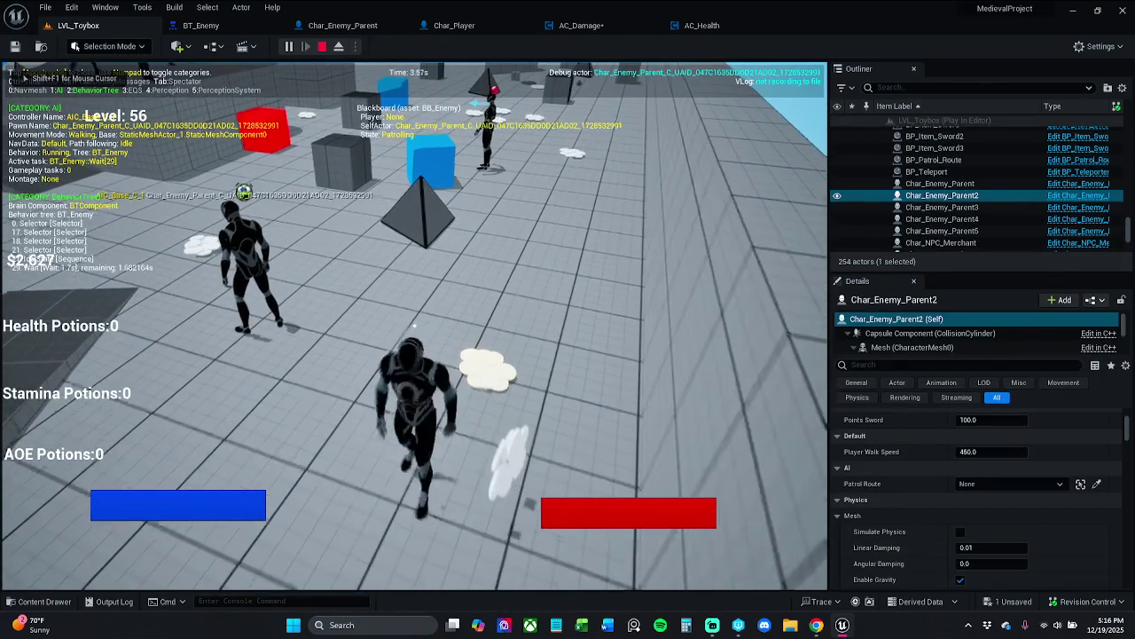
key("KP_4")
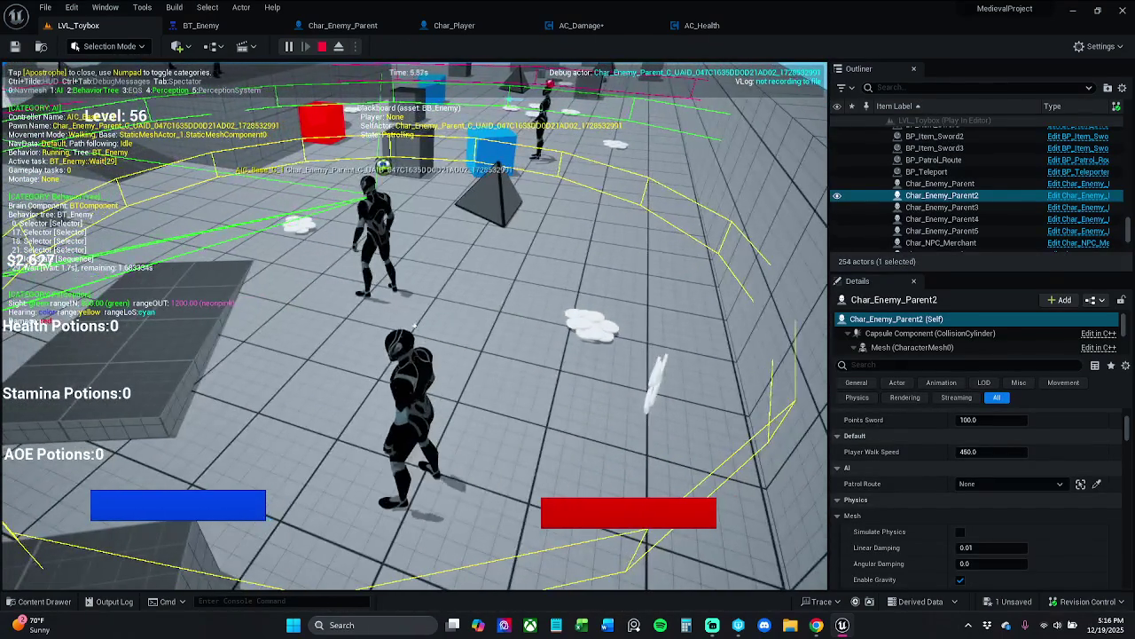
key("w")
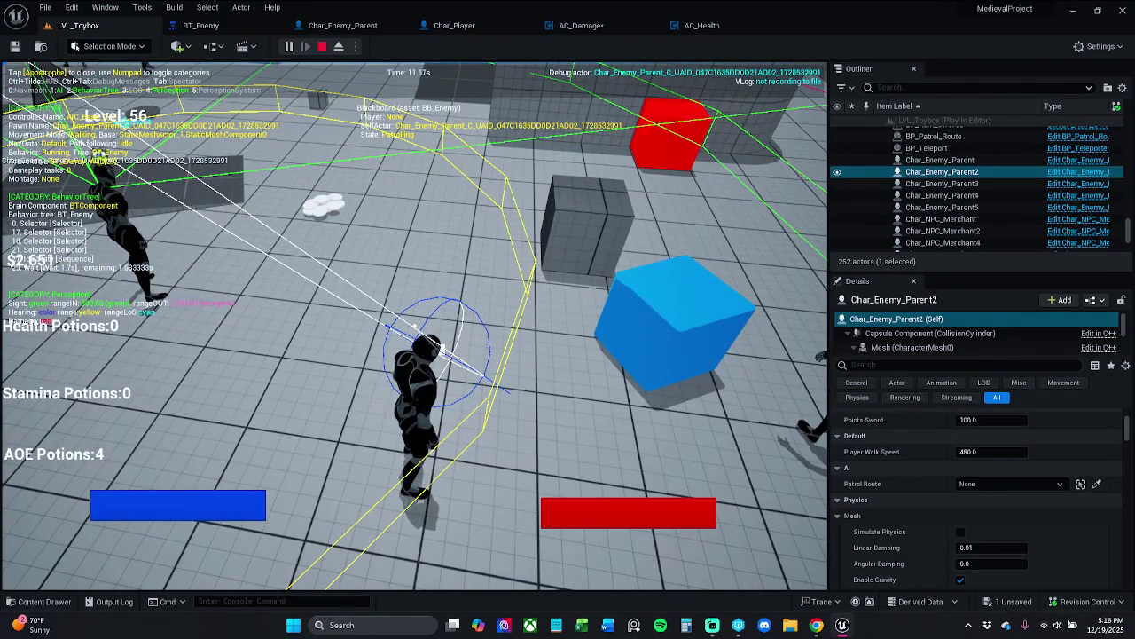
key("3")
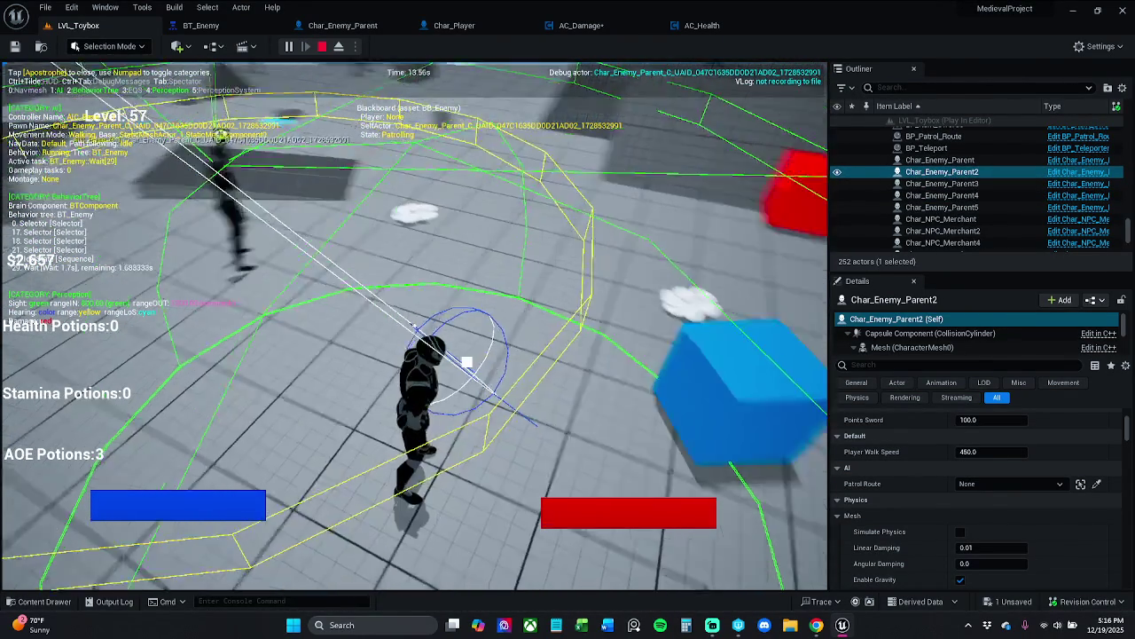
key("Escape")
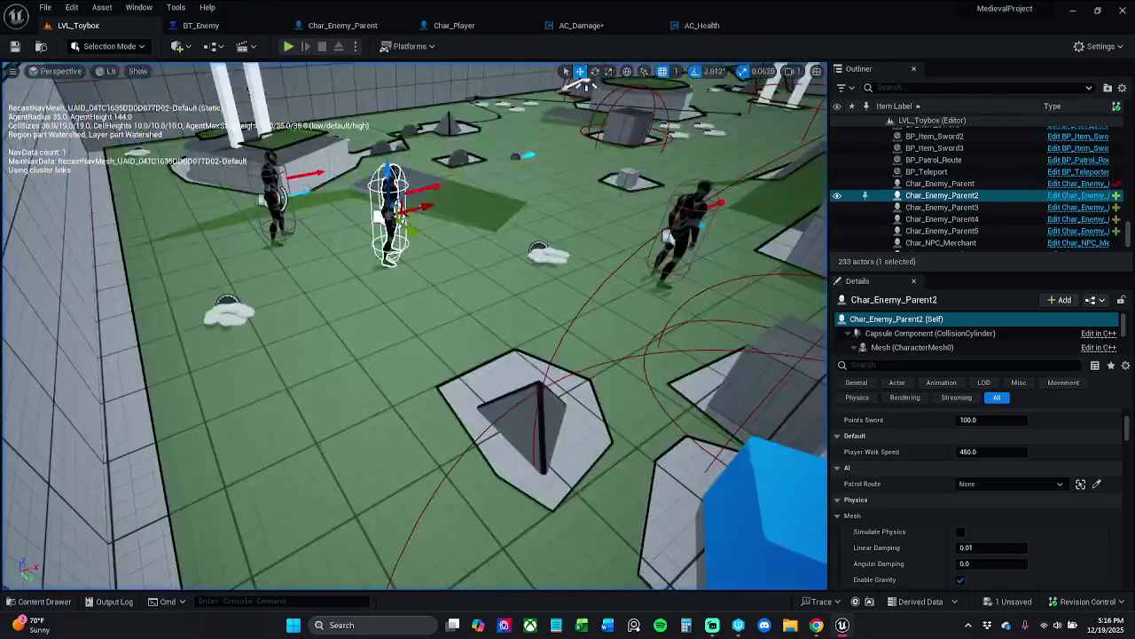
In AC_Damage, wire Get Owner's Return Value into Get Actor Location's Target
left_click(581, 24)
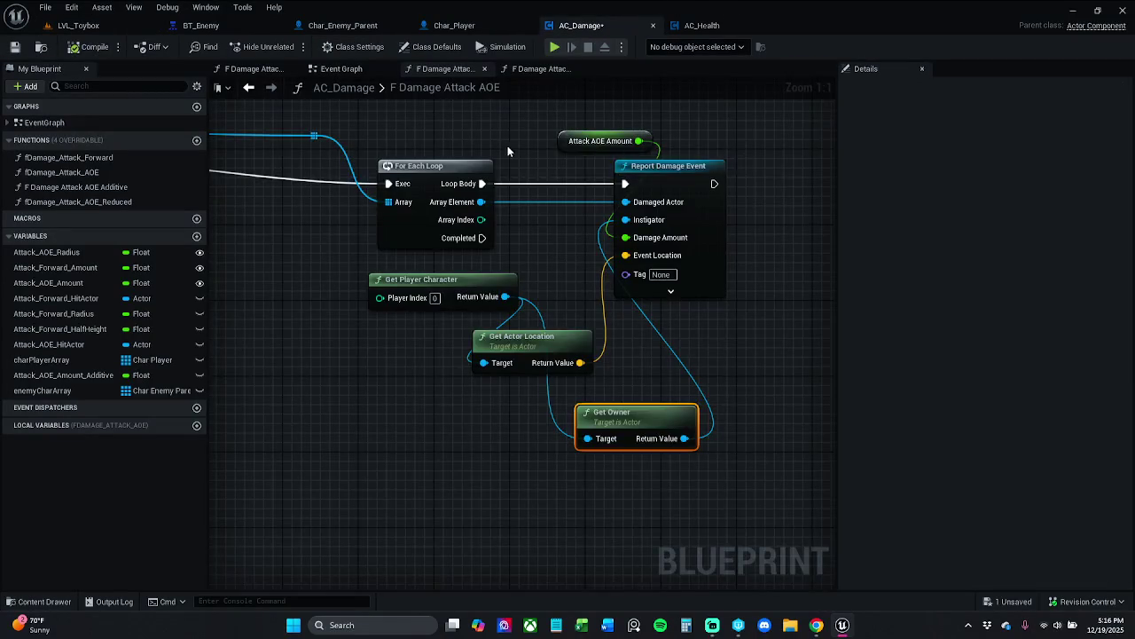
scroll(507, 145, "down", 2)
left_click_drag(644, 163, 325, 178)
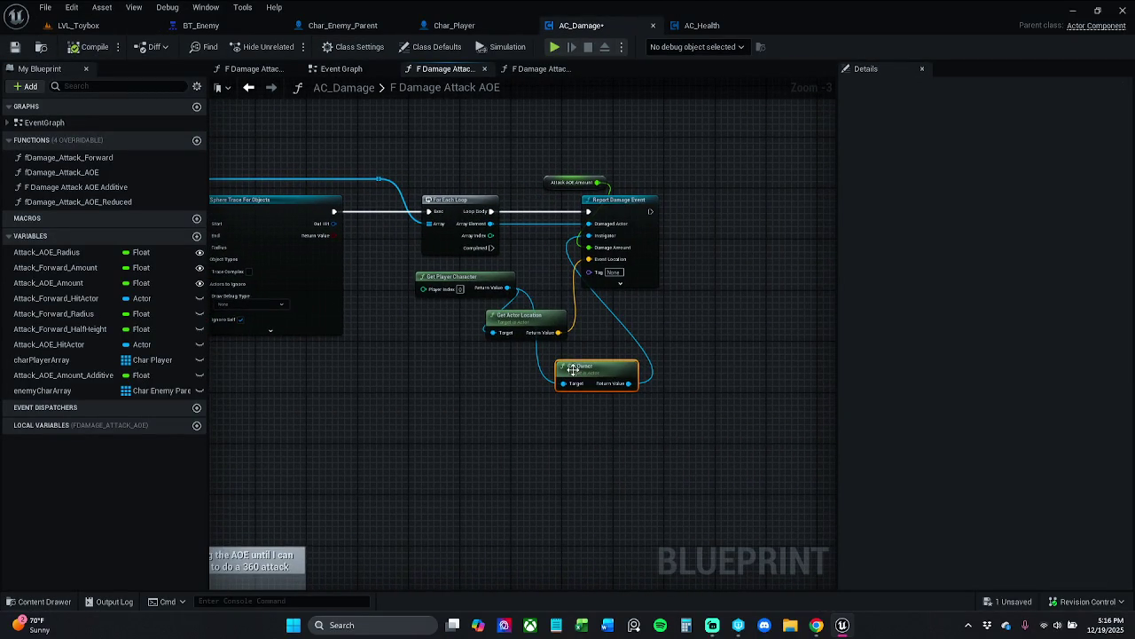
left_click_drag(572, 369, 607, 424)
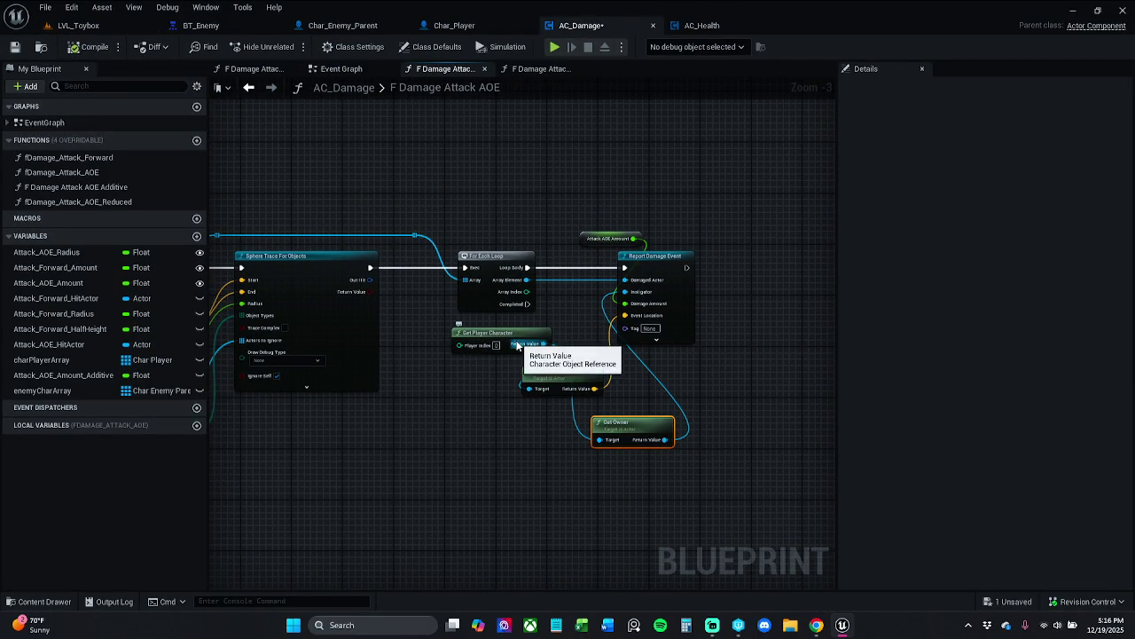
mouse_move(665, 439)
left_mouse_down()
mouse_move(547, 394)
mouse_move(621, 419)
mouse_move(580, 425)
mouse_move(570, 393)
mouse_move(546, 385)
left_mouse_up()
Move Get Player Character up-left and tuck Get Actor Location under Get Owner
left_click_drag(590, 355, 543, 342)
left_click_drag(616, 382, 625, 516)
mouse_move(702, 443)
left_mouse_down()
mouse_move(500, 377)
mouse_move(538, 365)
left_mouse_up()
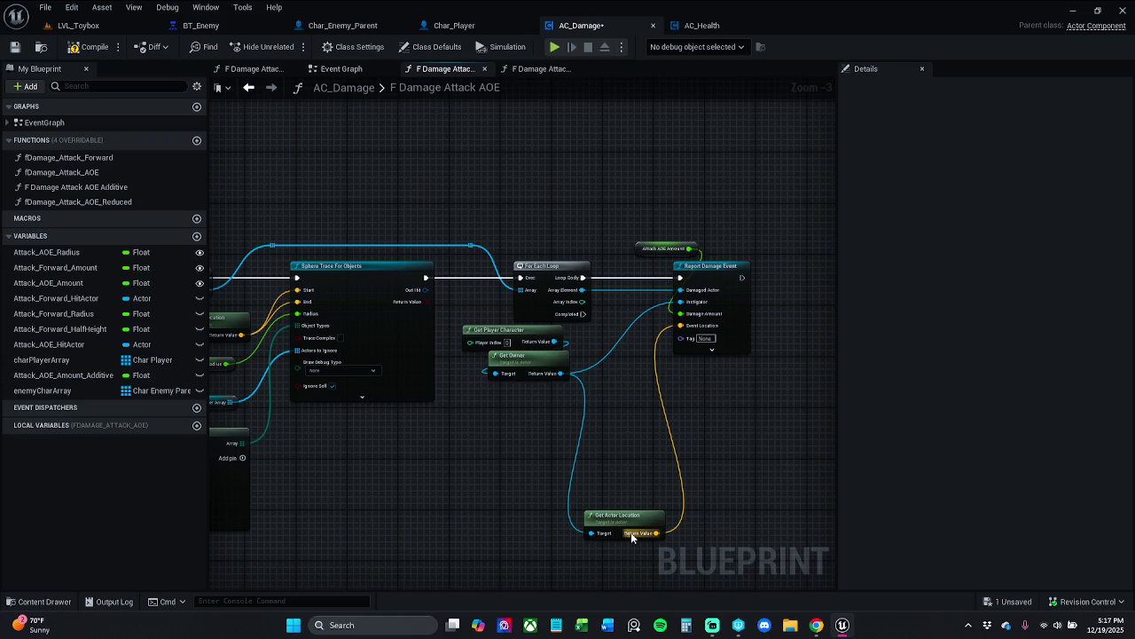
mouse_move(640, 519)
left_mouse_down()
mouse_move(590, 393)
mouse_move(575, 391)
left_mouse_up()
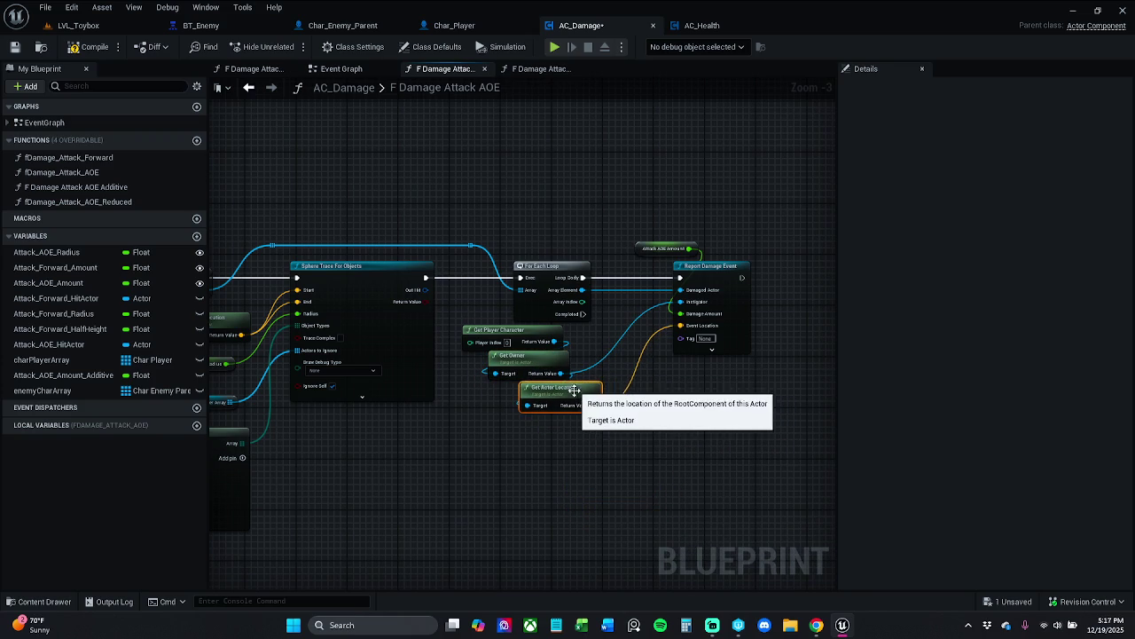
left_click(568, 454)
left_click_drag(504, 411, 755, 372)
scroll(691, 400, "down", 1)
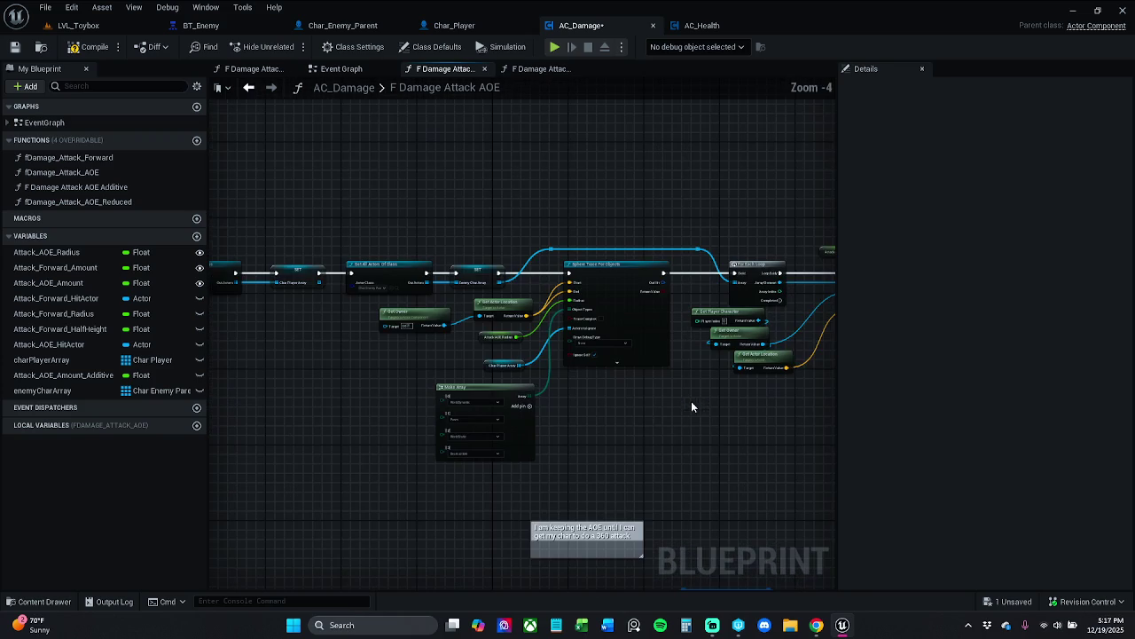
left_click_drag(609, 398, 461, 393)
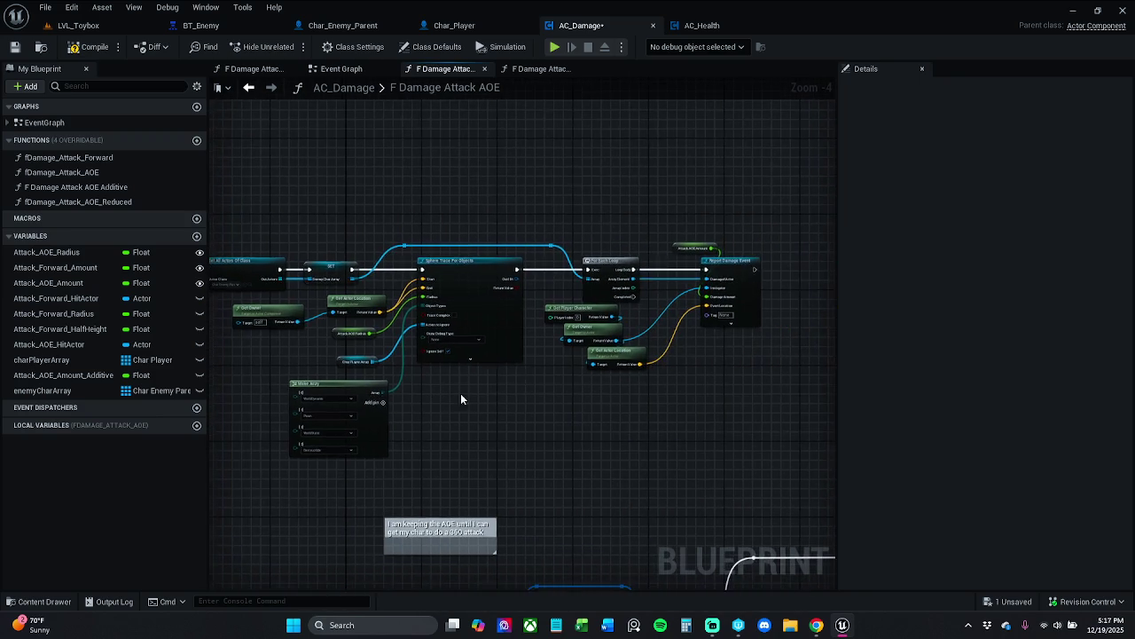
scroll(575, 367, "up", 2)
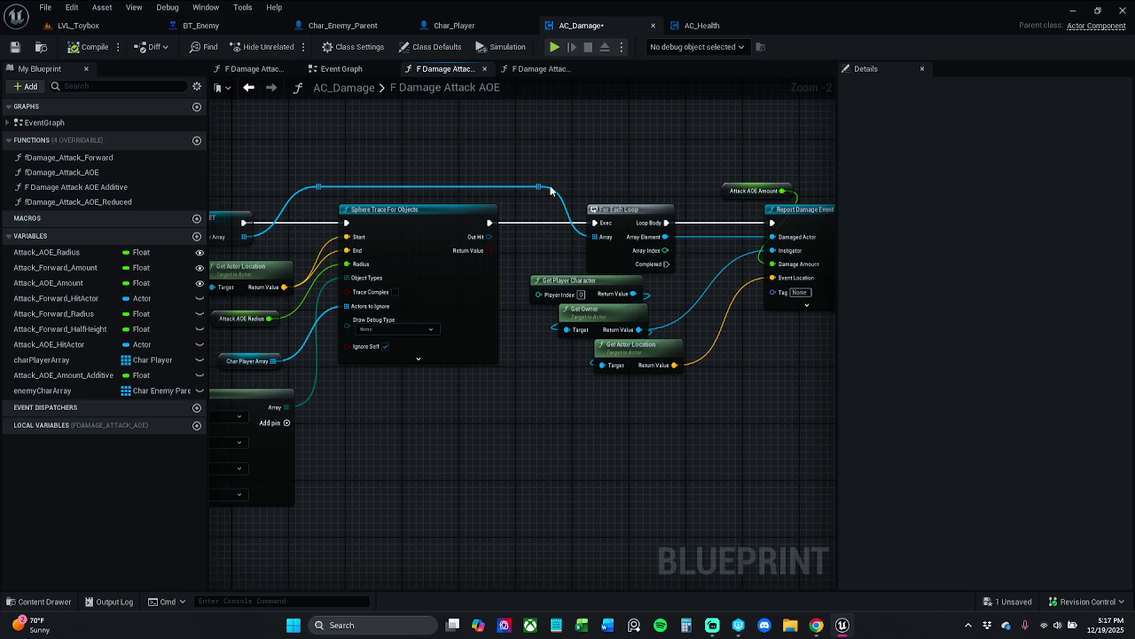
left_click_drag(554, 160, 528, 157)
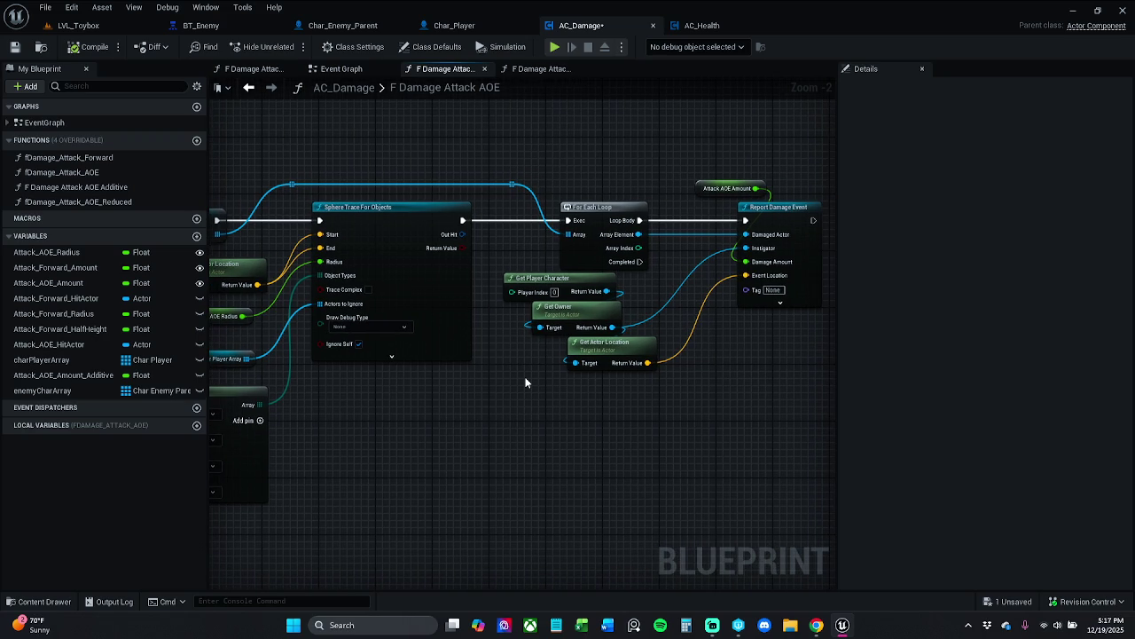
mouse_move(432, 274)
left_mouse_down()
mouse_move(603, 273)
mouse_move(329, 262)
mouse_move(351, 262)
left_mouse_up()
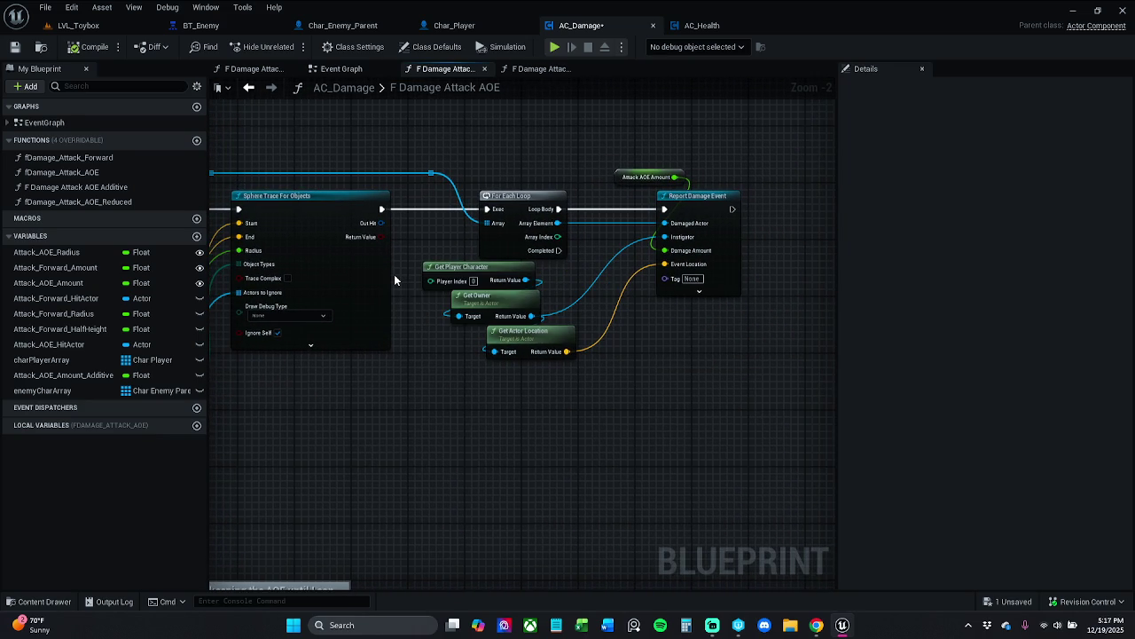
Select the loop and damage-report nodes together and shift them to the right
mouse_move(417, 138)
left_mouse_down()
mouse_move(545, 268)
mouse_move(689, 378)
left_mouse_up()
left_click_drag(708, 207, 825, 207)
left_click(591, 166)
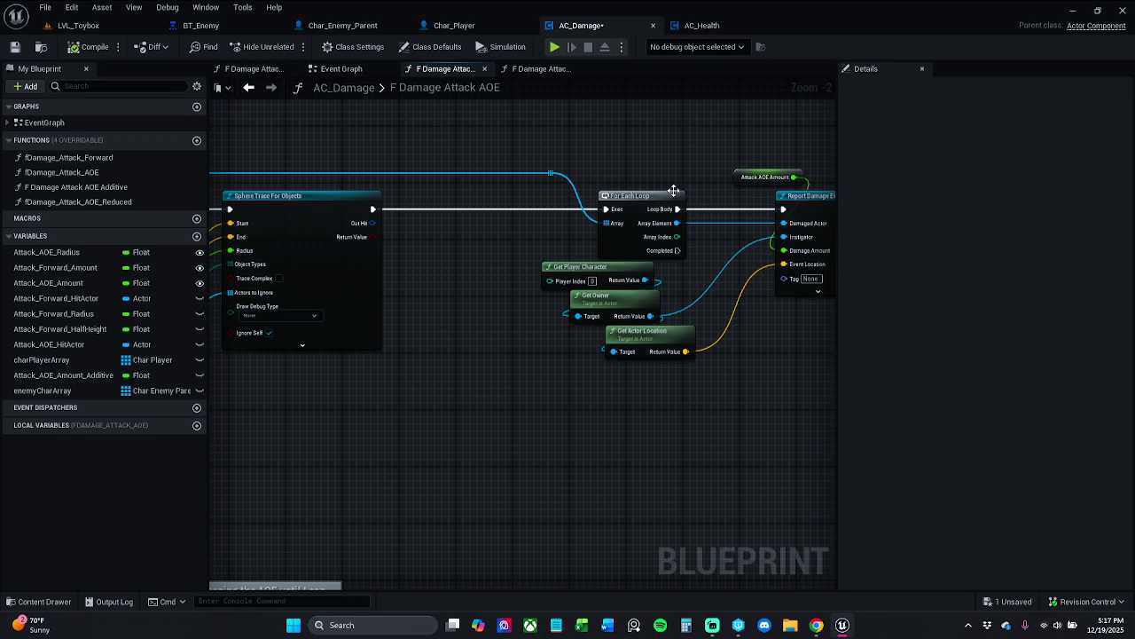
left_click(733, 178)
left_click(507, 189)
Add a Break Hit Result node off the sphere trace's Out Hit and place it higher
mouse_move(373, 223)
left_mouse_down()
mouse_move(420, 321)
mouse_move(433, 397)
left_mouse_up()
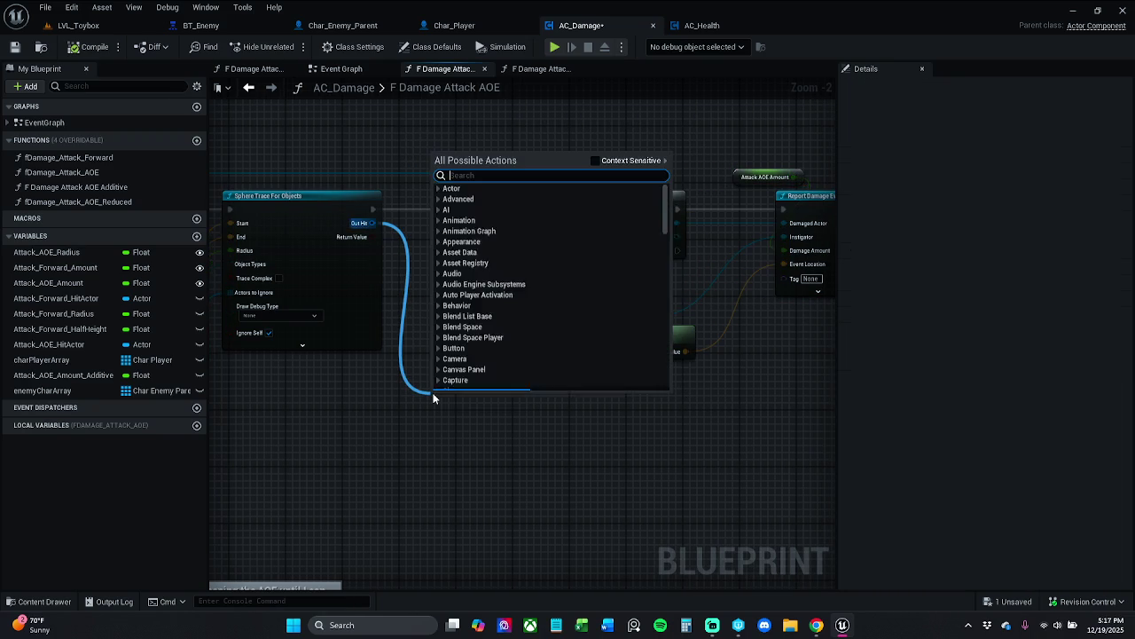
type("break")
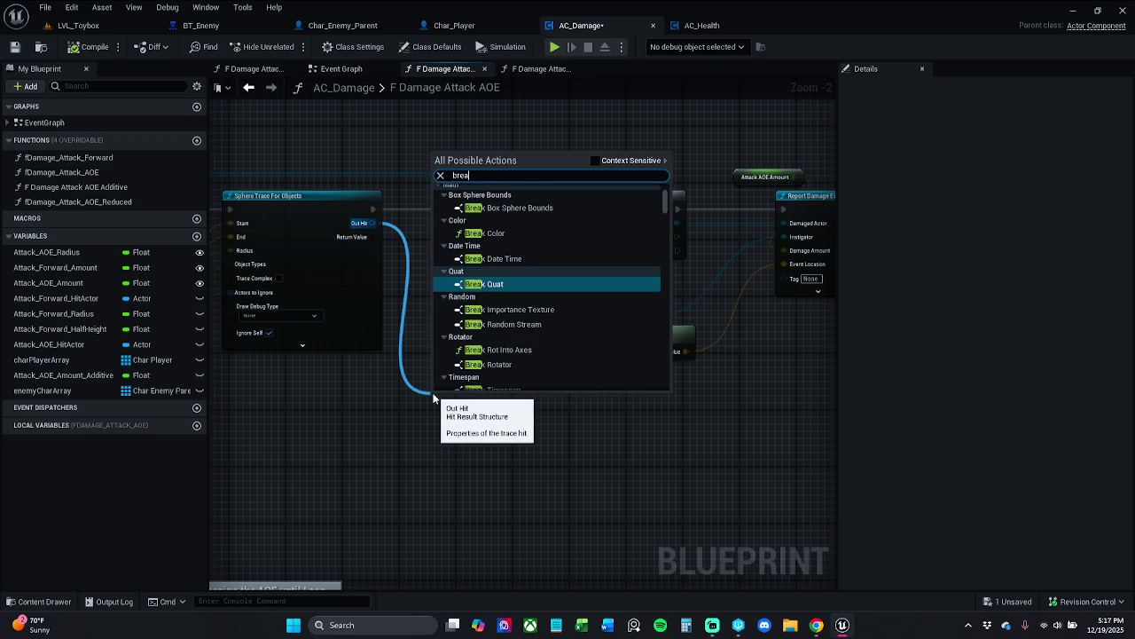
left_click(618, 163)
key("Return")
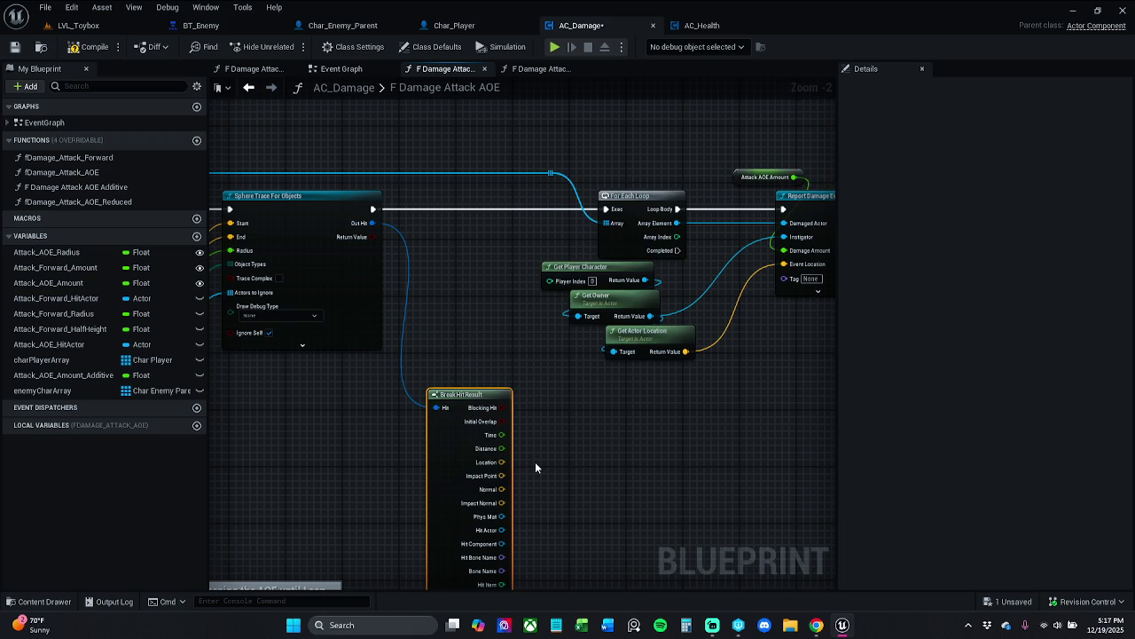
mouse_move(535, 461)
left_mouse_down()
mouse_move(579, 434)
mouse_move(965, 416)
left_mouse_up()
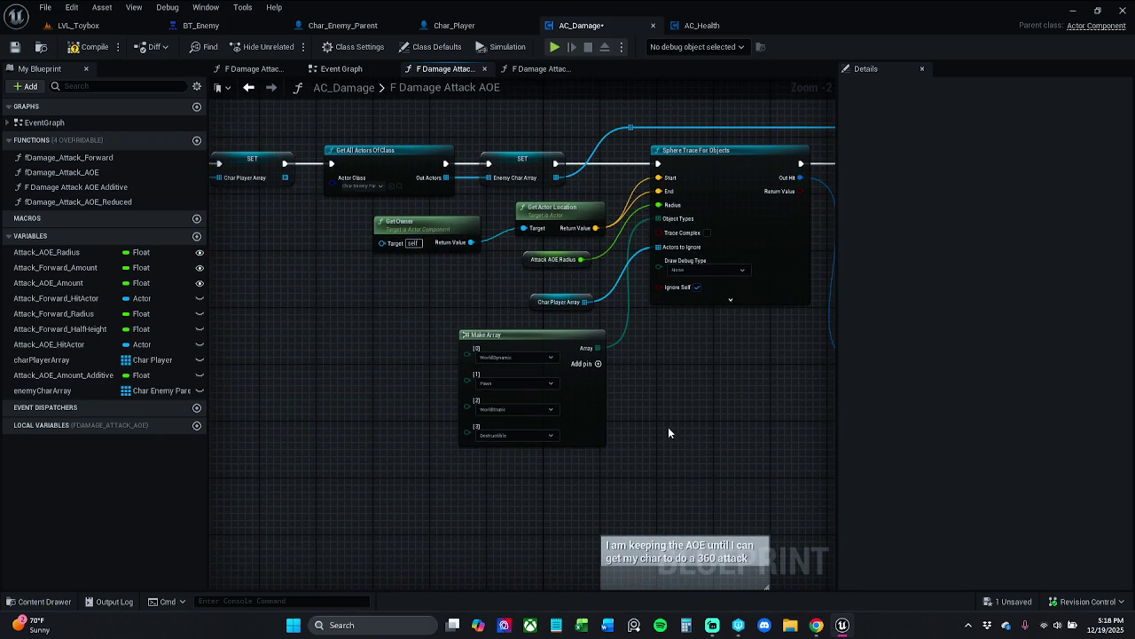
left_click_drag(516, 301, 493, 315)
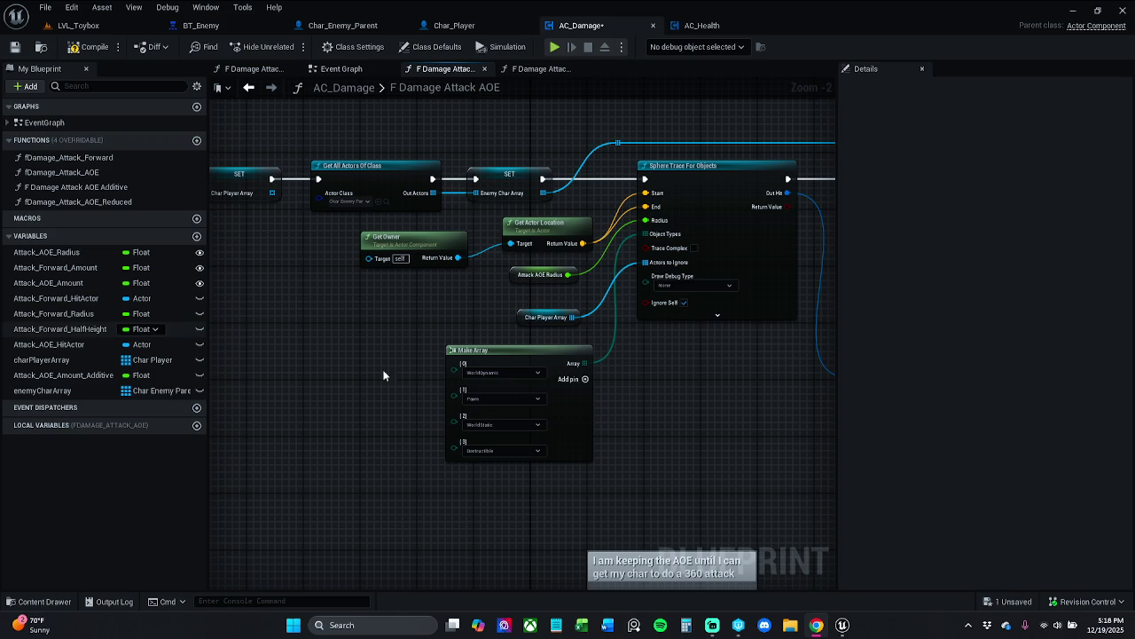
mouse_move(471, 216)
left_mouse_down()
mouse_move(461, 236)
mouse_move(408, 226)
mouse_move(443, 212)
left_mouse_up()
left_click(534, 155)
left_click_drag(775, 255, 494, 245)
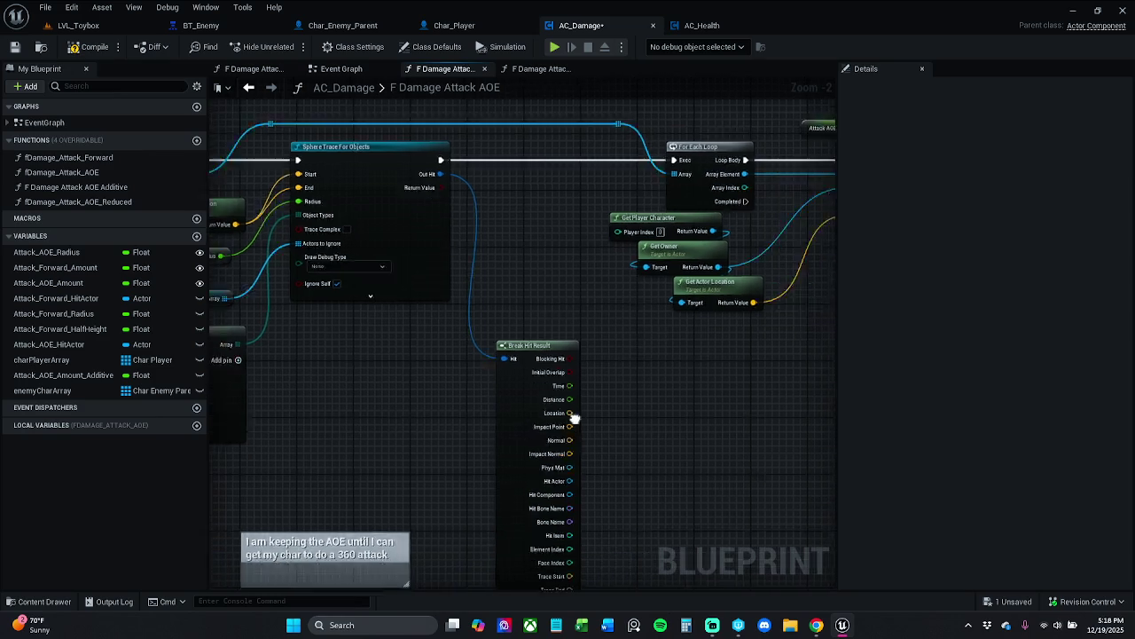
left_click_drag(408, 493, 415, 416)
left_click(519, 424)
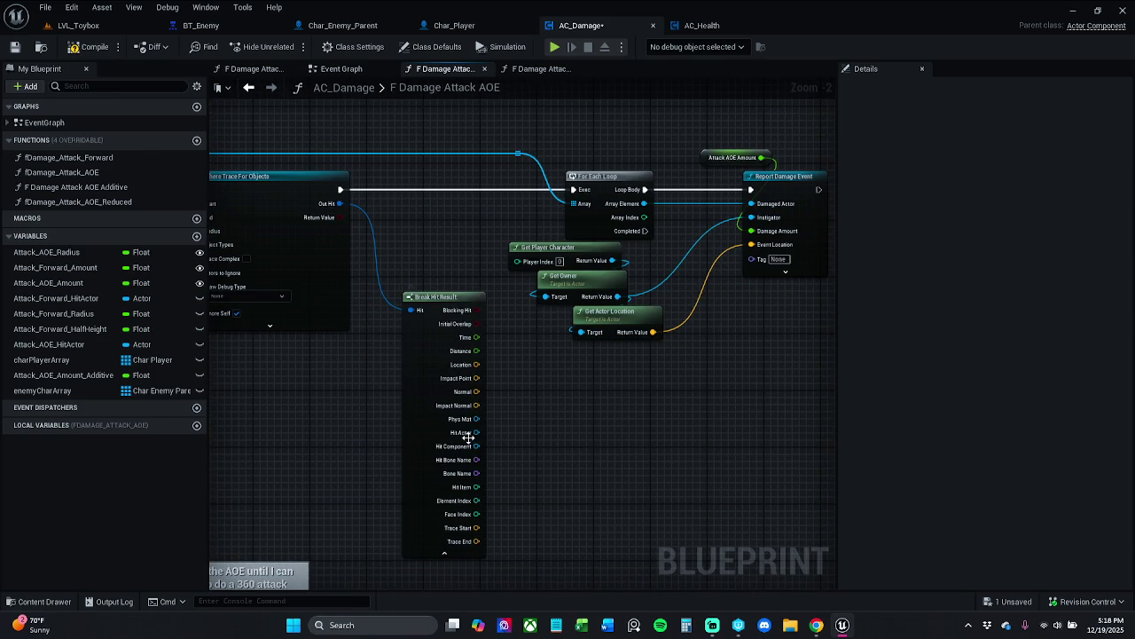
Connect Break Hit Result's Hit Actor to Report Damage Event's Damaged Actor pin
mouse_move(477, 432)
left_mouse_down()
mouse_move(653, 314)
mouse_move(759, 210)
left_mouse_up()
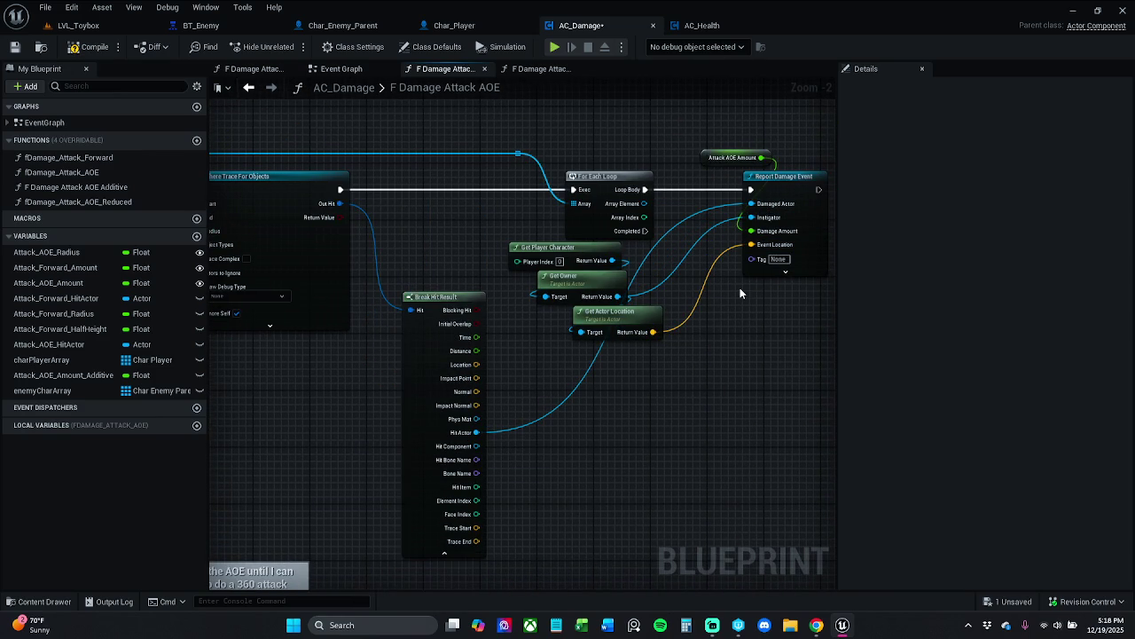
mouse_move(739, 287)
left_mouse_down()
mouse_move(885, 253)
mouse_move(899, 267)
left_mouse_up()
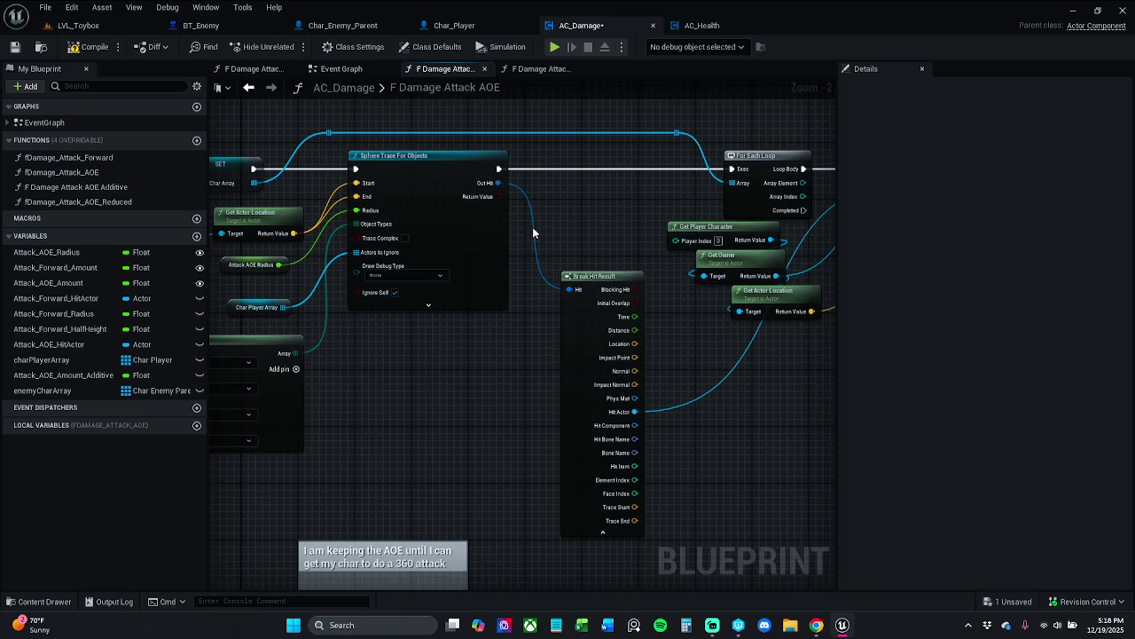
left_click_drag(612, 359, 535, 345)
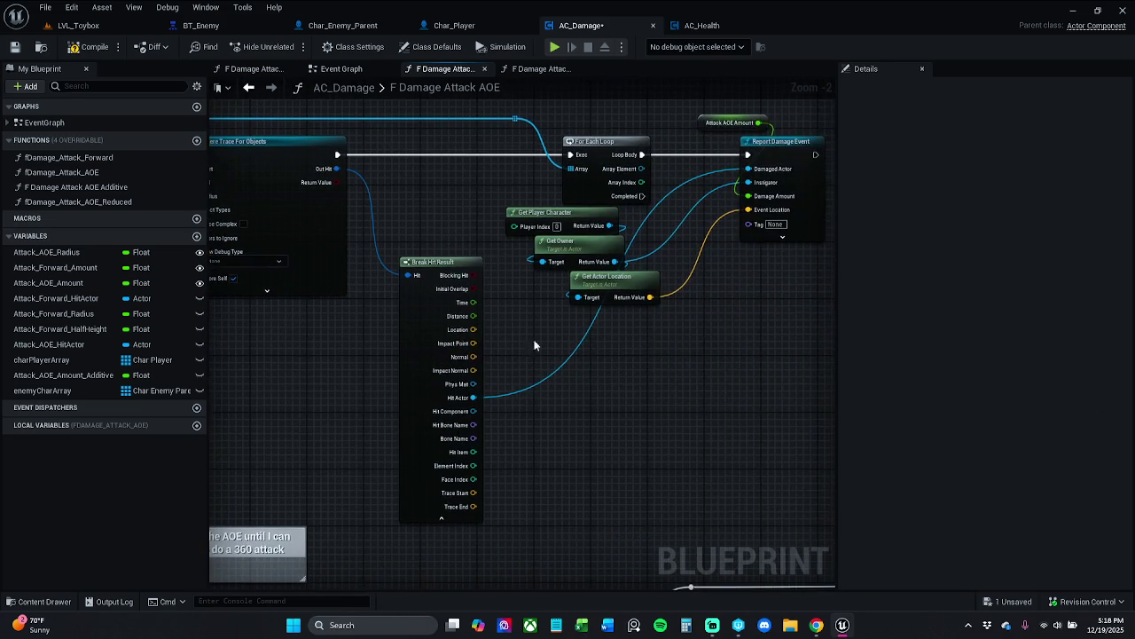
mouse_move(602, 290)
left_mouse_down()
mouse_move(962, 326)
mouse_move(607, 335)
mouse_move(966, 331)
left_mouse_up()
mouse_move(892, 324)
left_mouse_down()
mouse_move(558, 324)
mouse_move(943, 328)
mouse_move(431, 330)
left_mouse_up()
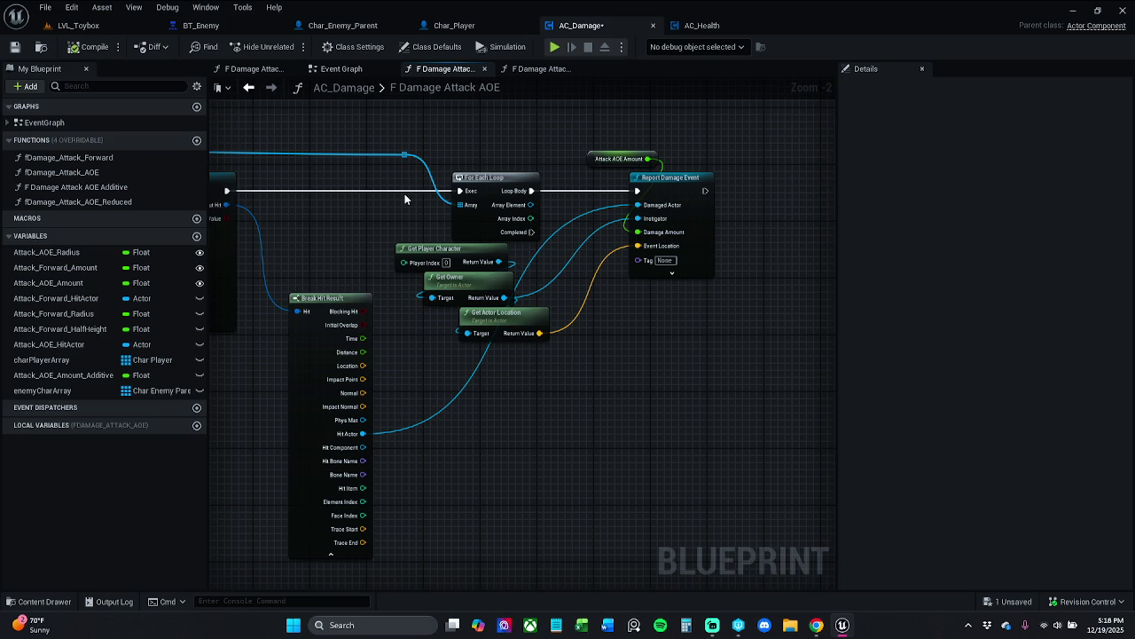
left_click(78, 25)
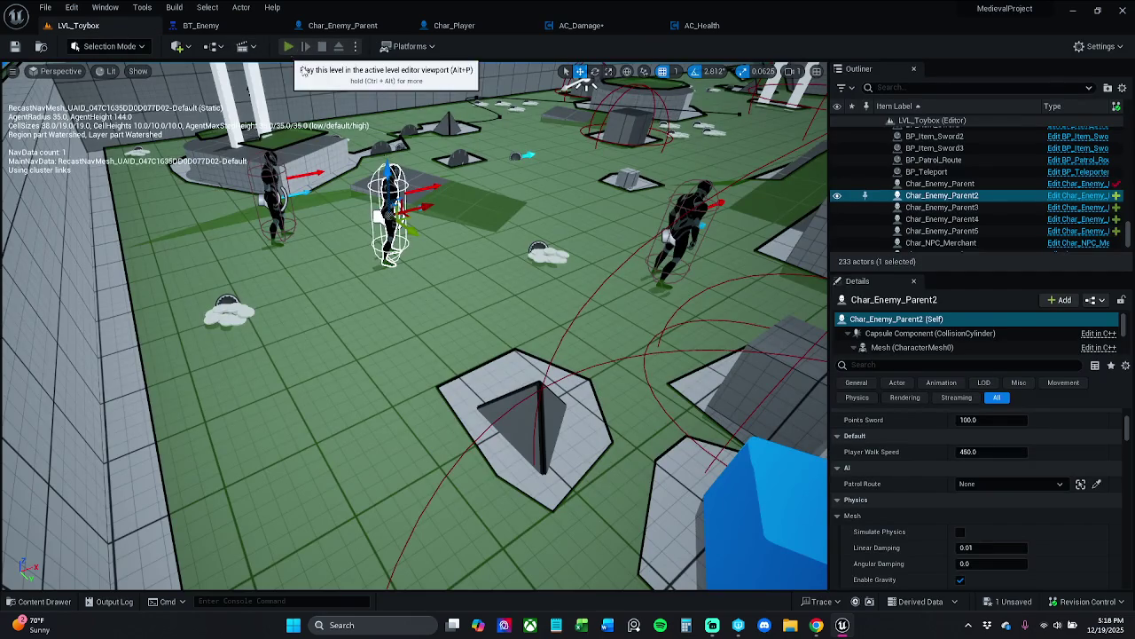
Play LVL_Toybox with enemy perception debug shown, using AOE potions and attacking the white enemy
left_click(288, 47)
key("w")
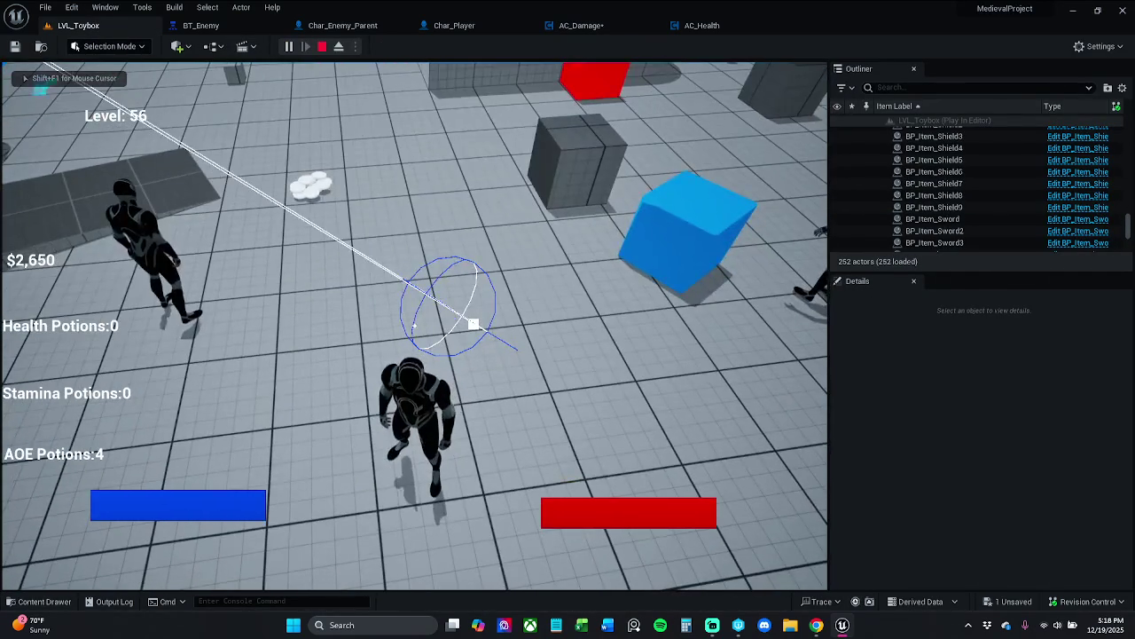
key("apostrophe")
key("KP_4")
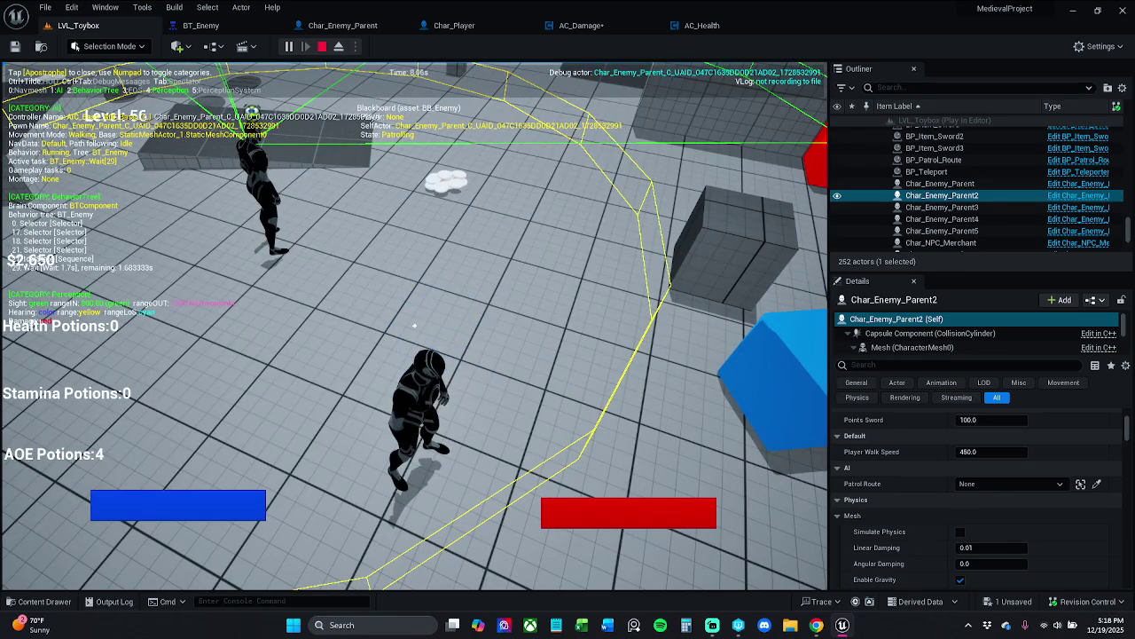
key("3")
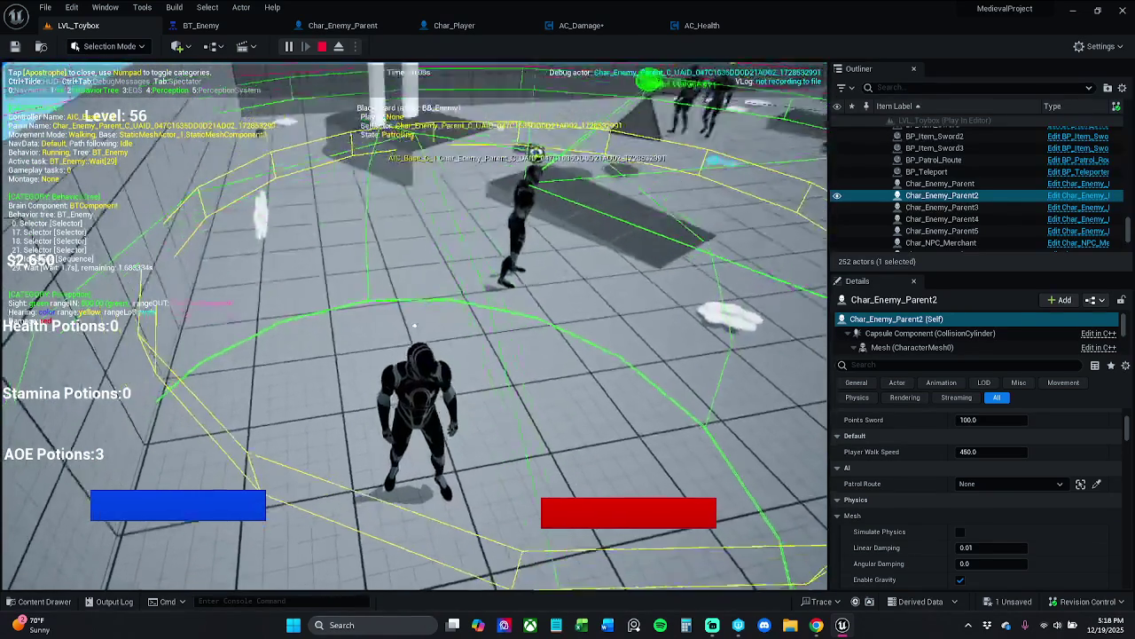
key("w")
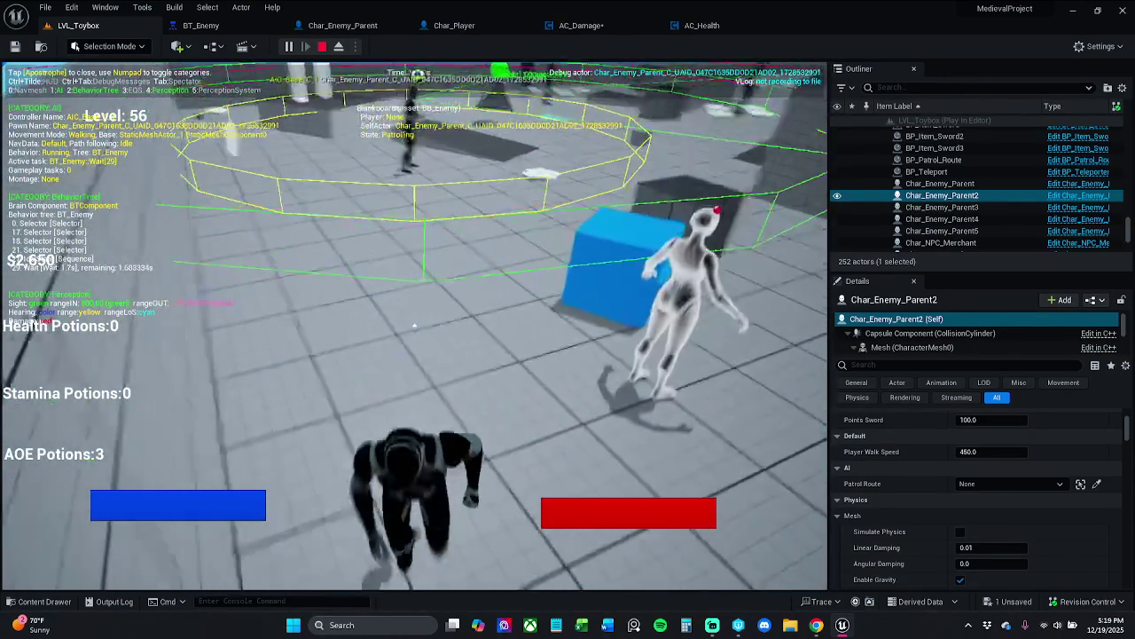
left_click(415, 325)
key("w")
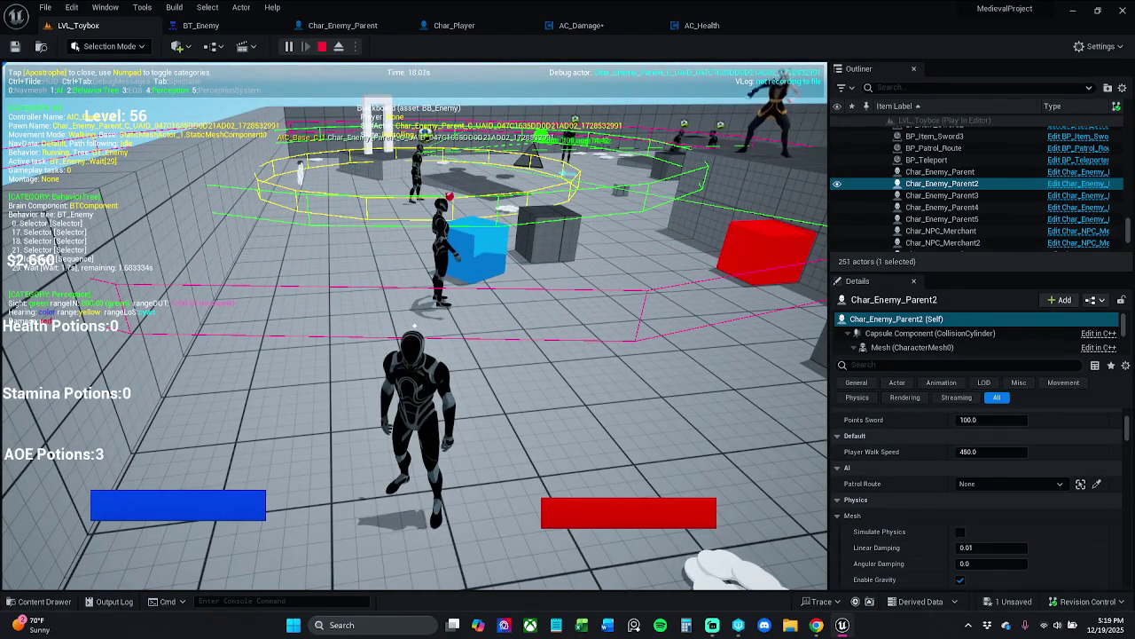
key("w")
key("3")
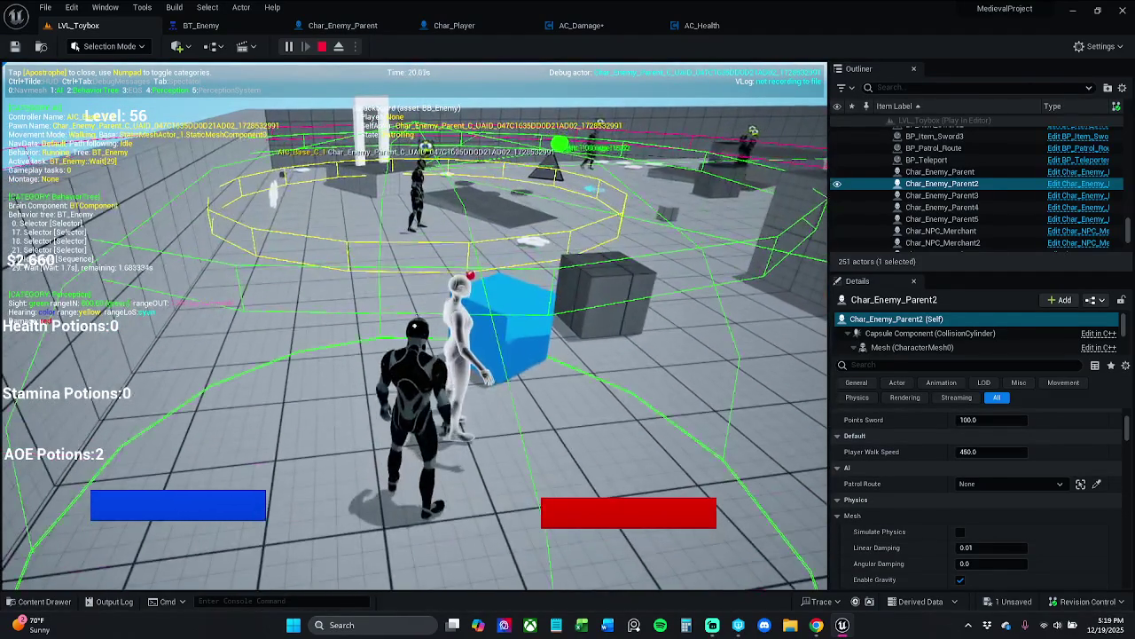
key("Escape")
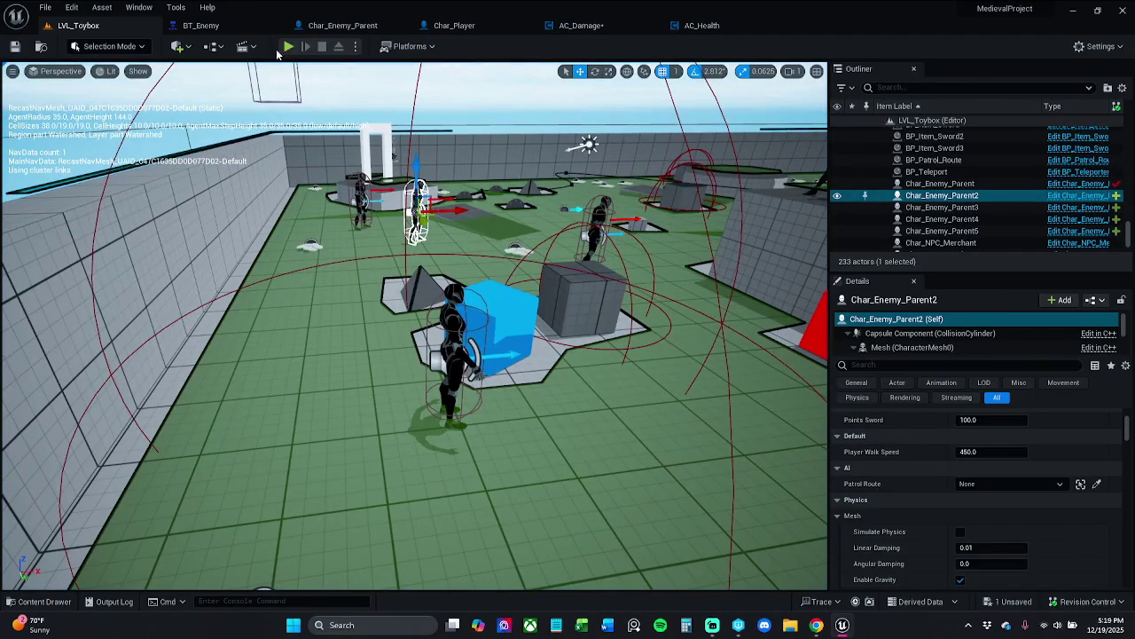
Run a second play session across the arena hitting enemies, then end it
left_click(289, 47)
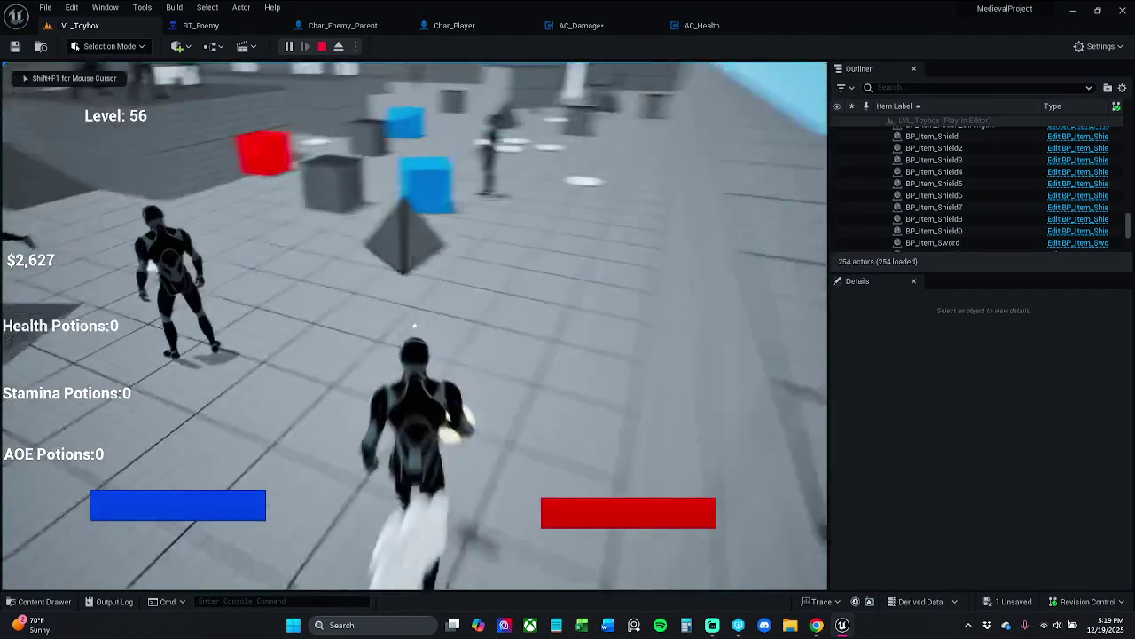
key("w")
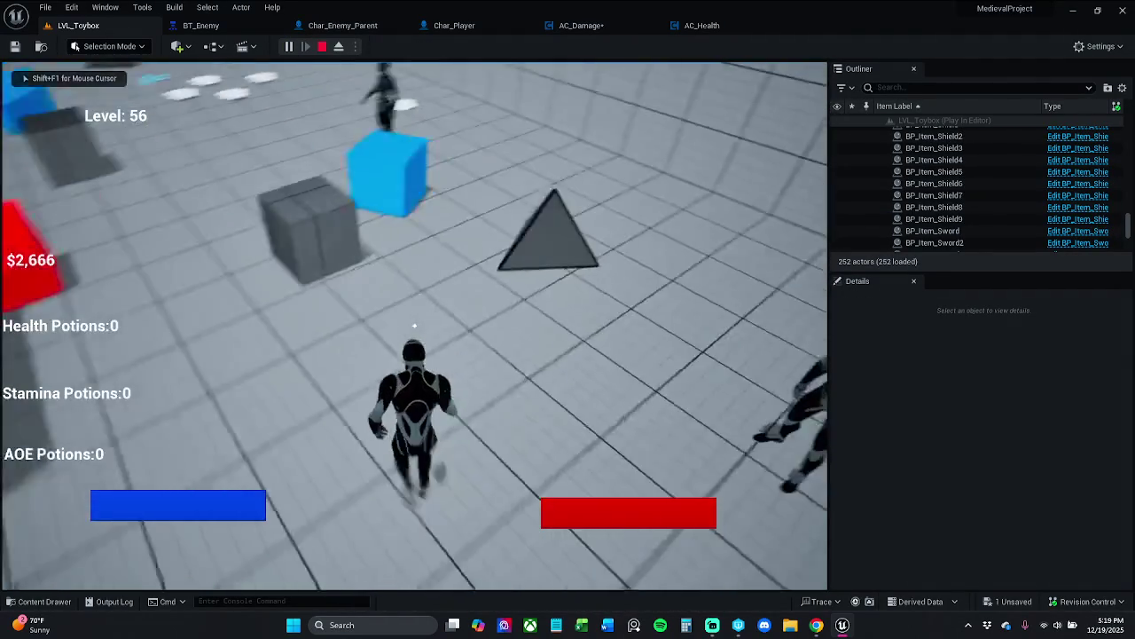
key("Escape")
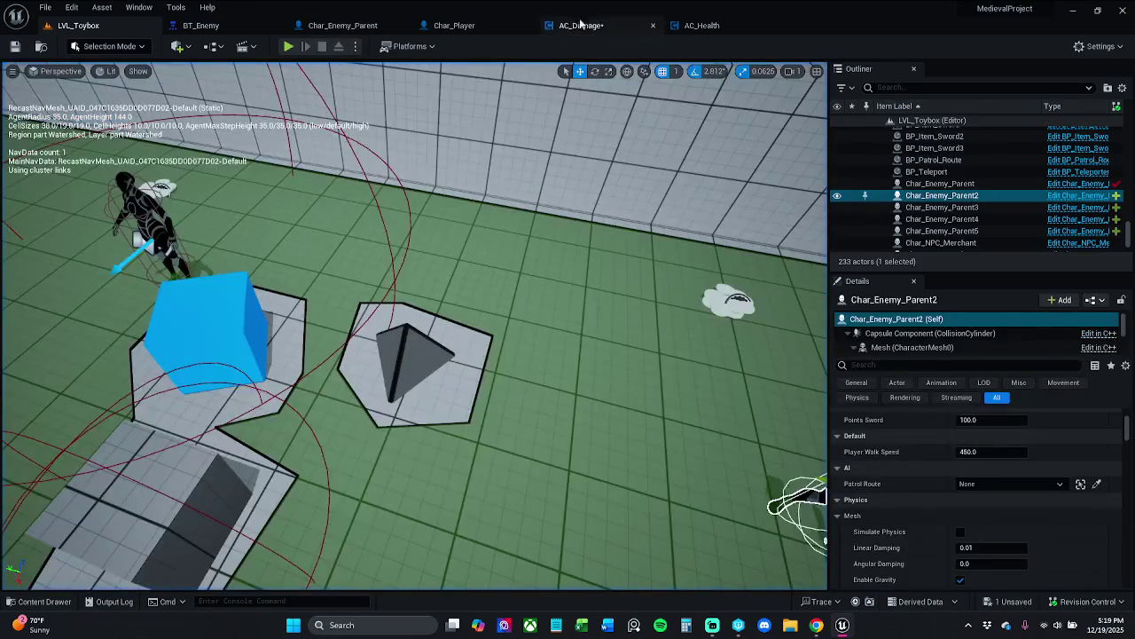
left_click(580, 26)
Save AC_Damage and review the trace, Break Hit Result and For Each Loop section
left_click(15, 47)
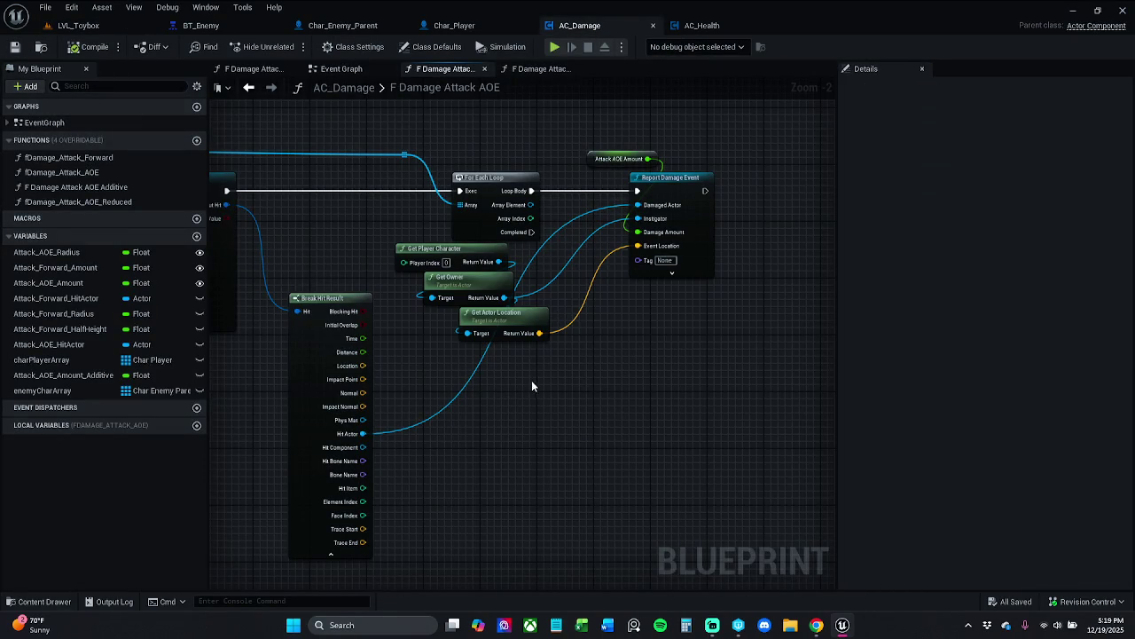
left_click_drag(404, 366, 499, 346)
left_click(376, 327)
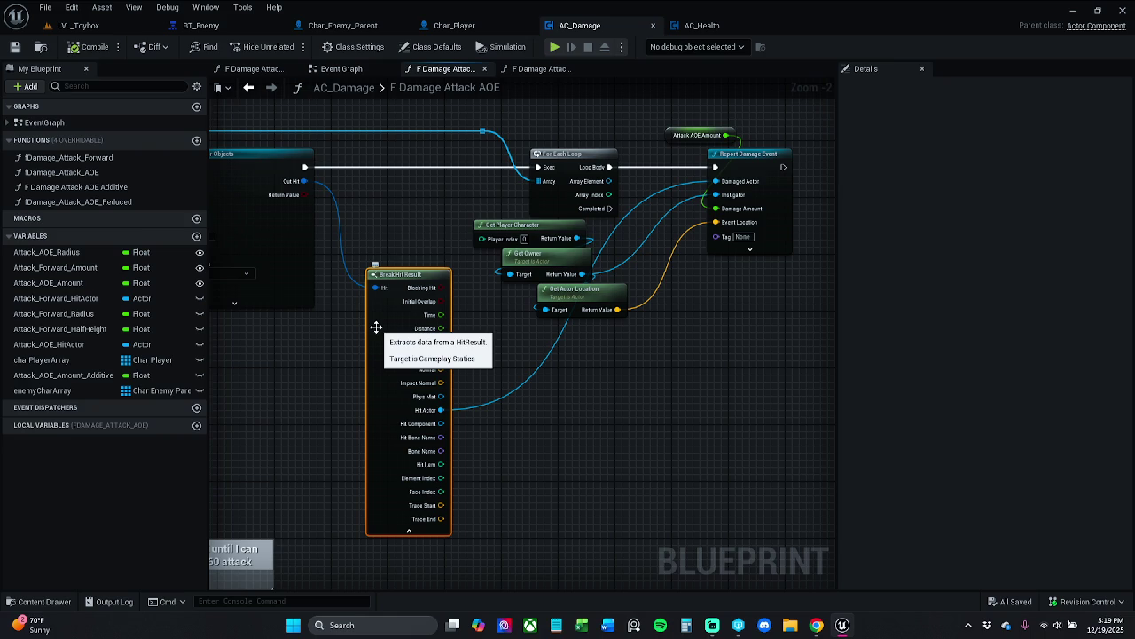
mouse_move(362, 203)
left_mouse_down()
mouse_move(752, 218)
mouse_move(762, 197)
mouse_move(869, 243)
mouse_move(432, 250)
left_mouse_up()
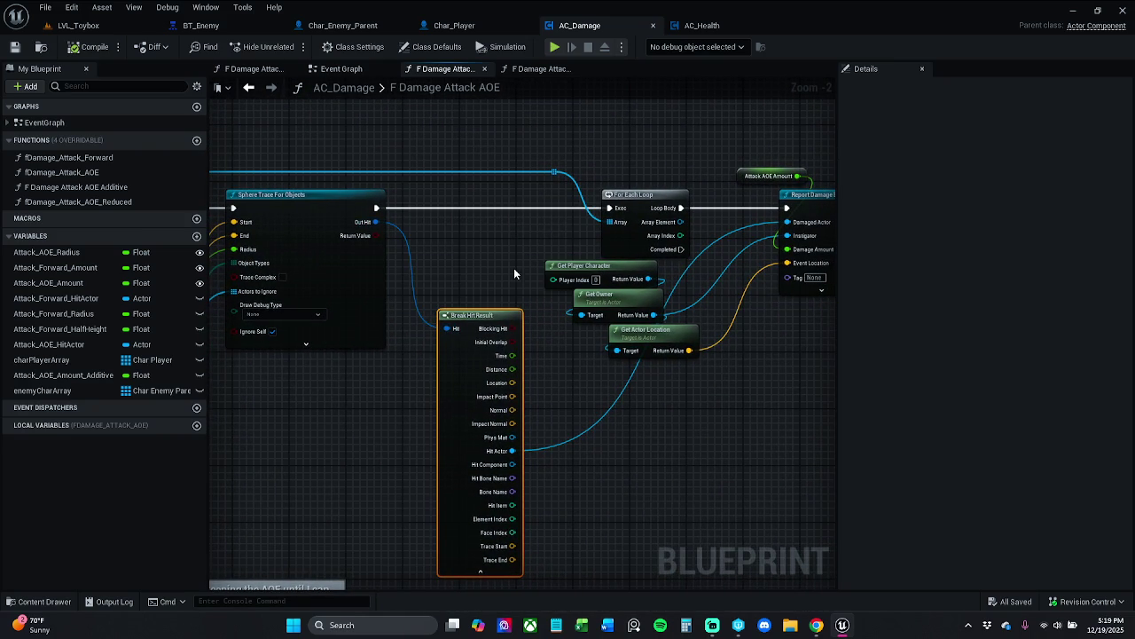
left_click(497, 248)
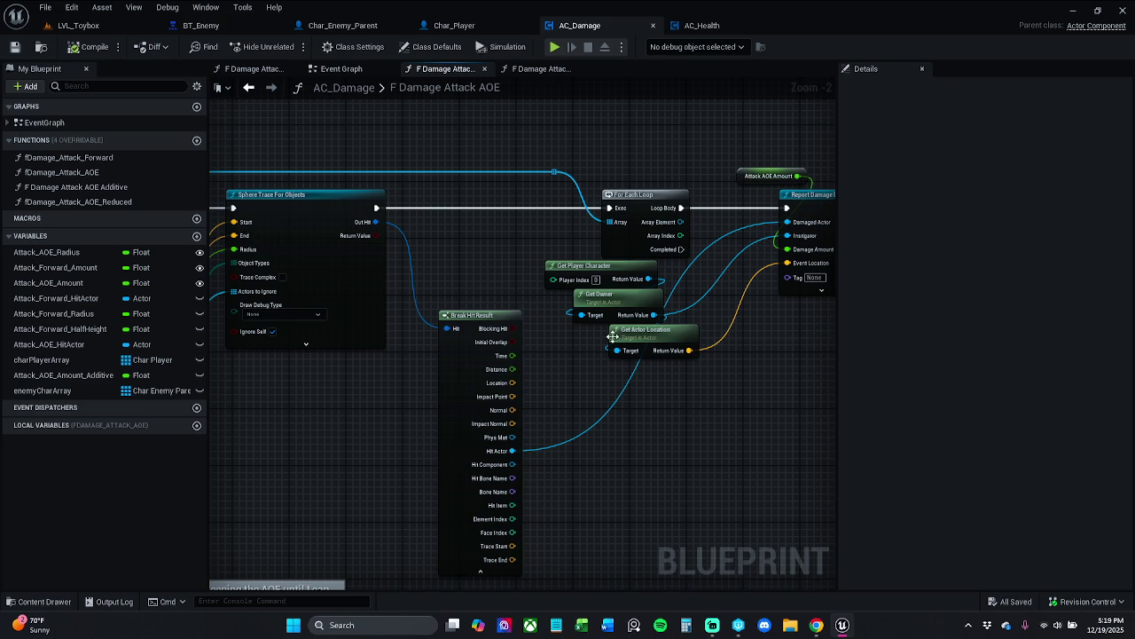
mouse_move(589, 175)
left_mouse_down()
mouse_move(667, 160)
mouse_move(515, 223)
mouse_move(558, 160)
mouse_move(525, 163)
mouse_move(544, 393)
left_mouse_up()
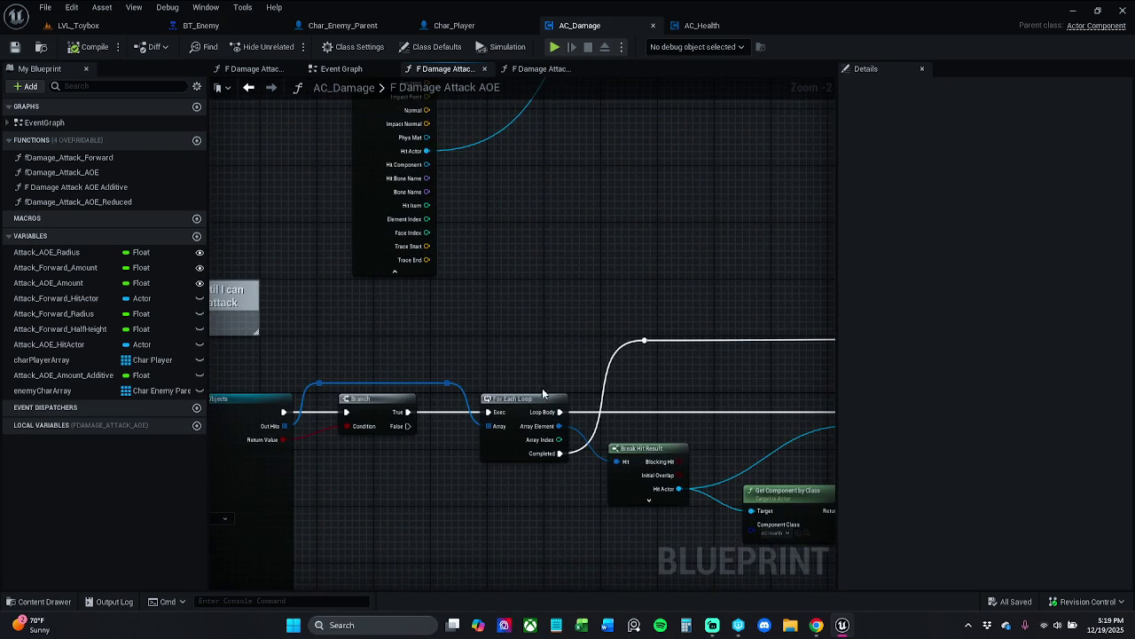
left_click_drag(549, 317, 540, 590)
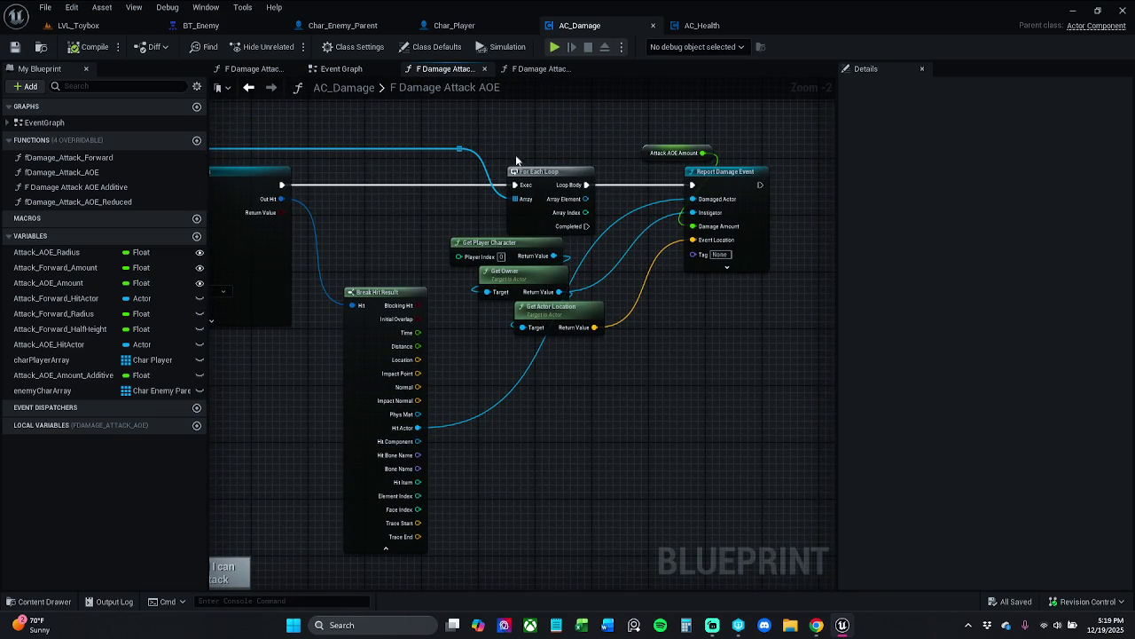
Move the two chained Is Valid checks left, ahead of F Health Damage Recieved
left_click_drag(447, 134, 594, 233)
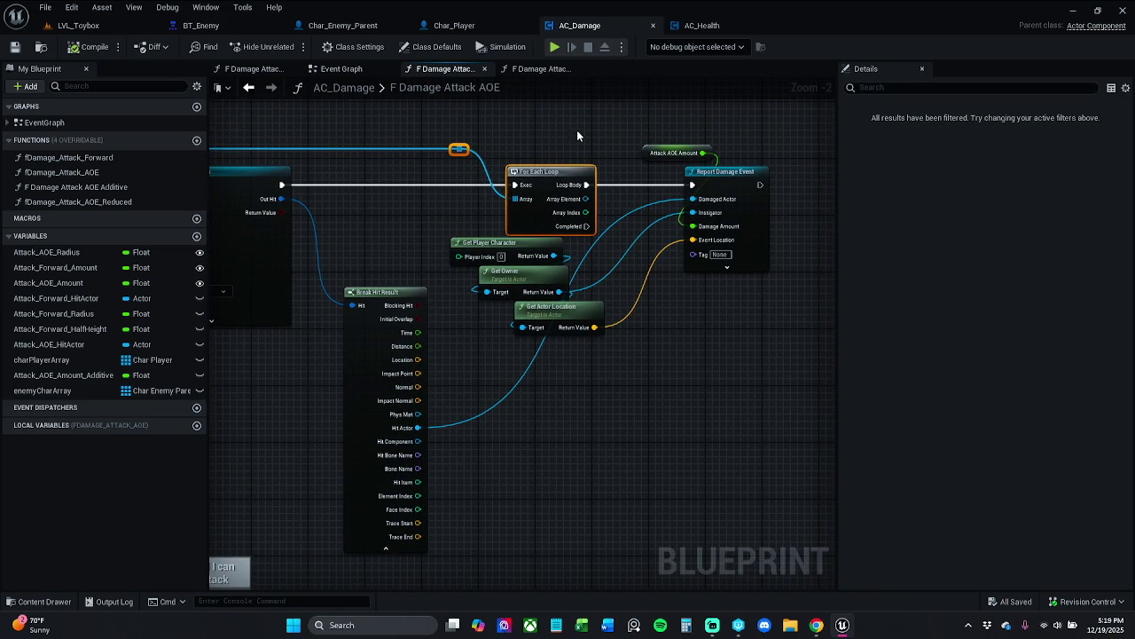
left_click_drag(583, 139, 664, 76)
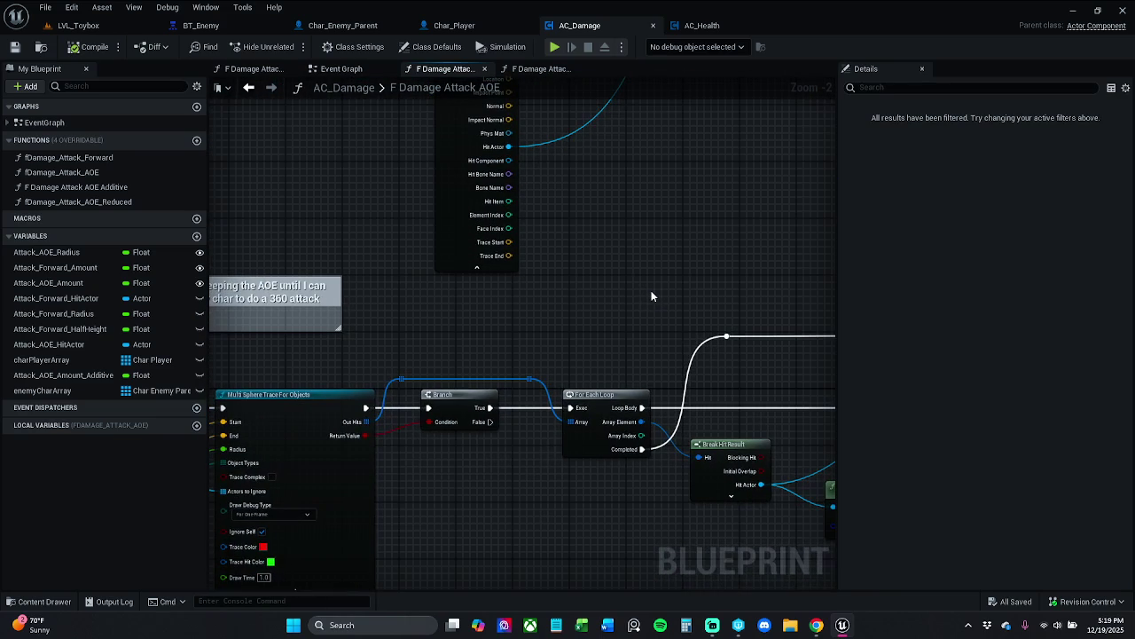
mouse_move(632, 340)
left_mouse_down()
mouse_move(546, 284)
mouse_move(311, 188)
mouse_move(211, 208)
left_mouse_up()
mouse_move(489, 180)
left_mouse_down()
mouse_move(385, 179)
mouse_move(609, 187)
mouse_move(666, 221)
mouse_move(580, 231)
mouse_move(596, 231)
left_mouse_up()
mouse_move(603, 208)
left_mouse_down()
mouse_move(342, 269)
mouse_move(408, 258)
left_mouse_up()
left_click_drag(560, 240, 446, 240)
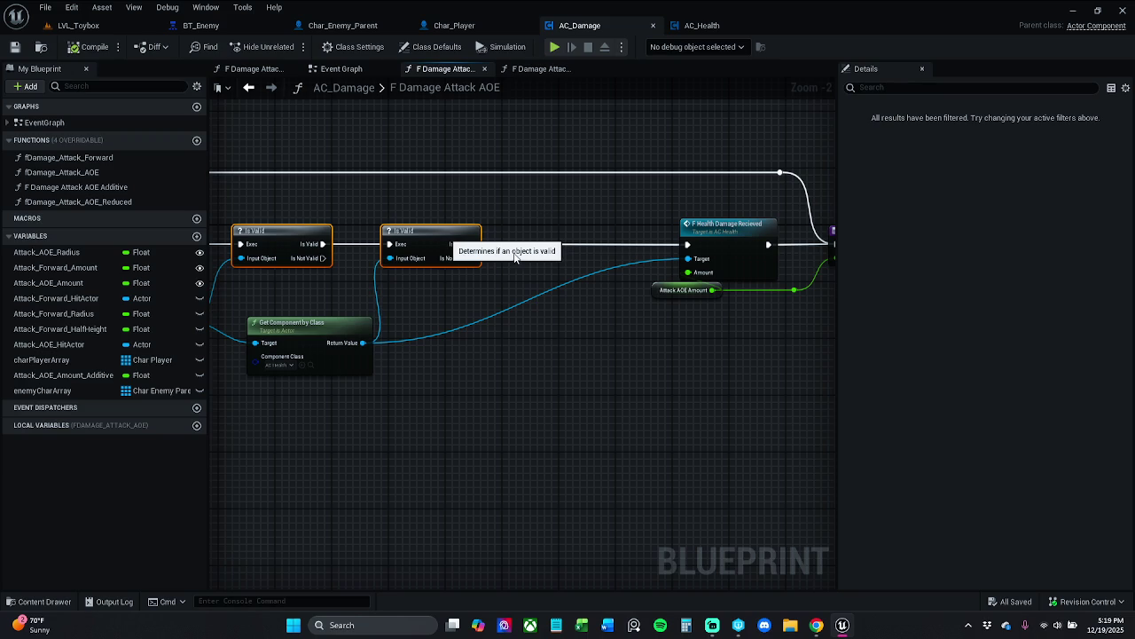
left_click_drag(472, 244, 528, 247)
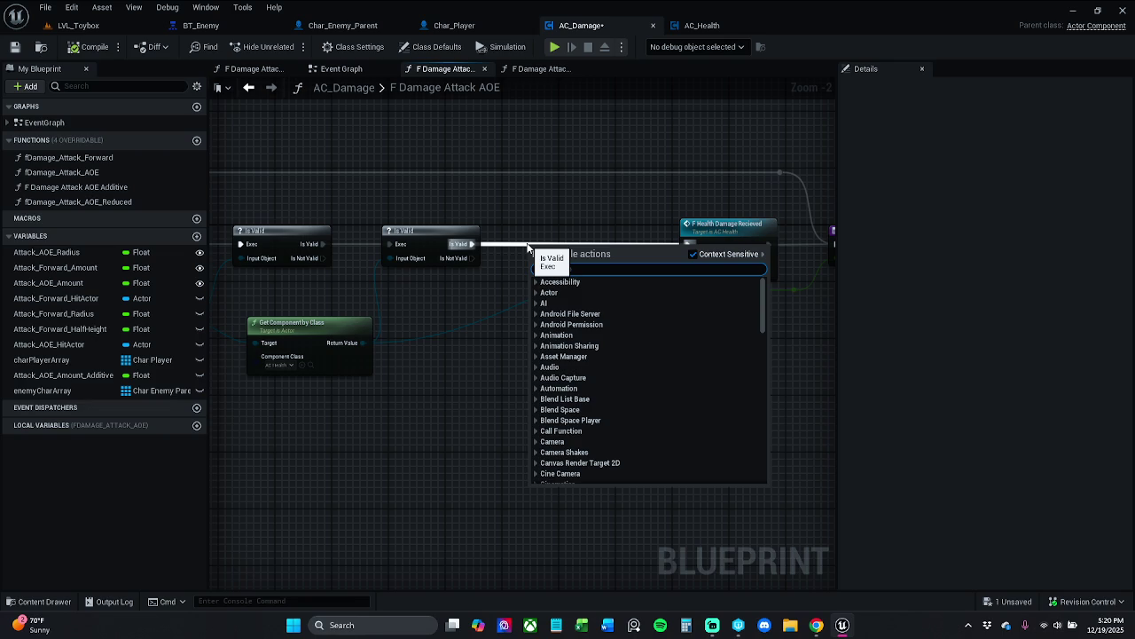
Insert a Do Once node between the Is Valid check and F Health Damage Recieved
type("do once")
key("Return")
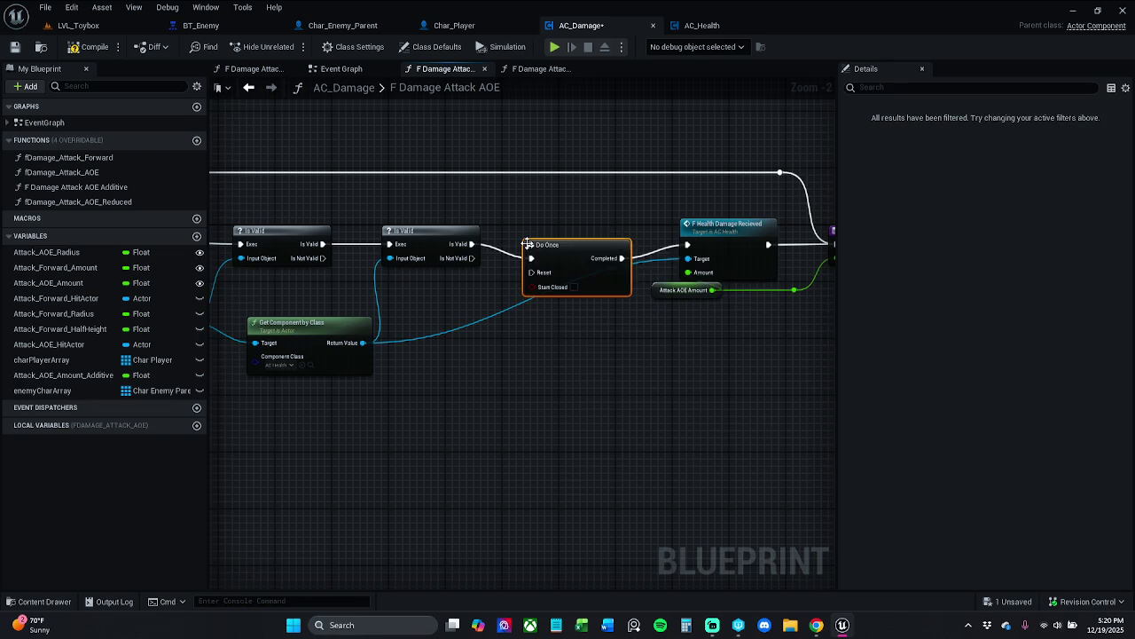
left_click_drag(559, 253, 560, 240)
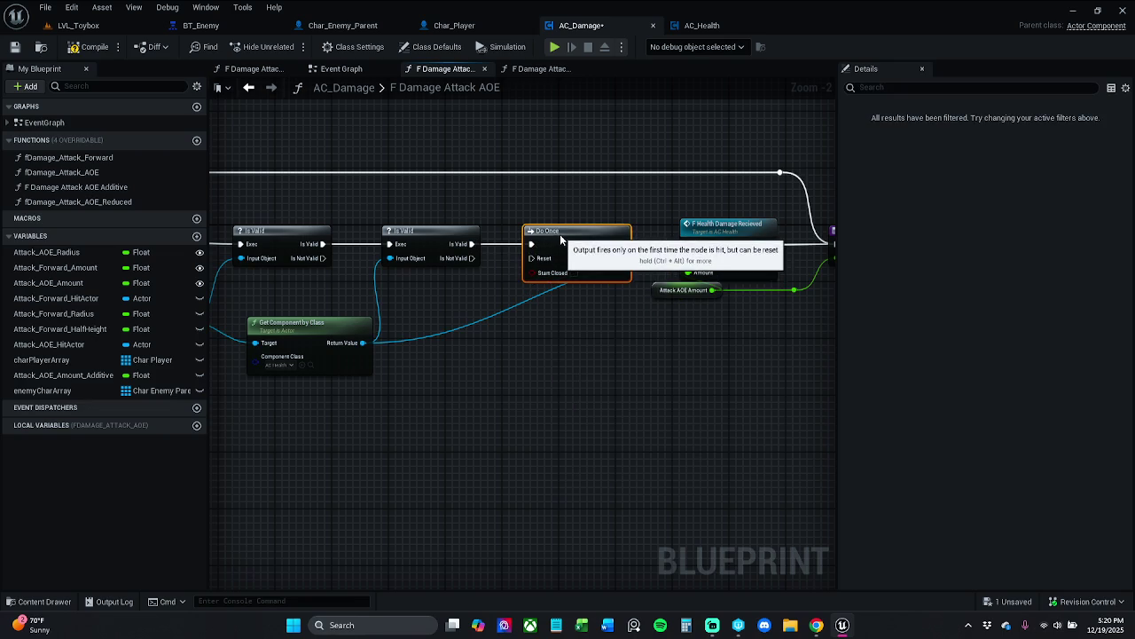
left_click(571, 196)
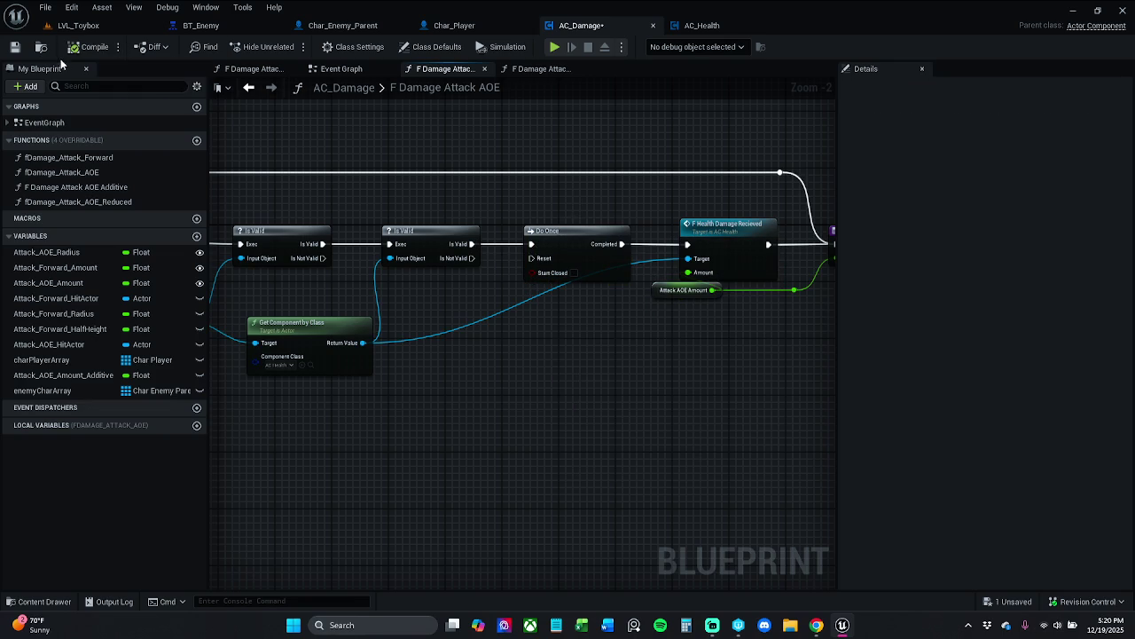
Save AC_Damage and zoom out to the sphere trace section
left_click(15, 47)
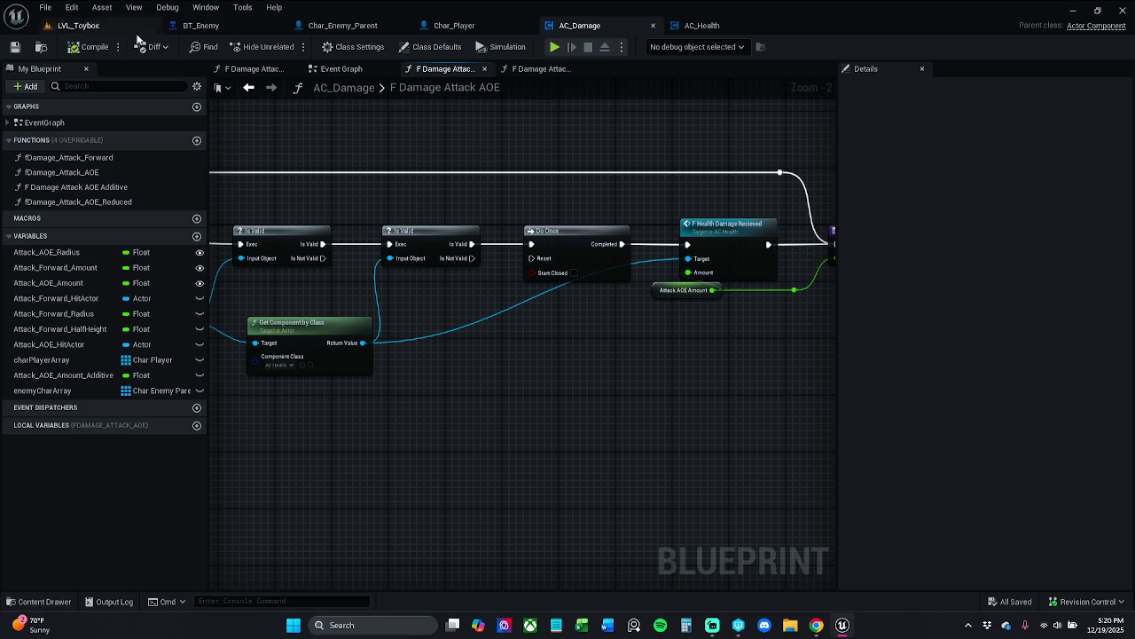
left_click_drag(458, 119, 569, 306)
scroll(489, 203, "down", 2)
mouse_move(489, 204)
left_mouse_down()
mouse_move(479, 331)
mouse_move(639, 299)
left_mouse_up()
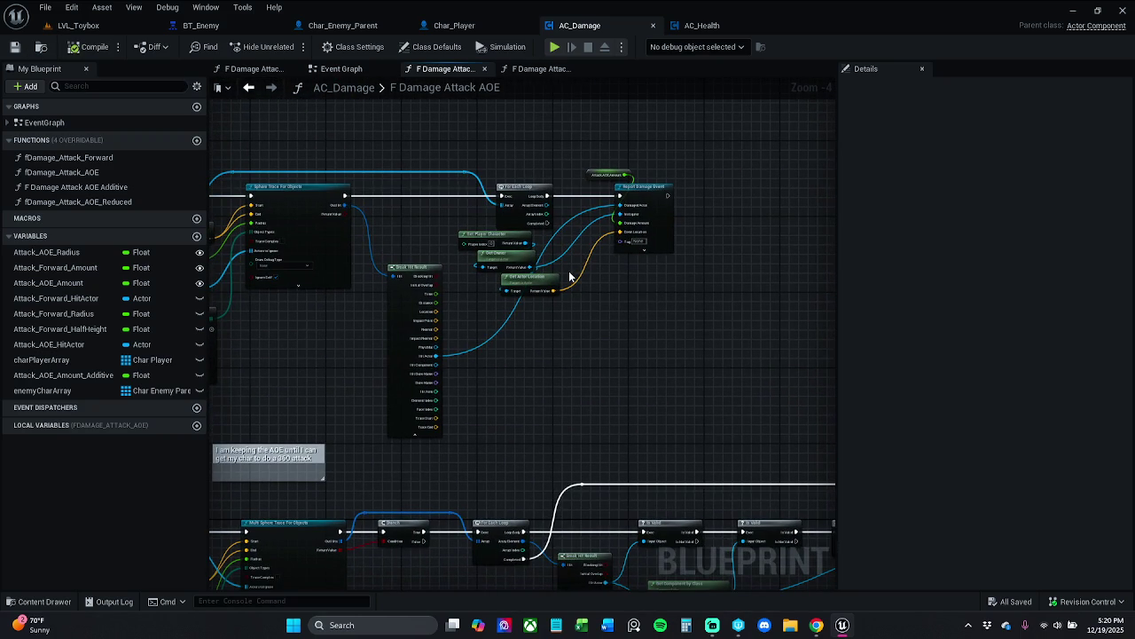
left_click(78, 25)
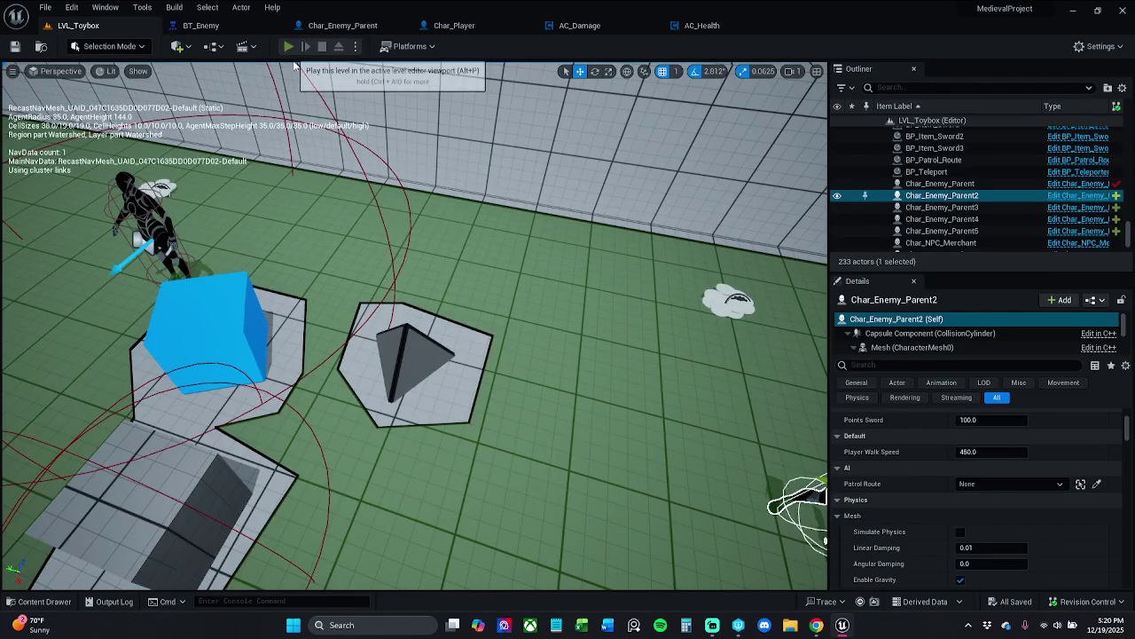
Play LVL_Toybox and run to the cubes to pick up an AOE potion
left_click(289, 47)
key("w")
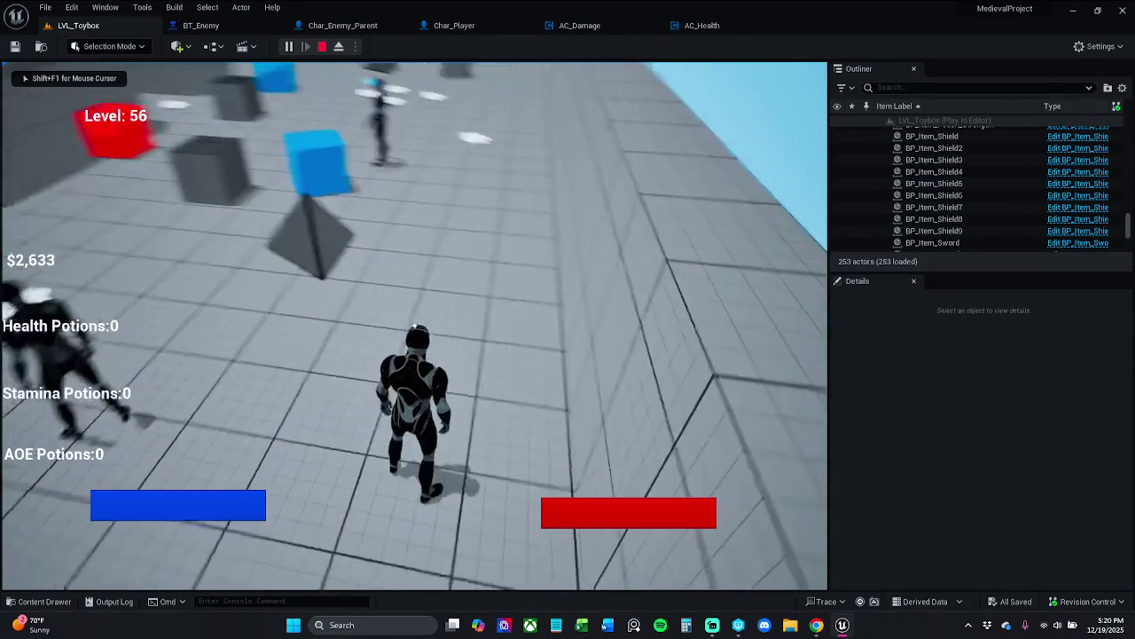
key("w")
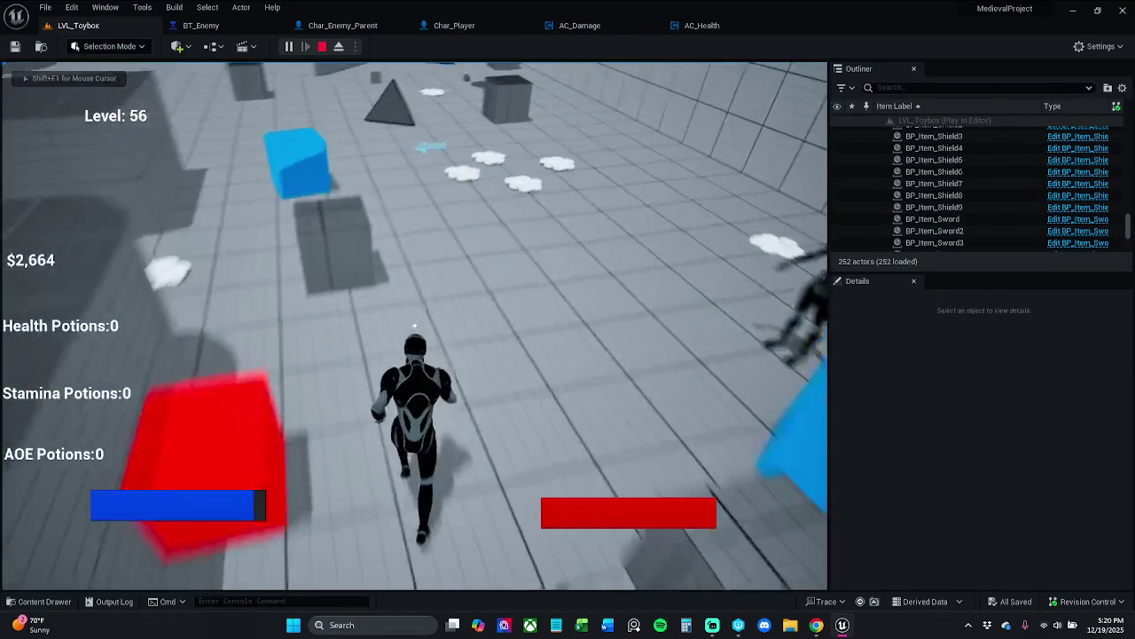
key("w")
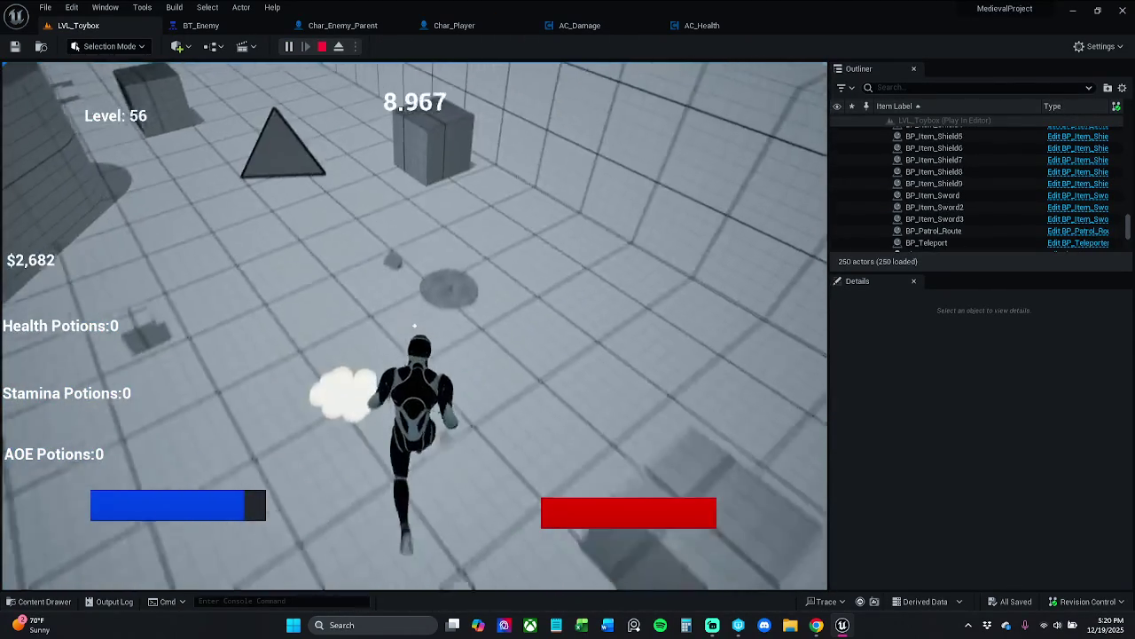
key("w")
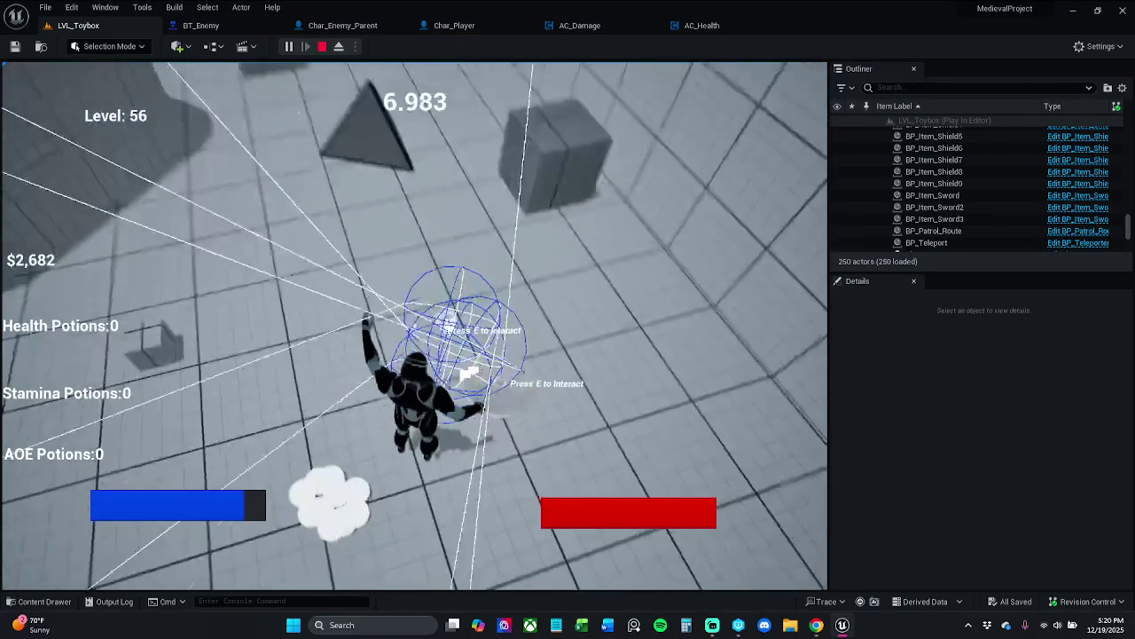
key("w")
key("e")
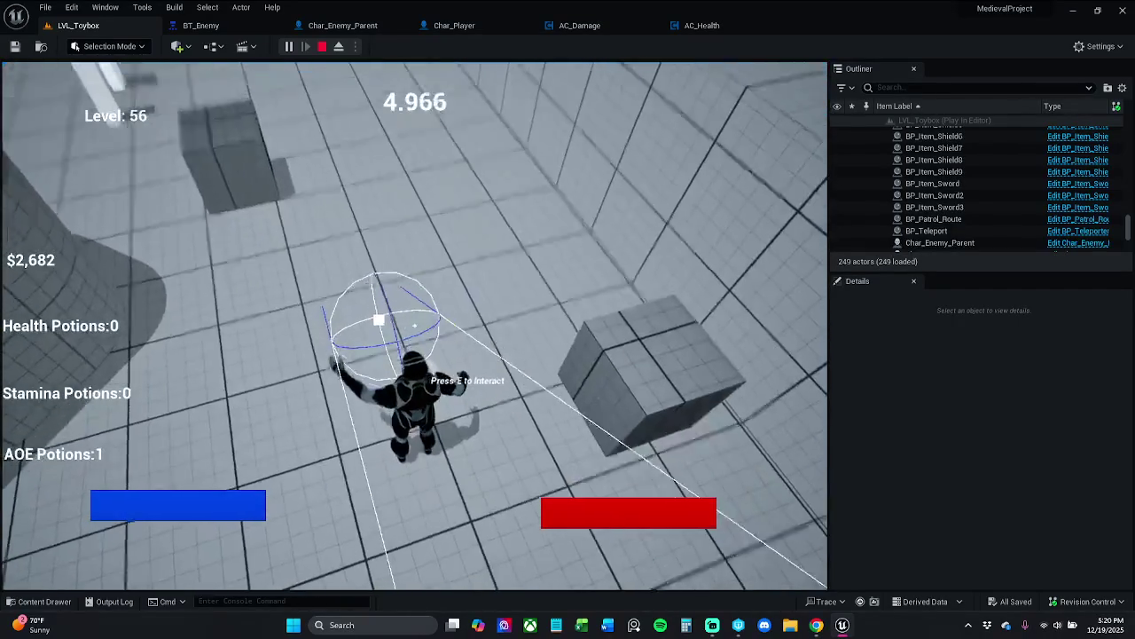
Run to the enemies, show their perception debug info, use the AOE potion, and stop
key("w")
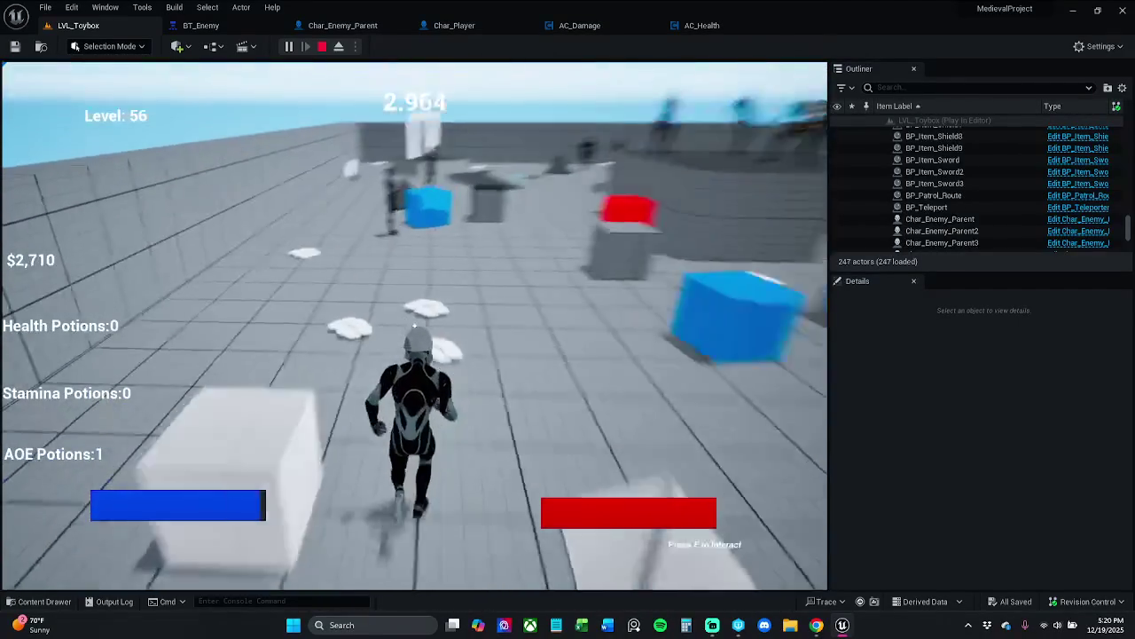
key("w")
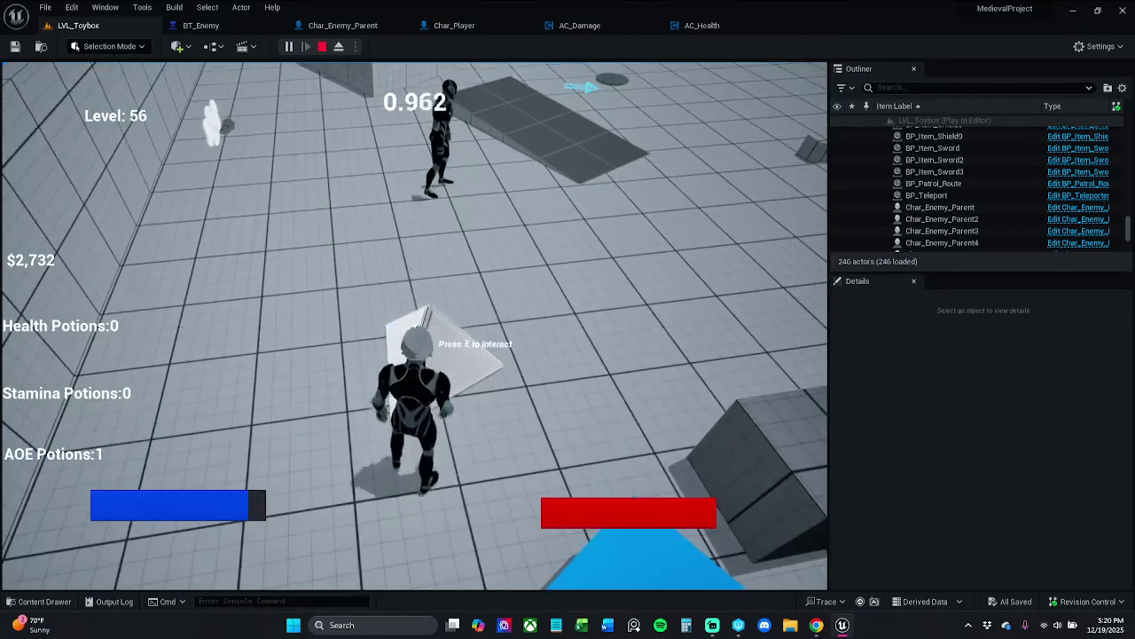
key("w")
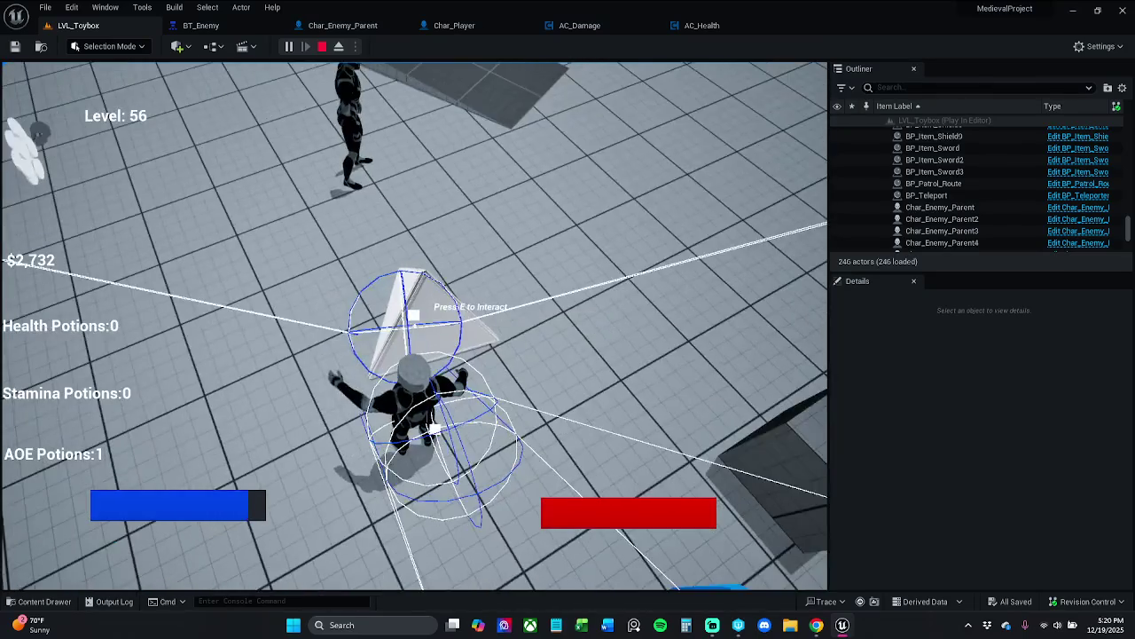
key("w")
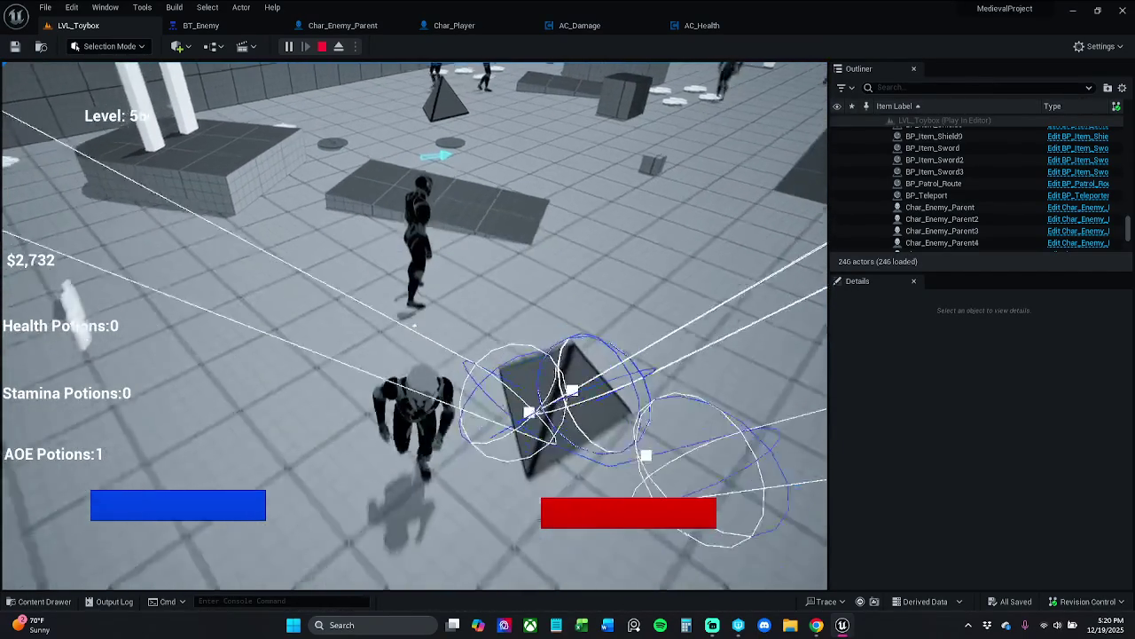
key("apostrophe")
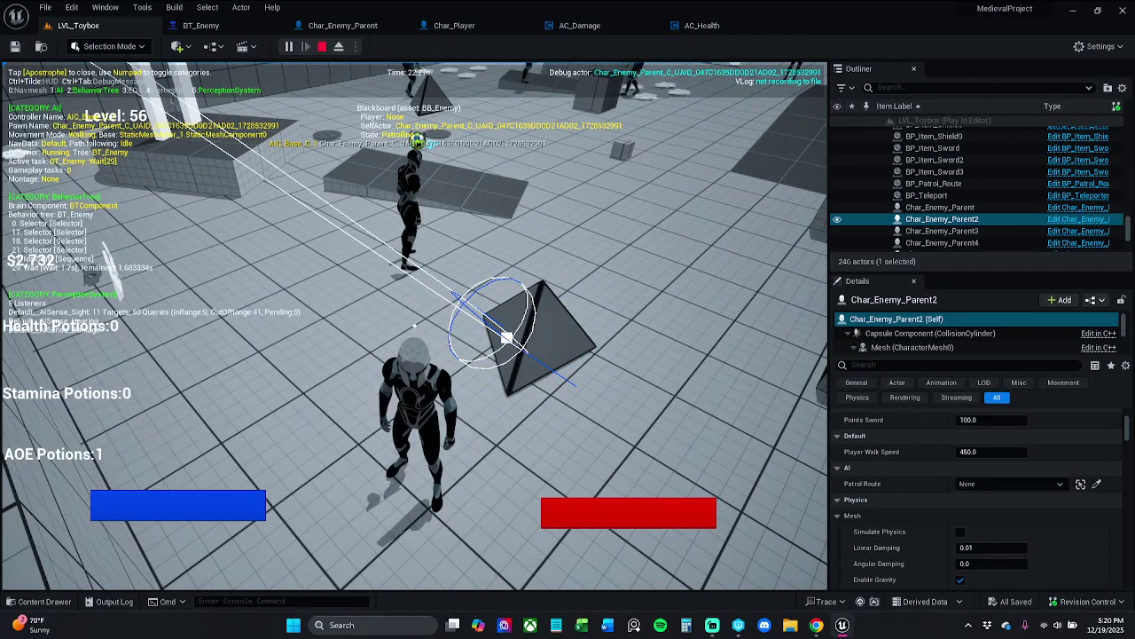
key("KP_4")
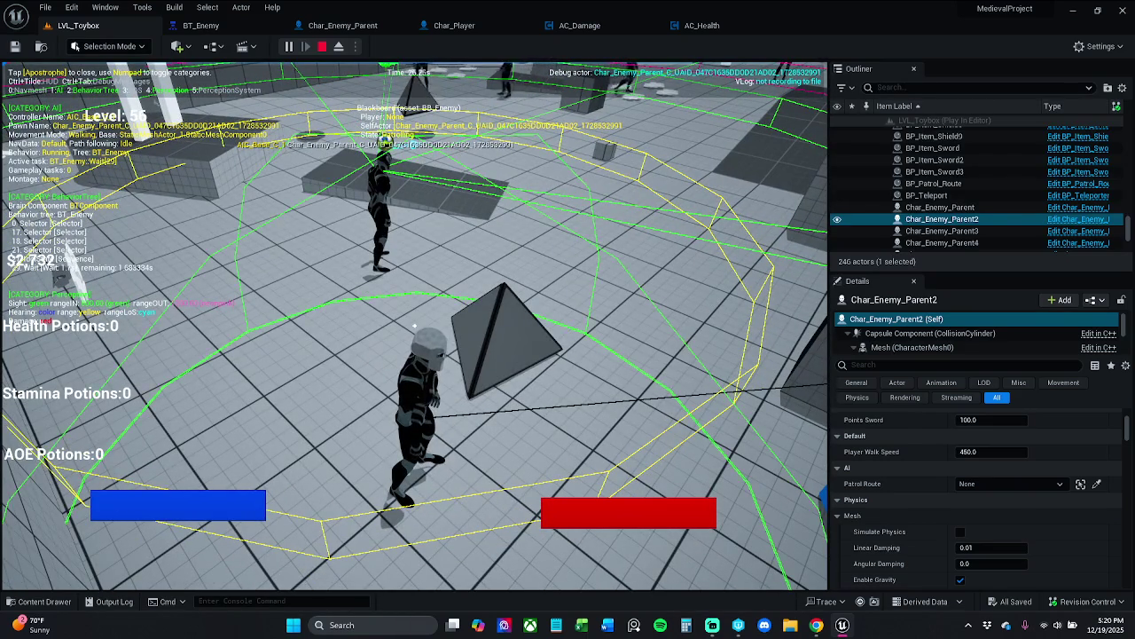
key("3")
key("Escape")
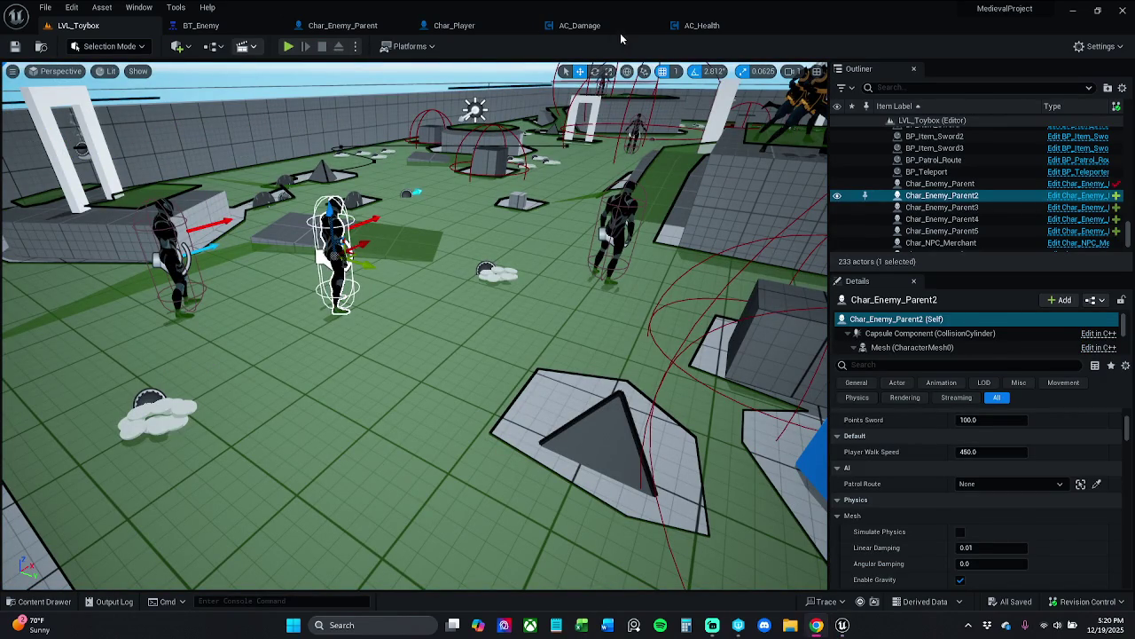
Back in AC_Damage, move Break Hit Result down and right, then save the Blueprint
left_click(585, 26)
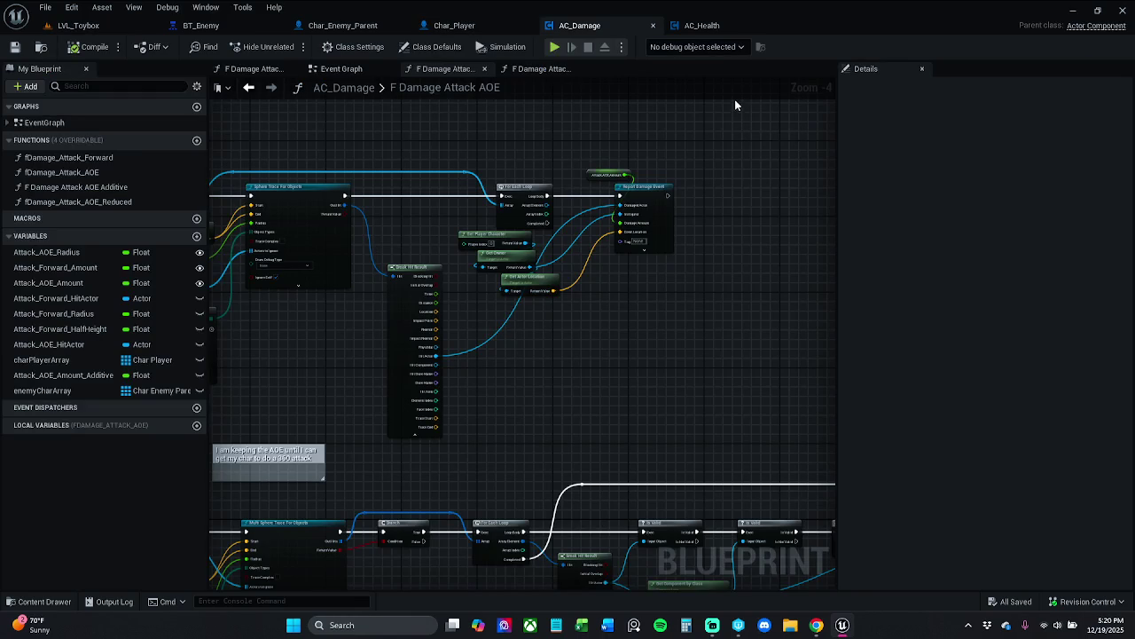
mouse_move(476, 290)
left_mouse_down()
mouse_move(525, 295)
mouse_move(489, 355)
mouse_move(467, 293)
left_mouse_up()
scroll(529, 292, "up", 3)
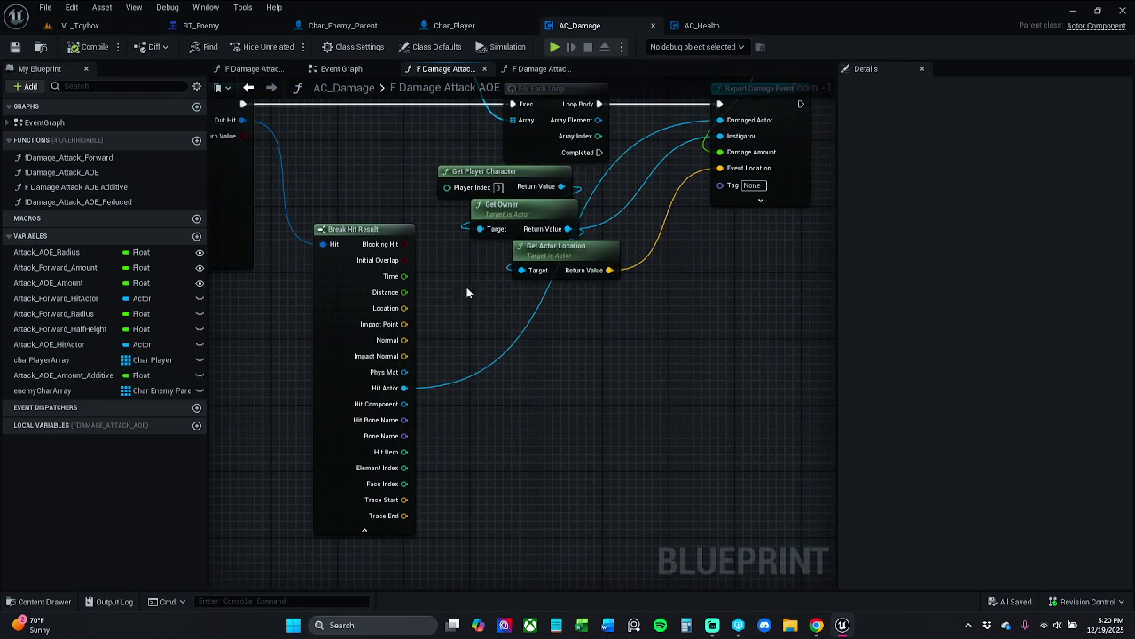
left_click_drag(366, 315, 562, 398)
left_click_drag(731, 362, 577, 269)
scroll(550, 266, "down", 3)
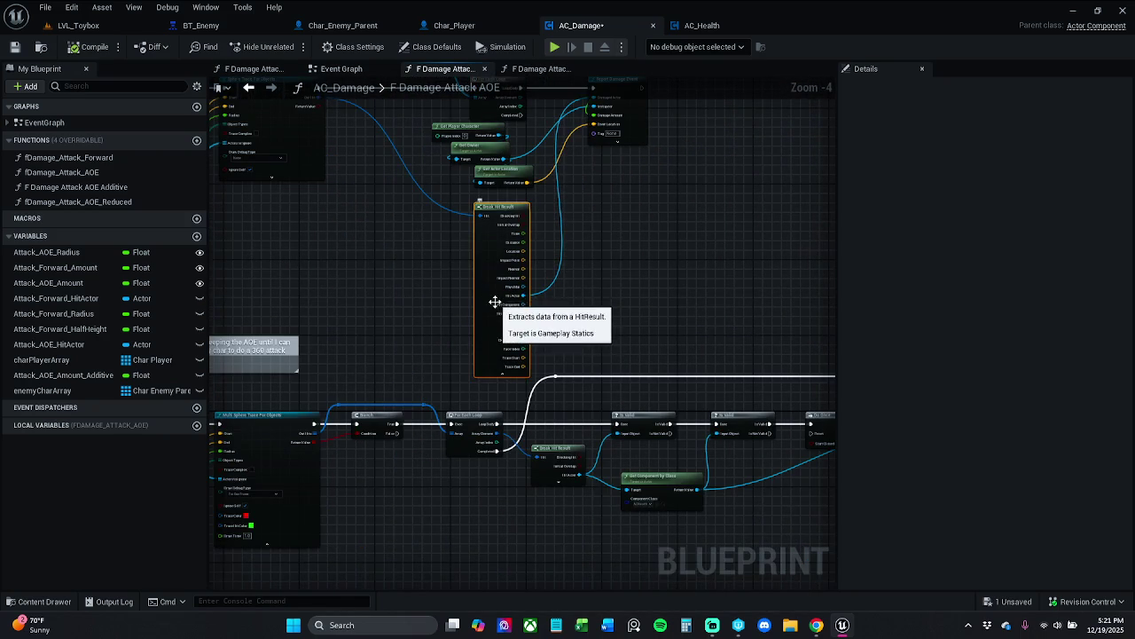
left_click_drag(478, 302, 465, 301)
left_click(668, 311)
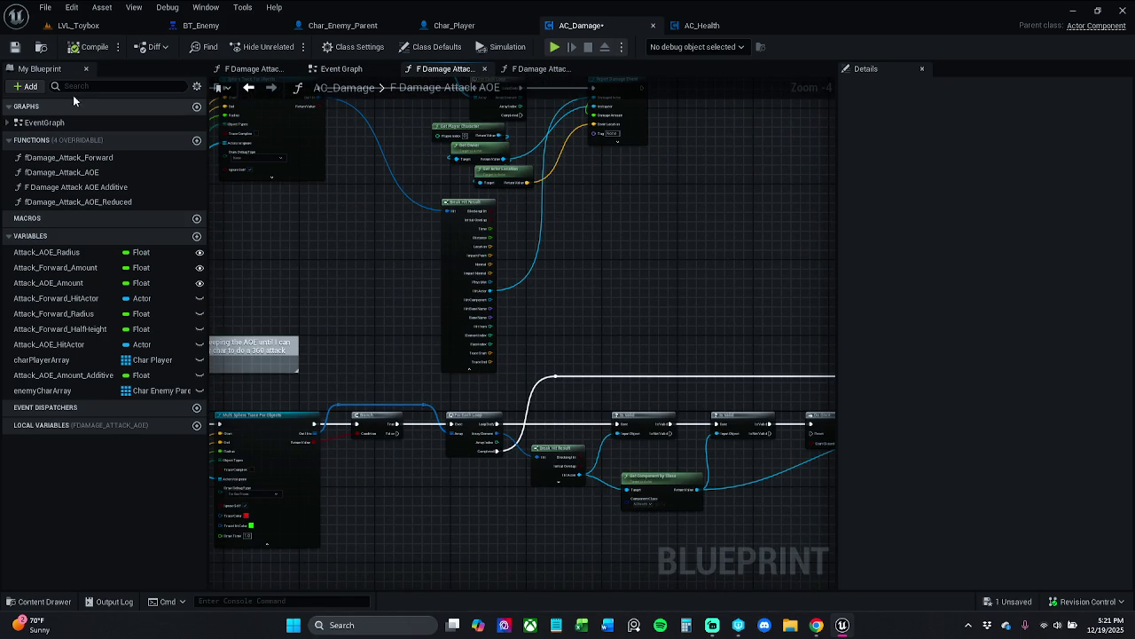
left_click(15, 47)
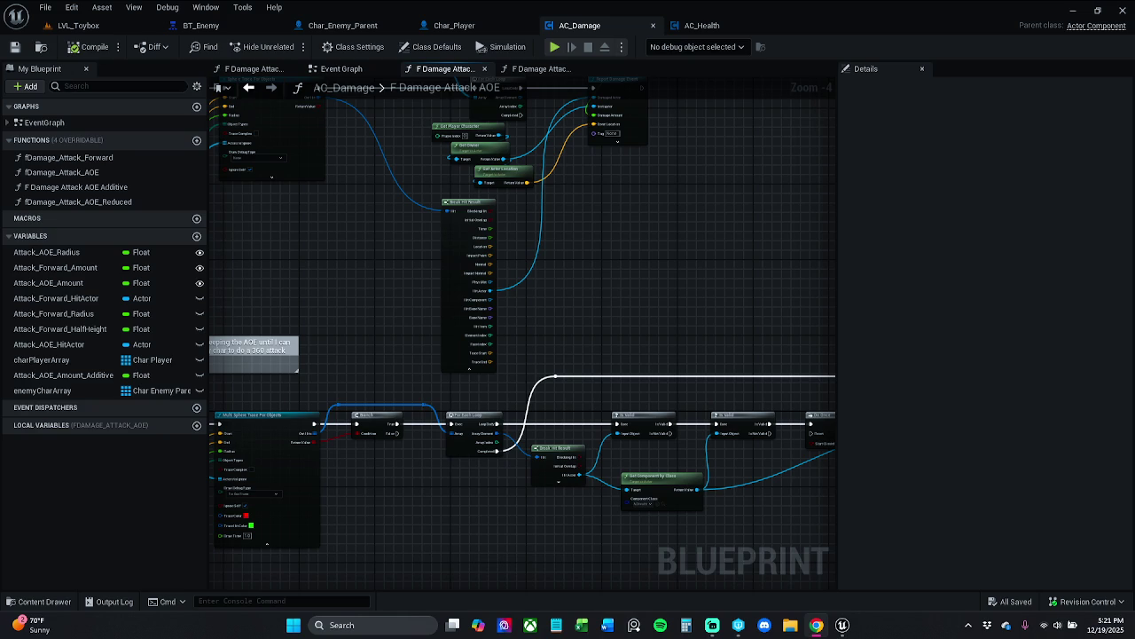
mouse_move(550, 190)
left_mouse_down()
mouse_move(539, 251)
mouse_move(524, 213)
mouse_move(703, 215)
left_mouse_up()
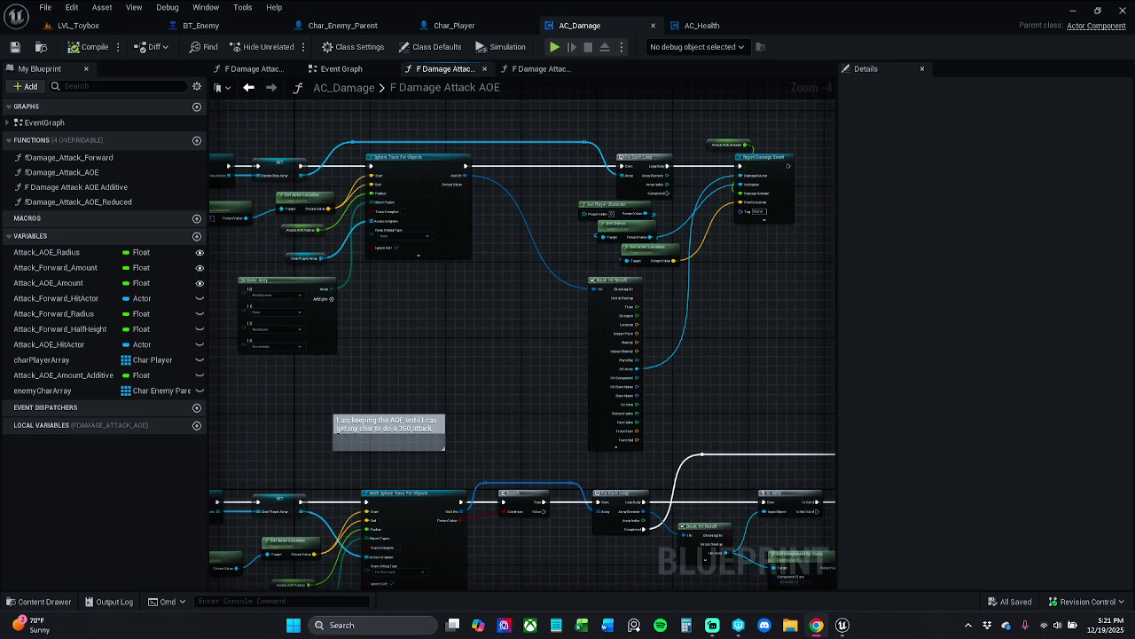
Move the F Damage Attack AOE entry down and wire its exec to Get All Actors Of Class
mouse_move(509, 250)
left_mouse_down()
mouse_move(580, 266)
mouse_move(593, 285)
left_mouse_up()
mouse_move(417, 320)
left_mouse_down()
mouse_move(620, 321)
mouse_move(768, 228)
mouse_move(505, 303)
left_mouse_up()
left_click_drag(408, 193, 547, 481)
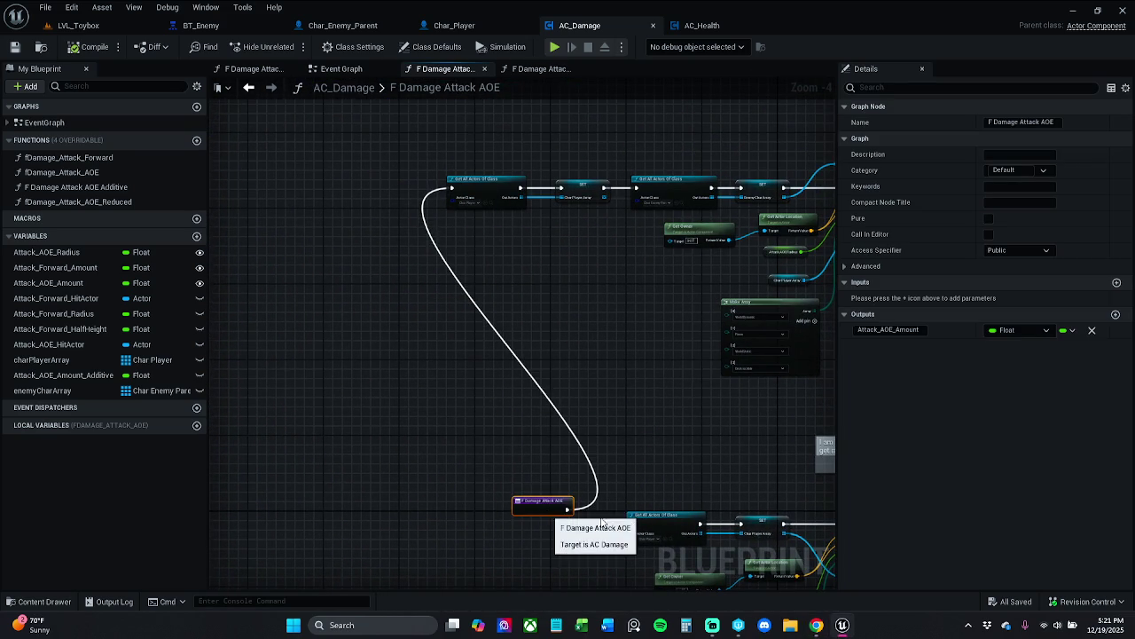
scroll(611, 423, "up", 5)
mouse_move(611, 423)
left_mouse_down()
mouse_move(581, 346)
mouse_move(555, 364)
mouse_move(682, 383)
left_mouse_up()
left_click_drag(498, 350, 571, 378)
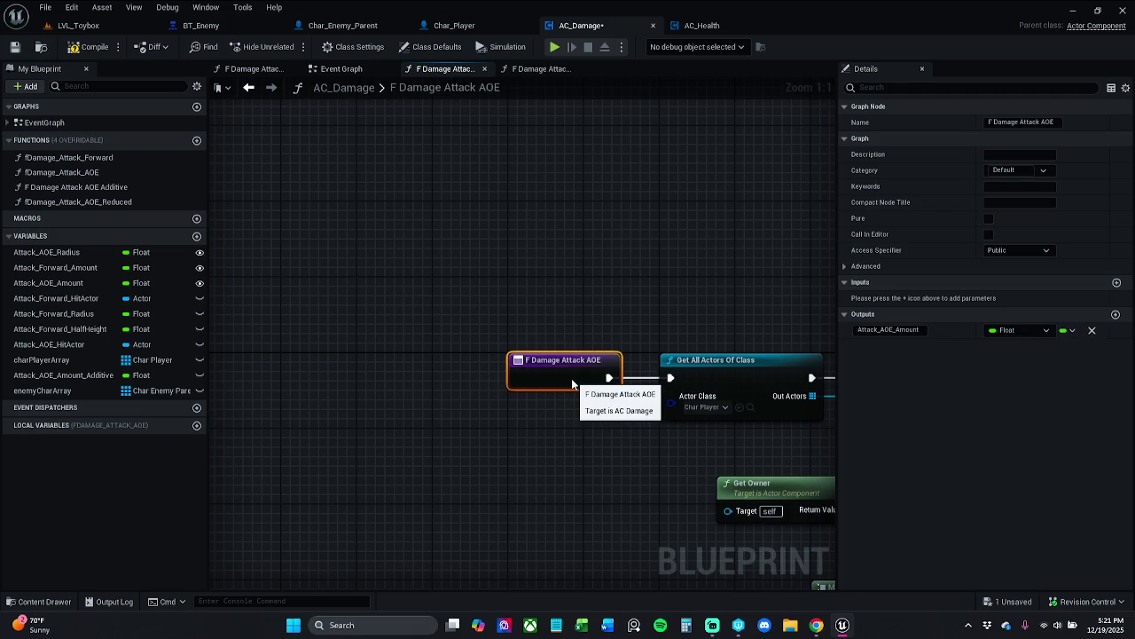
left_click(585, 318)
Compile and save the AC_Damage Blueprint
left_click(95, 47)
left_click(15, 47)
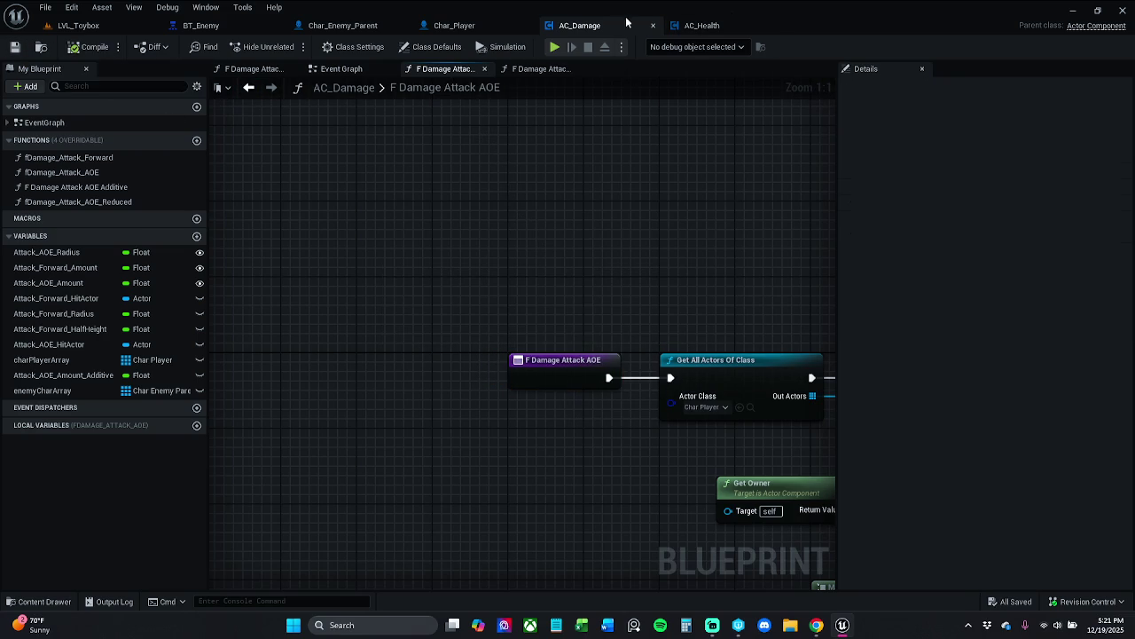
left_click(446, 27)
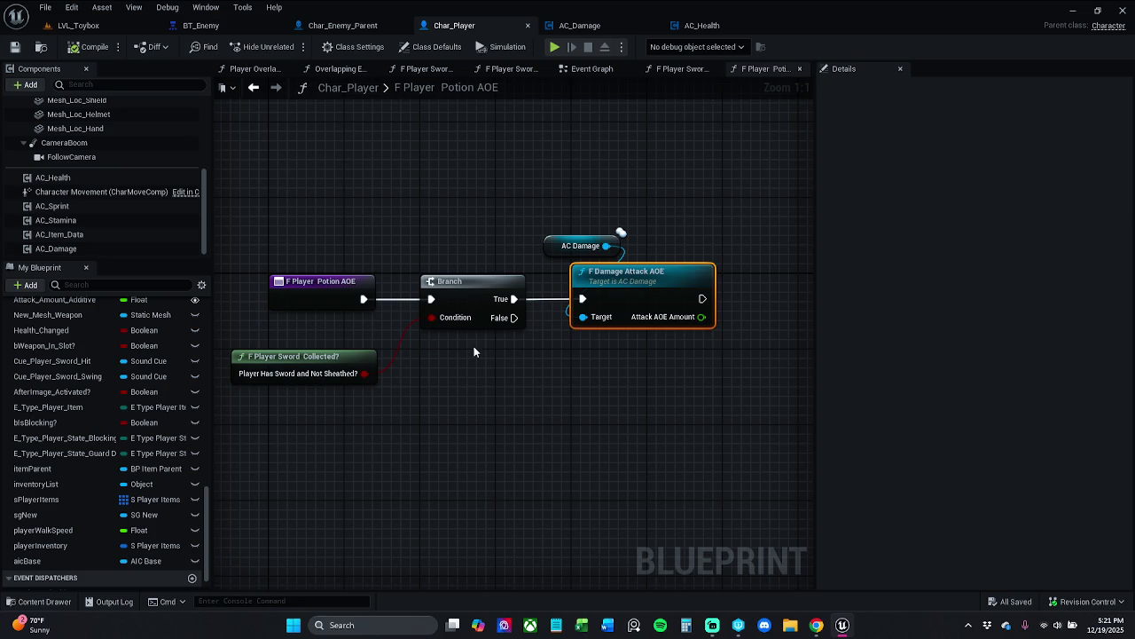
Look over the Make Noise logic in Char_Player's Event Graph, then return to LVL_Toybox
left_click(592, 75)
scroll(621, 373, "down", 6)
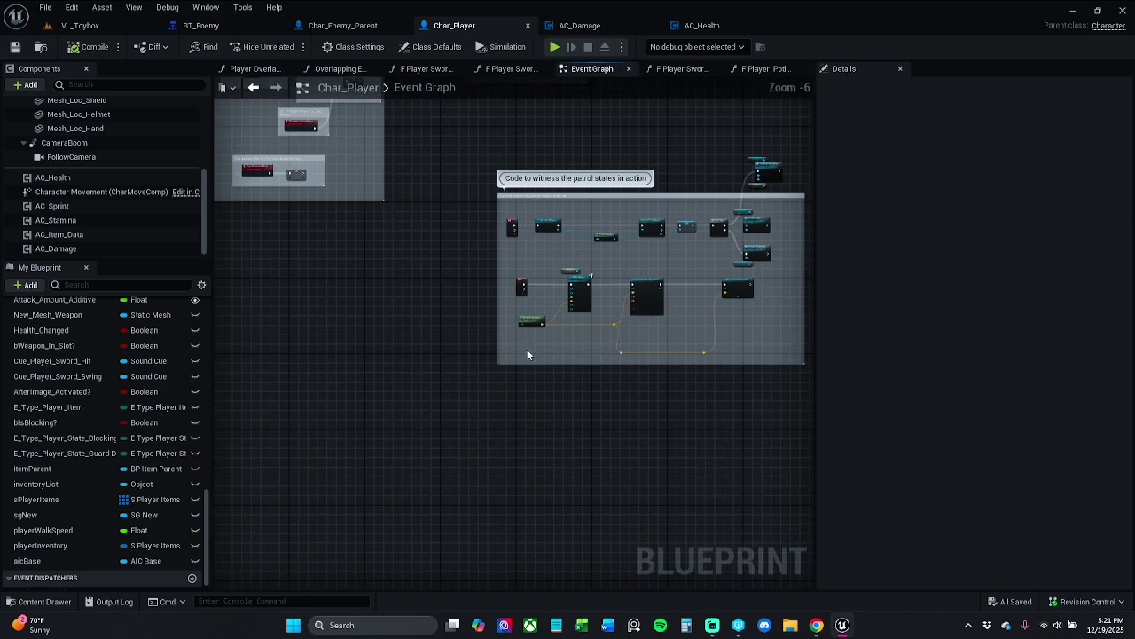
scroll(527, 354, "up", 6)
scroll(557, 311, "down", 1)
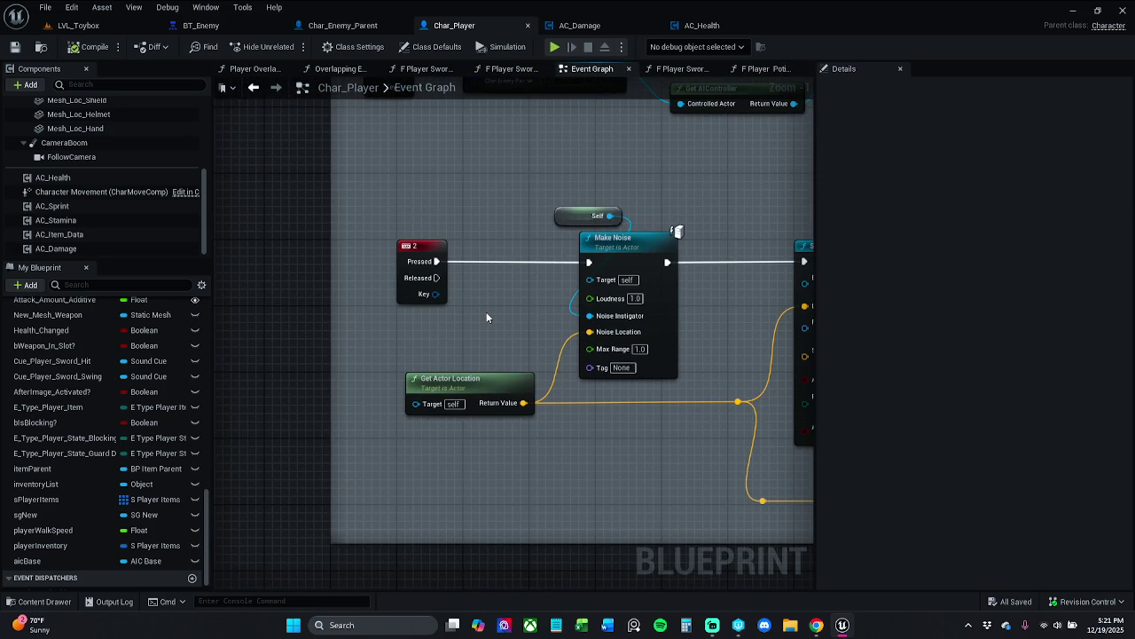
left_click(84, 25)
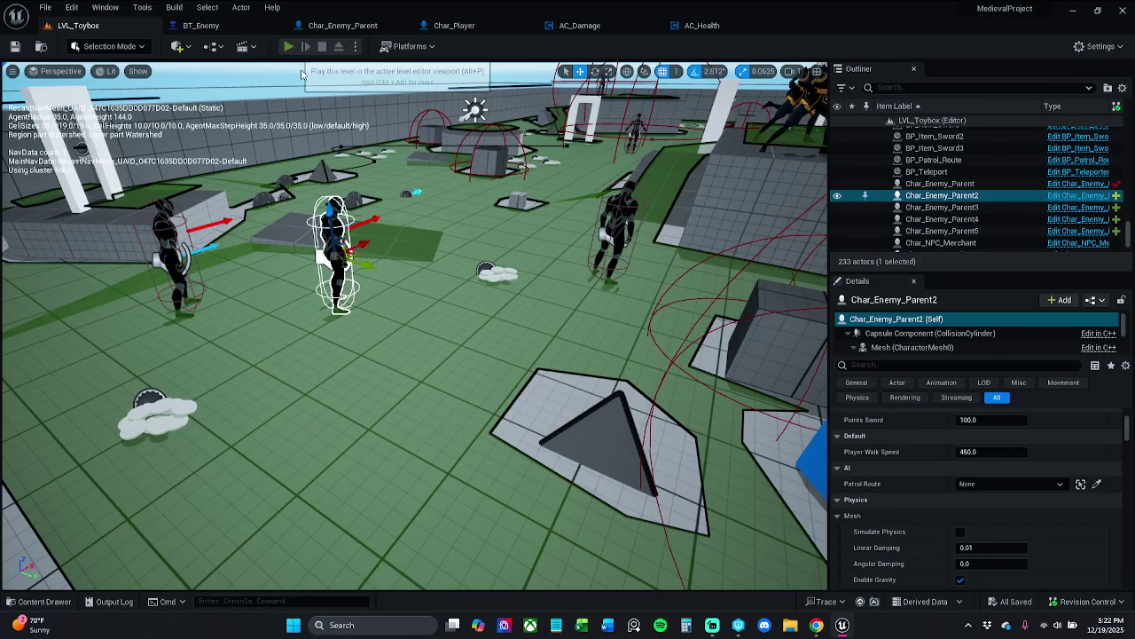
left_click(288, 46)
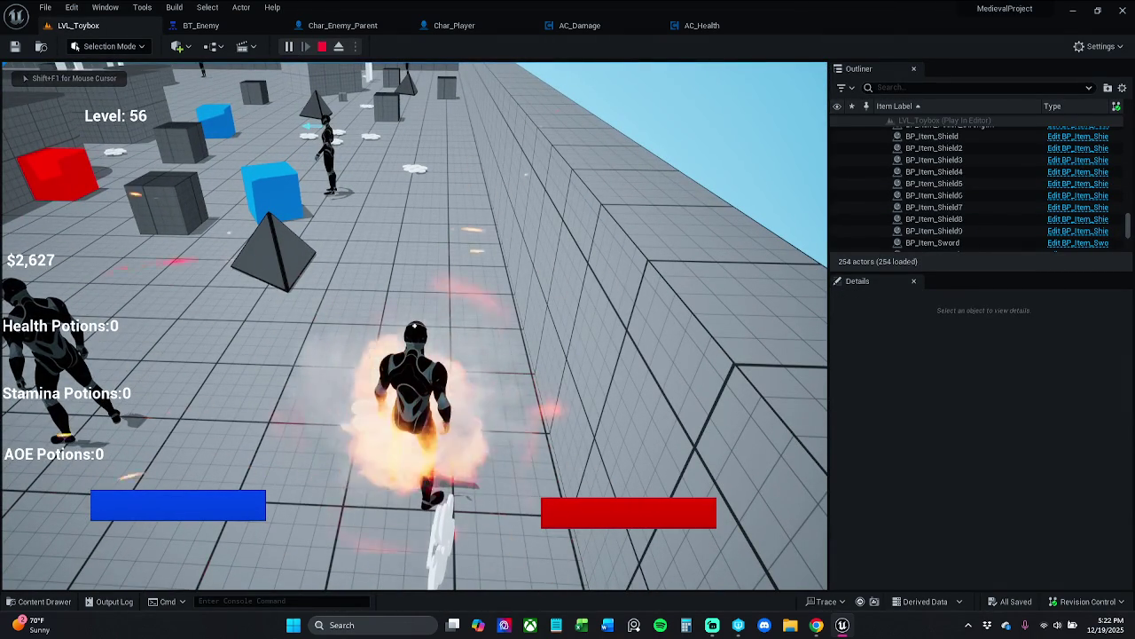
key("shift")
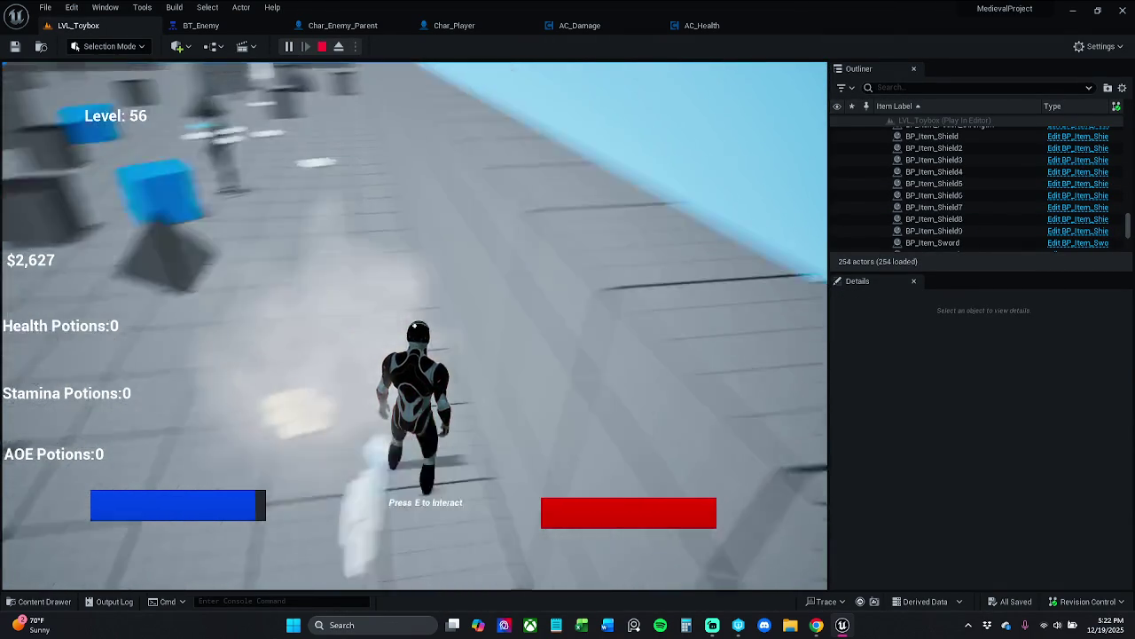
key("Escape")
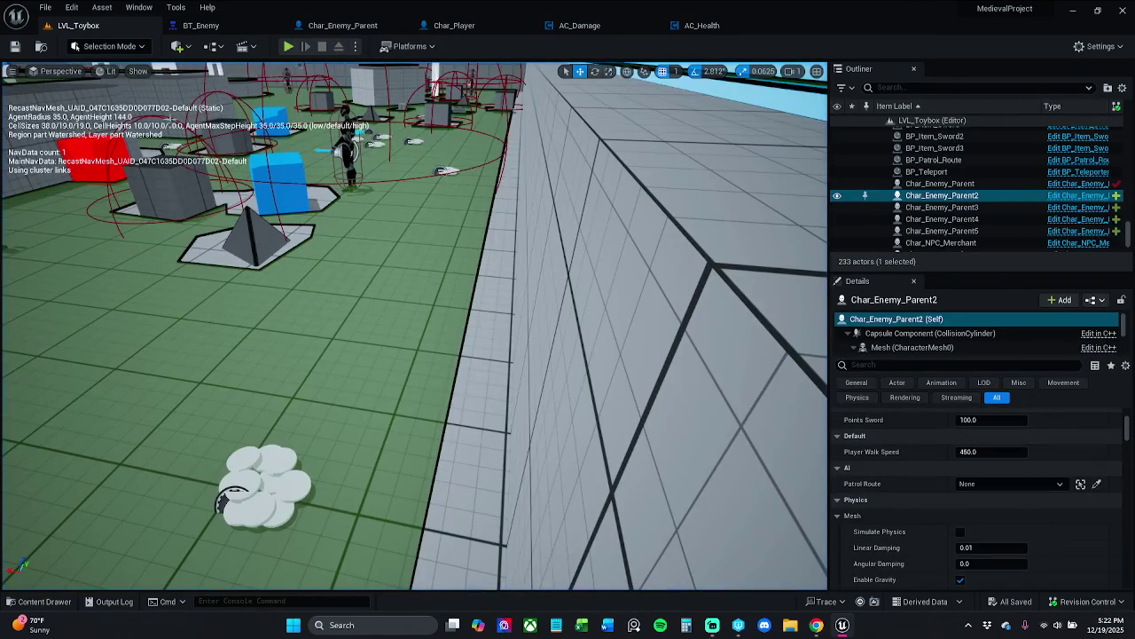
key("f")
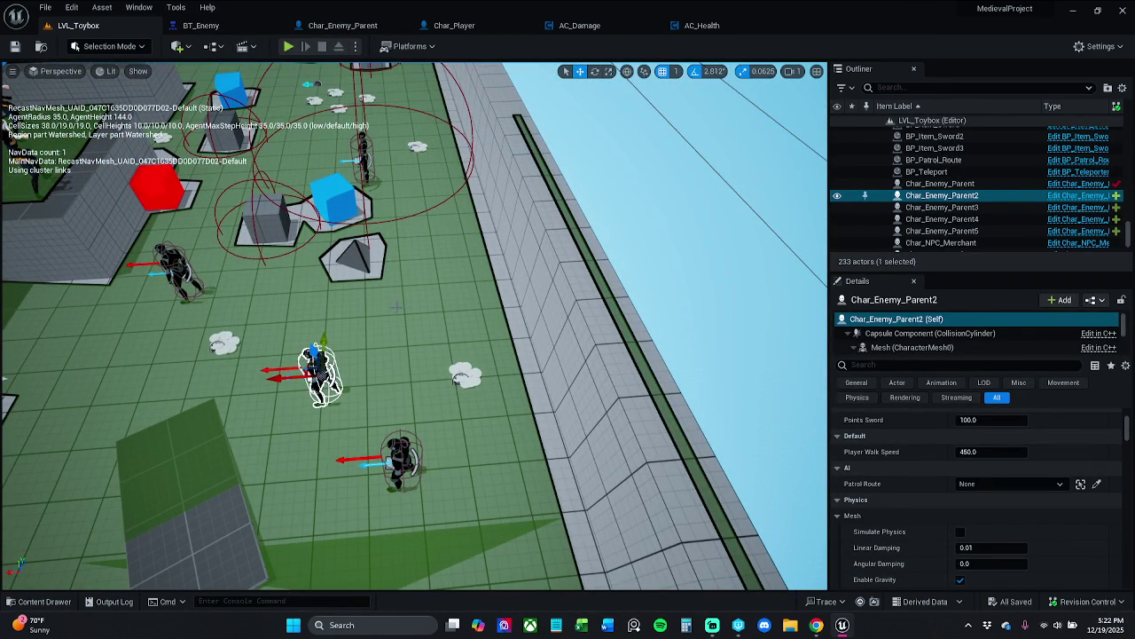
left_click(289, 47)
key("apostrophe")
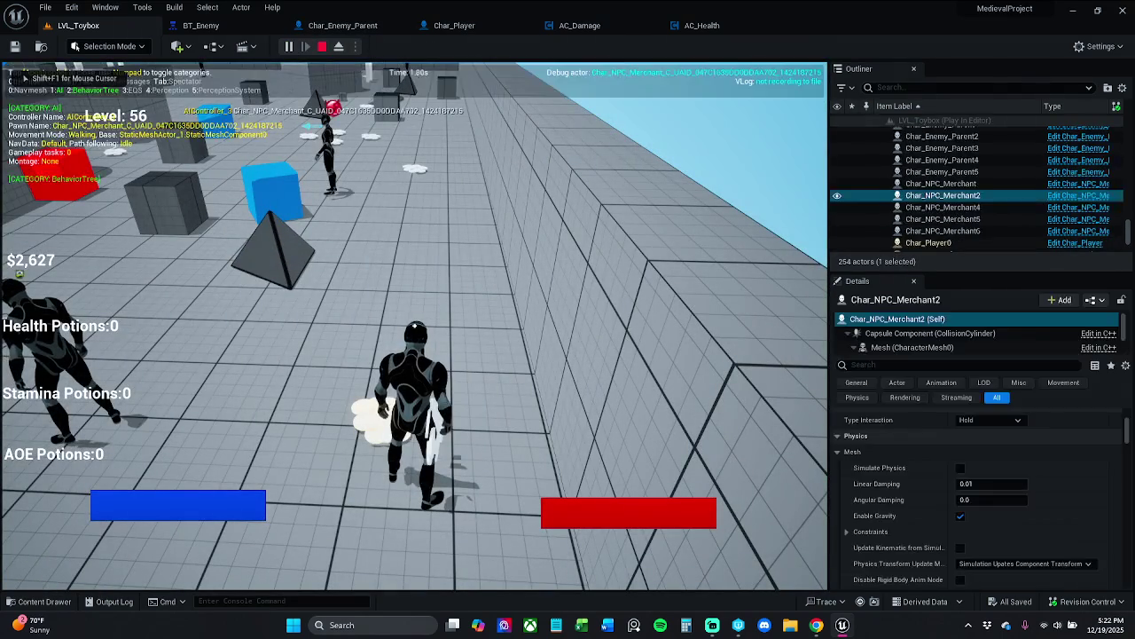
key("KP_5")
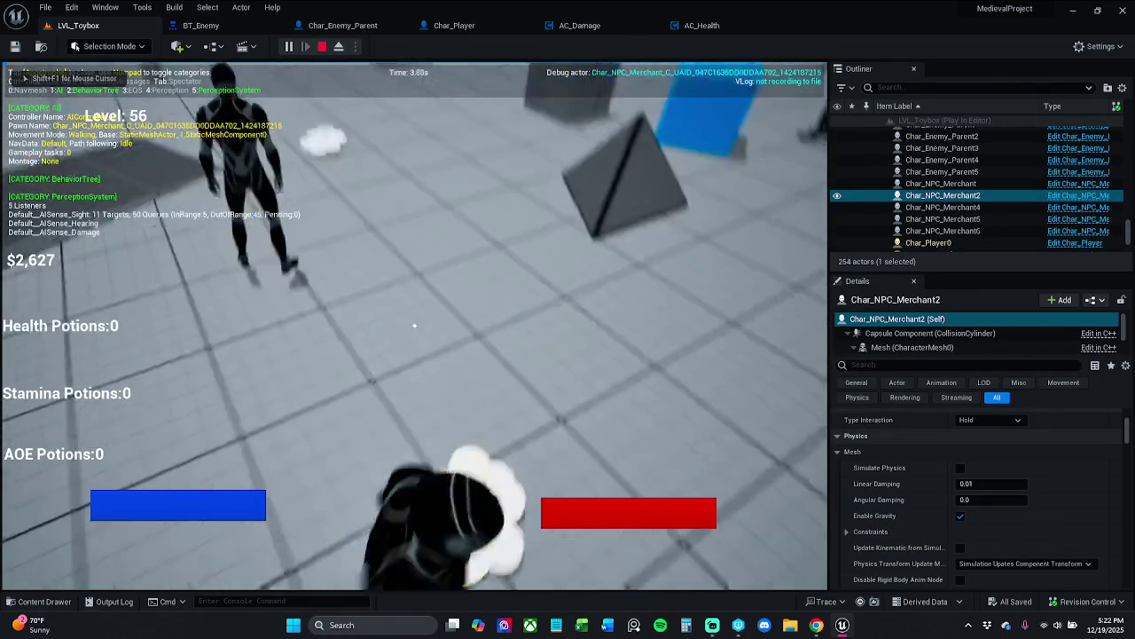
key("KP_5")
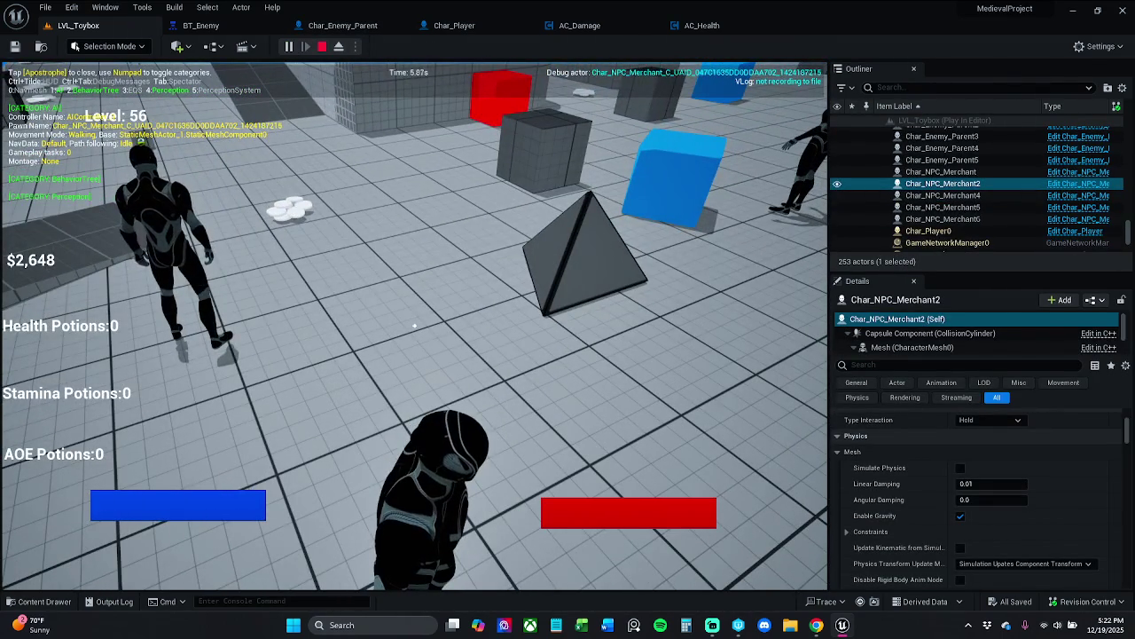
key("w")
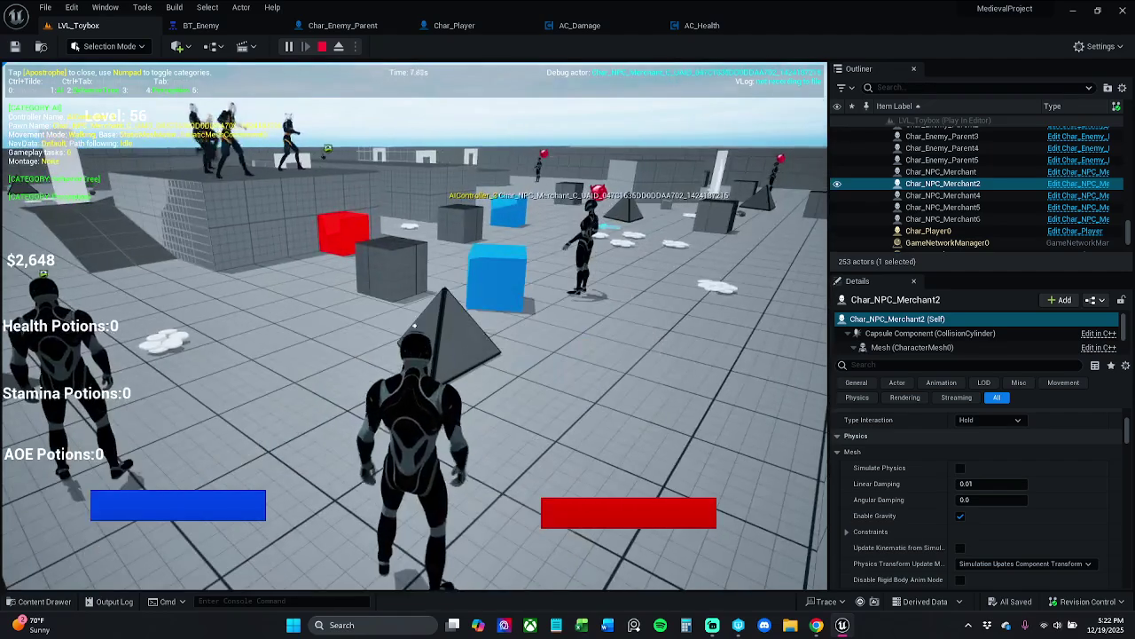
key("Escape")
mouse_move(301, 107)
left_mouse_down()
mouse_move(373, 141)
mouse_move(319, 125)
left_mouse_up()
left_click(367, 305)
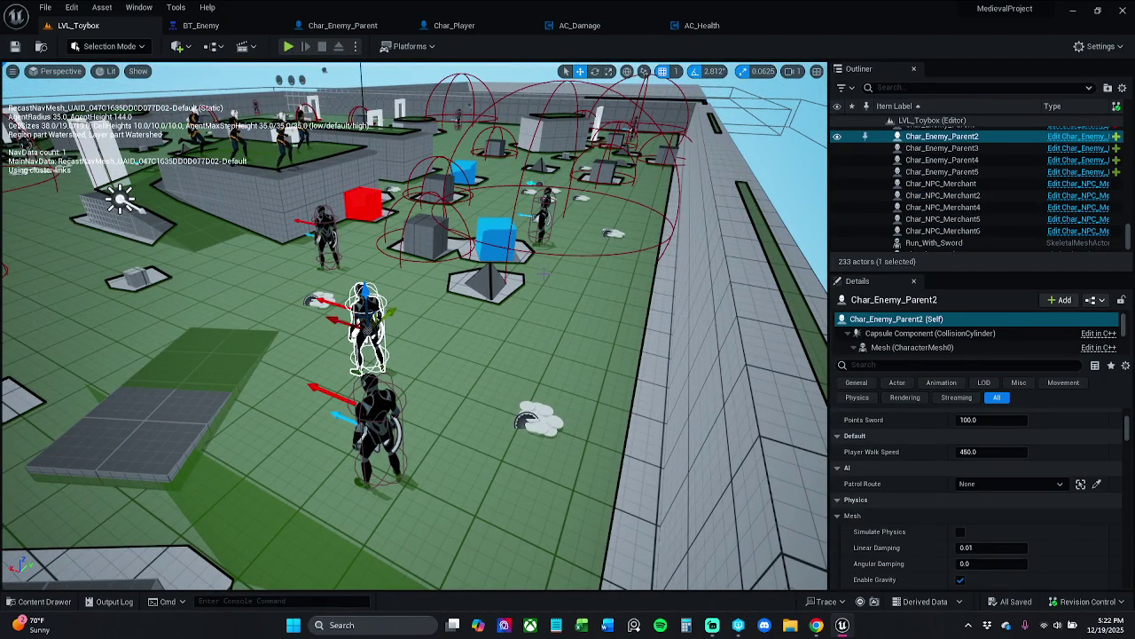
key("alt+p")
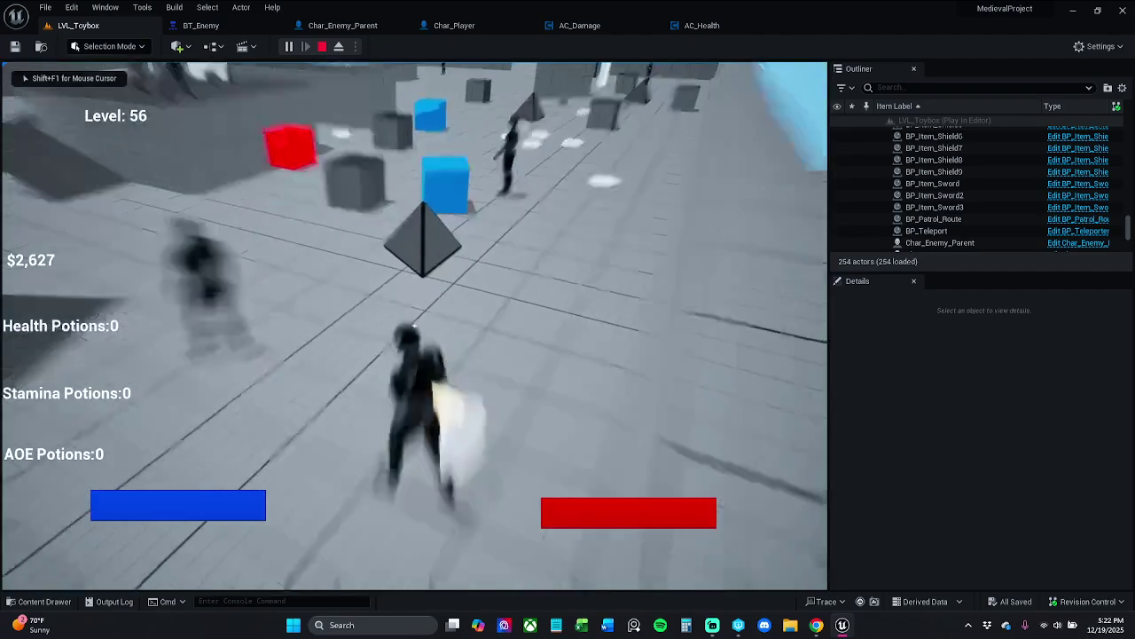
key("apostrophe")
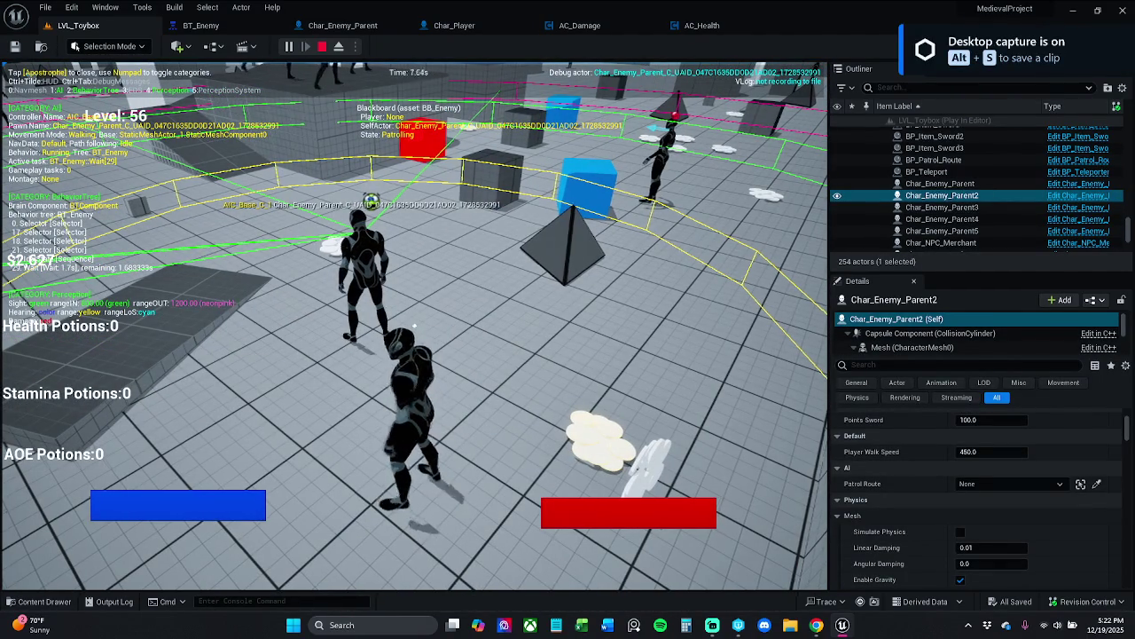
left_click(415, 325)
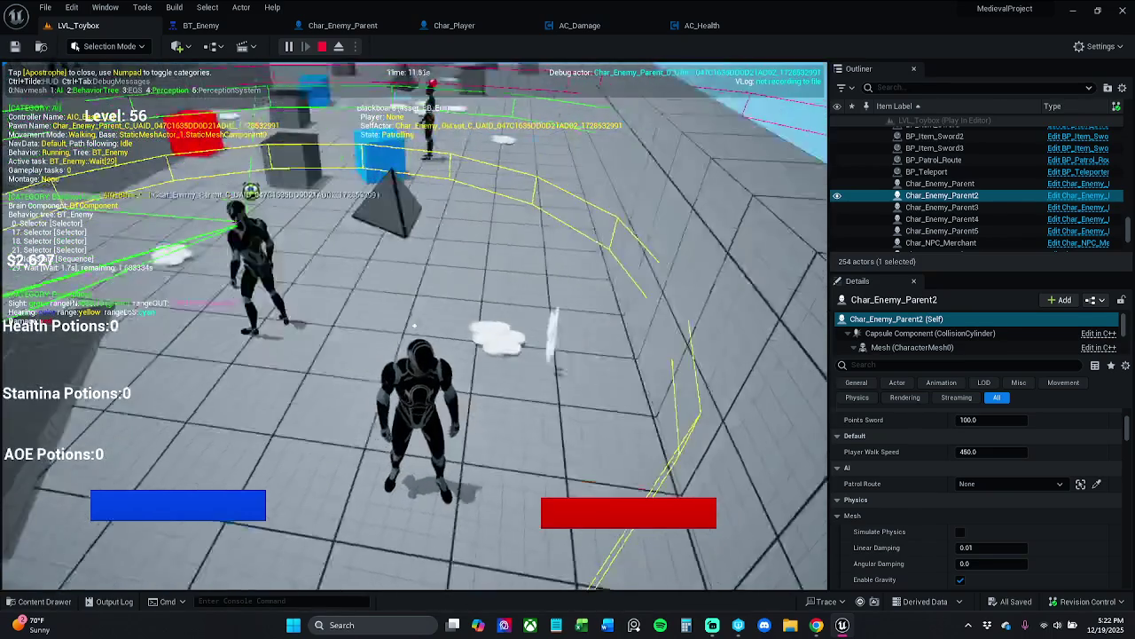
left_click(414, 325)
key("w")
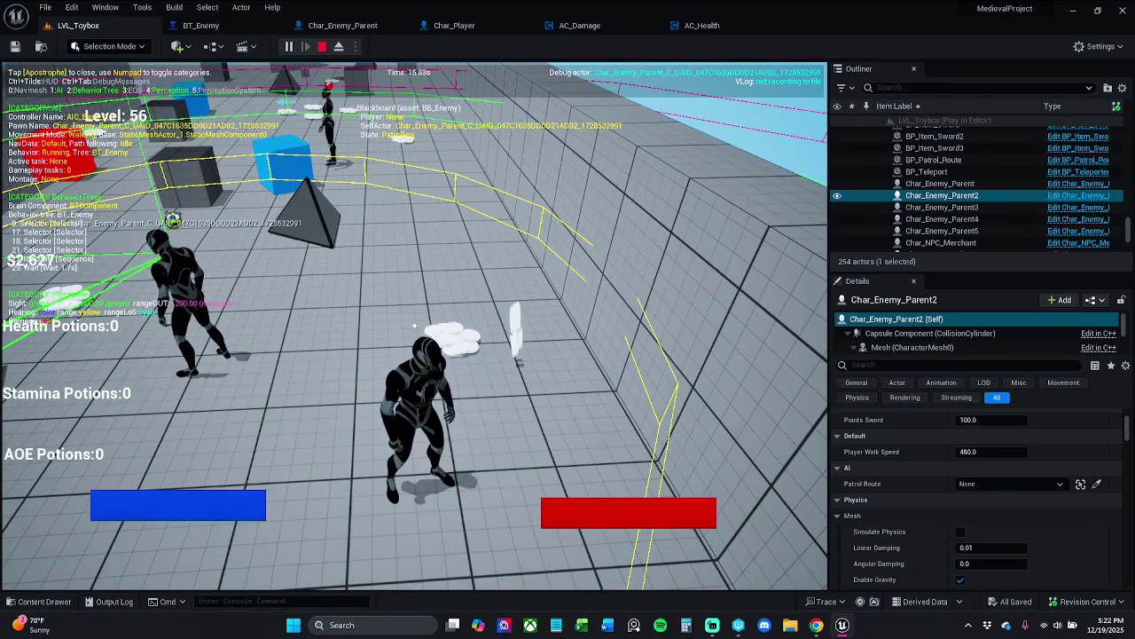
key("space")
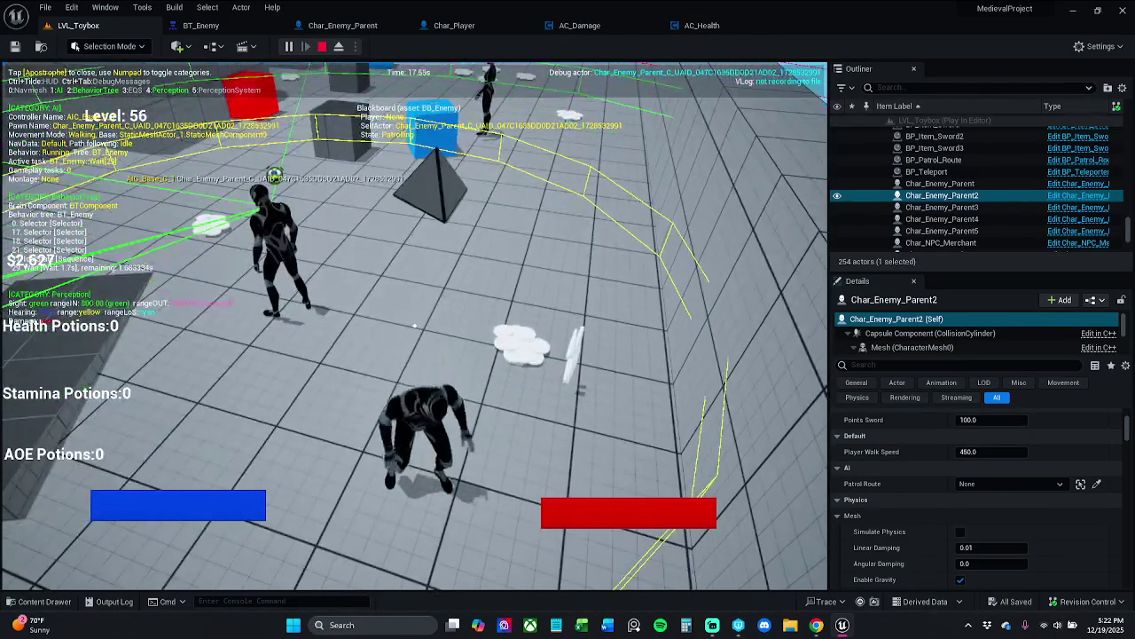
key("space")
key("space")
key("space")
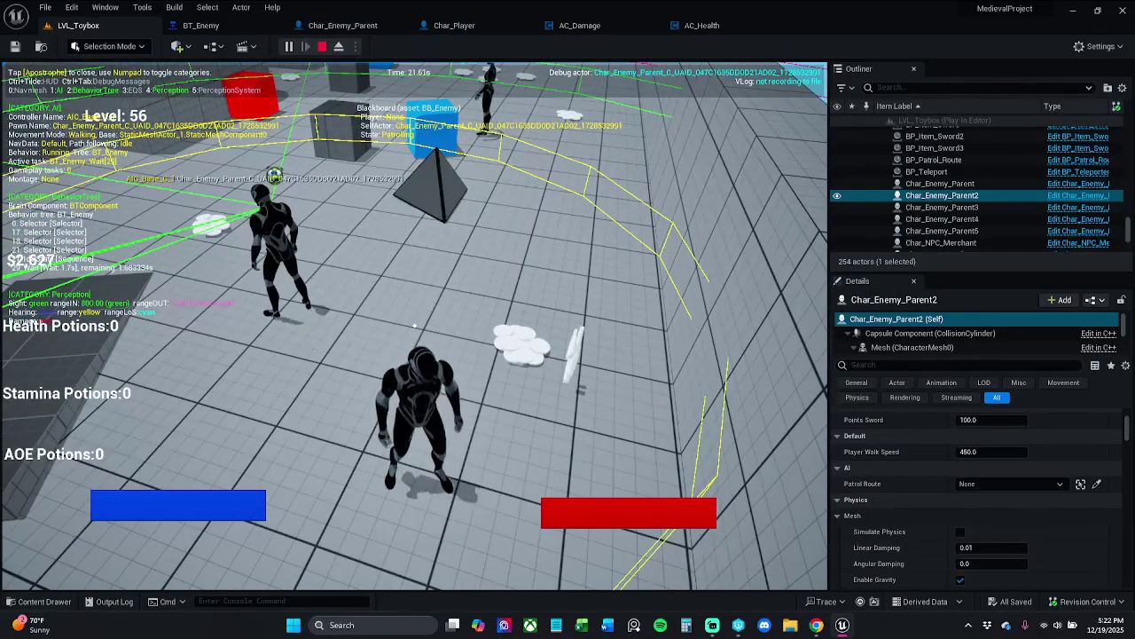
key("Escape")
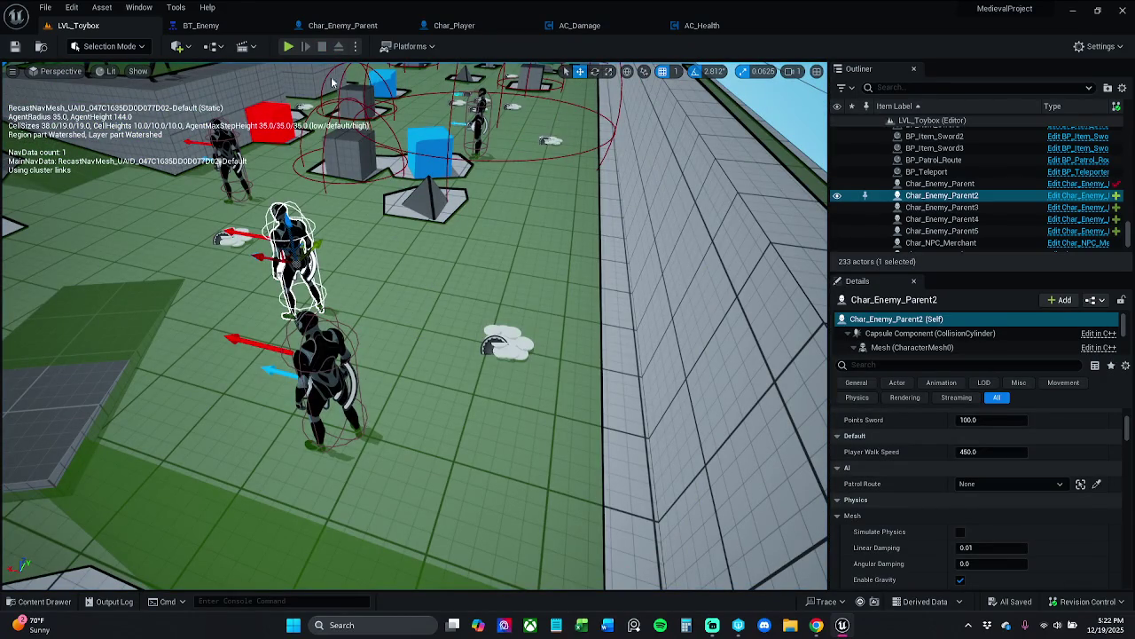
left_click(494, 25)
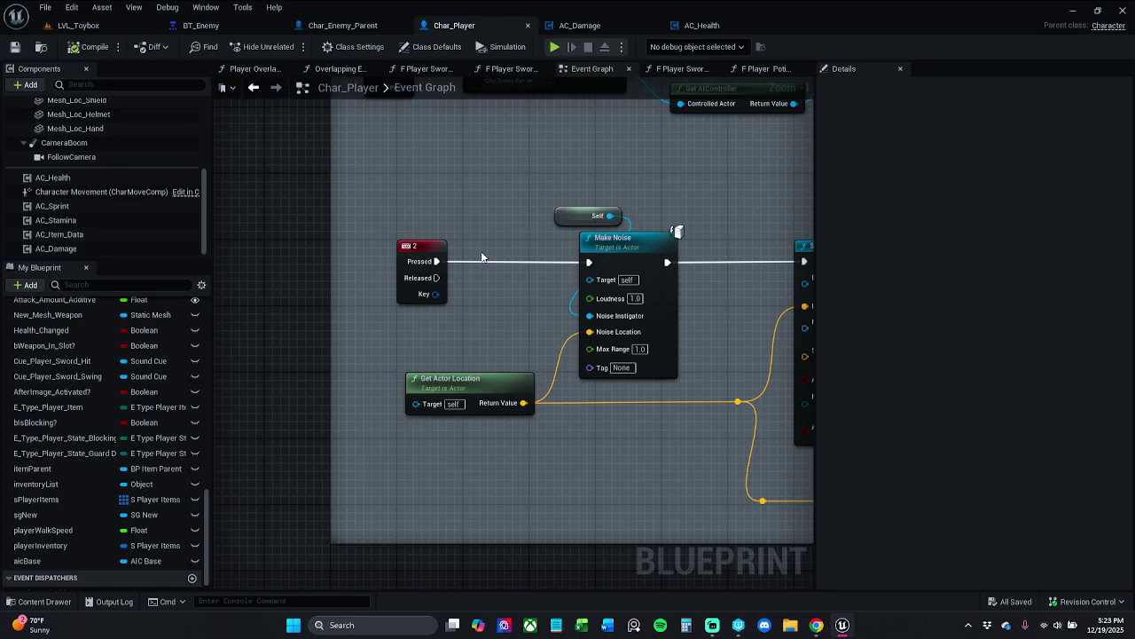
left_click(131, 27)
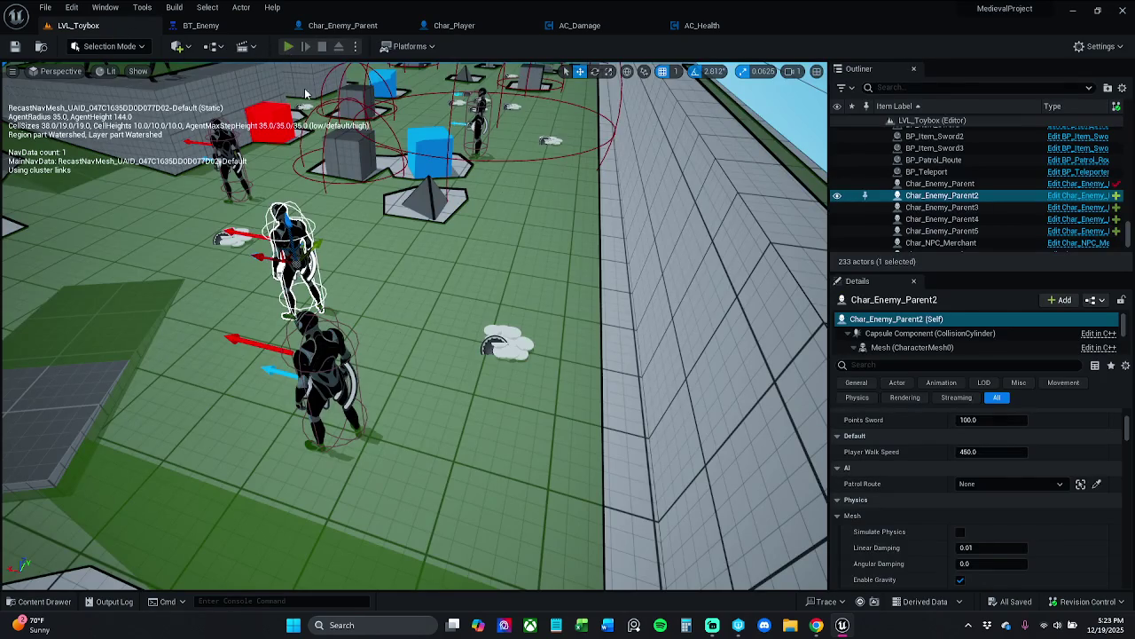
key("alt+p")
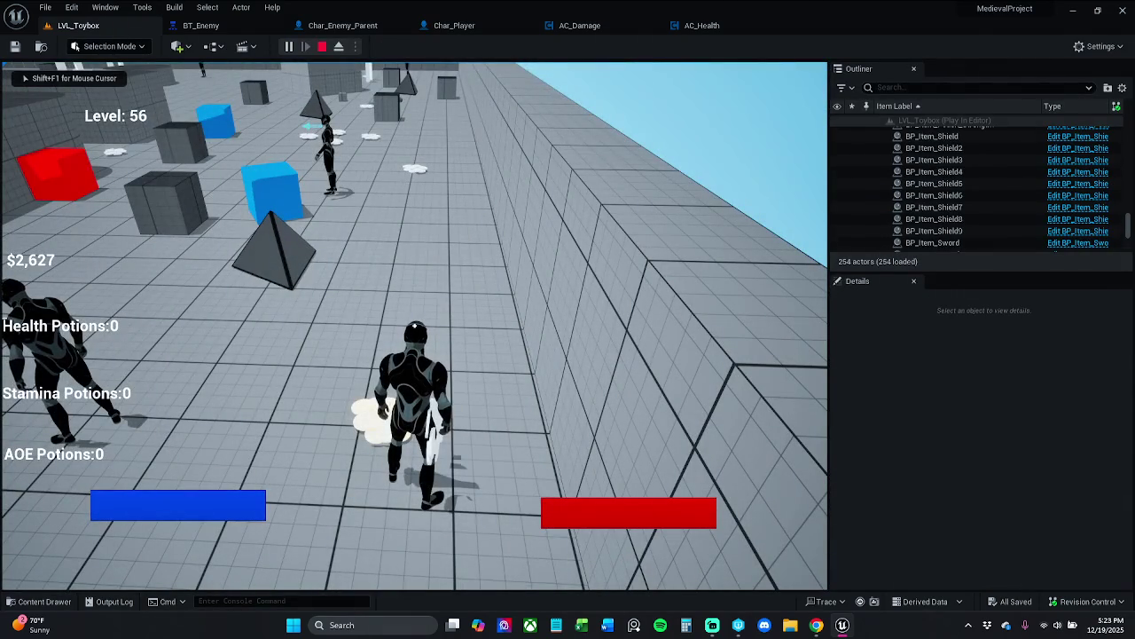
key("apostrophe")
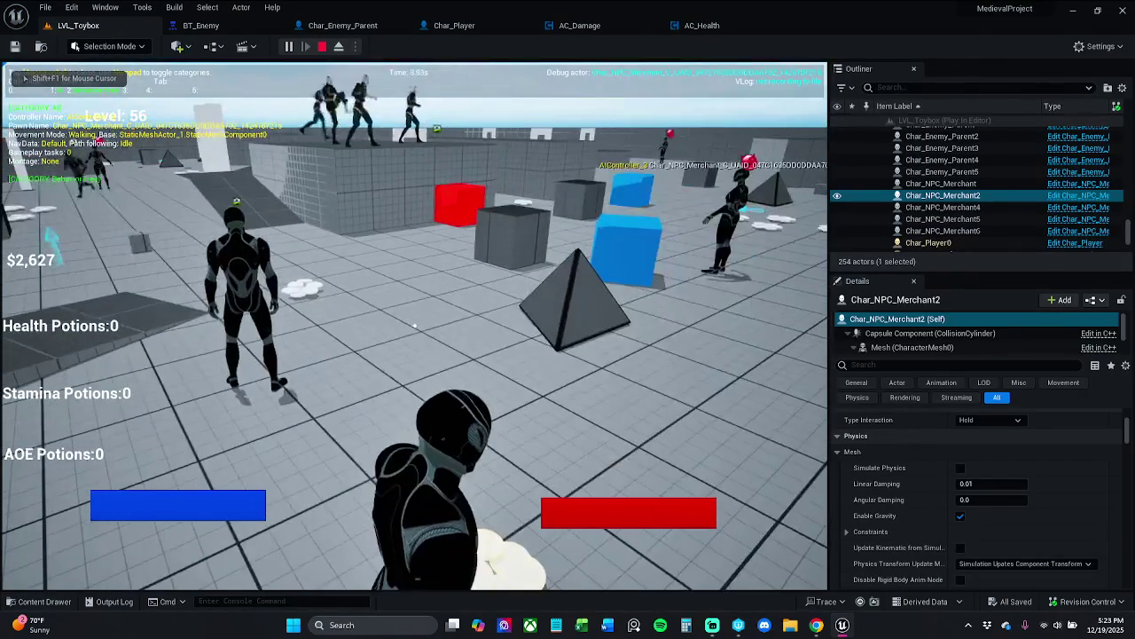
key("Escape")
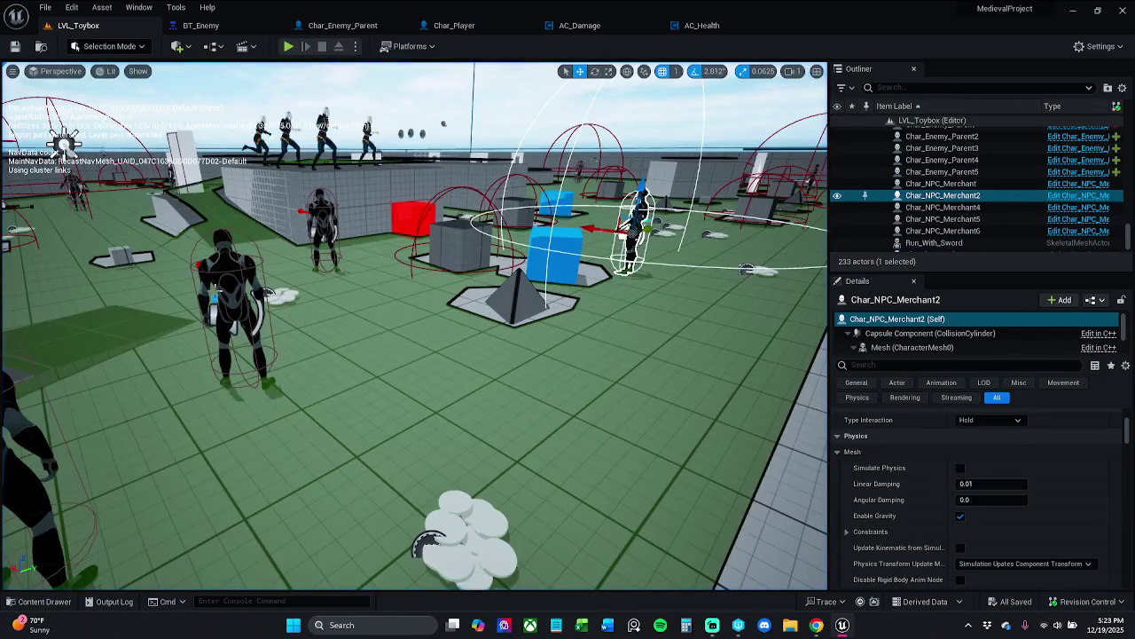
left_click(222, 276)
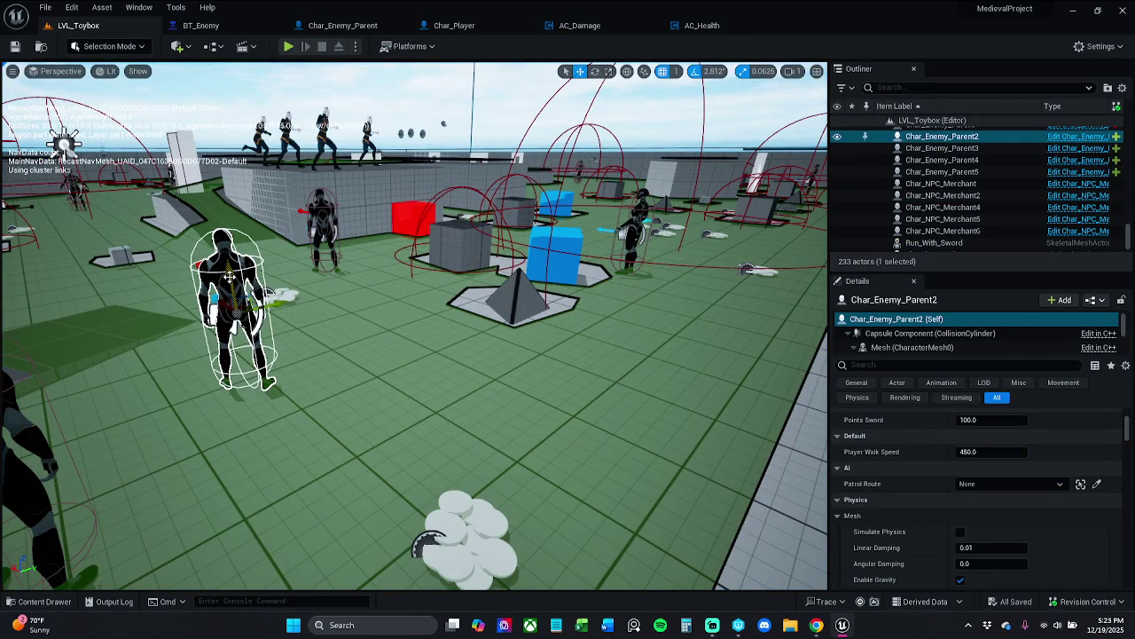
key("alt+p")
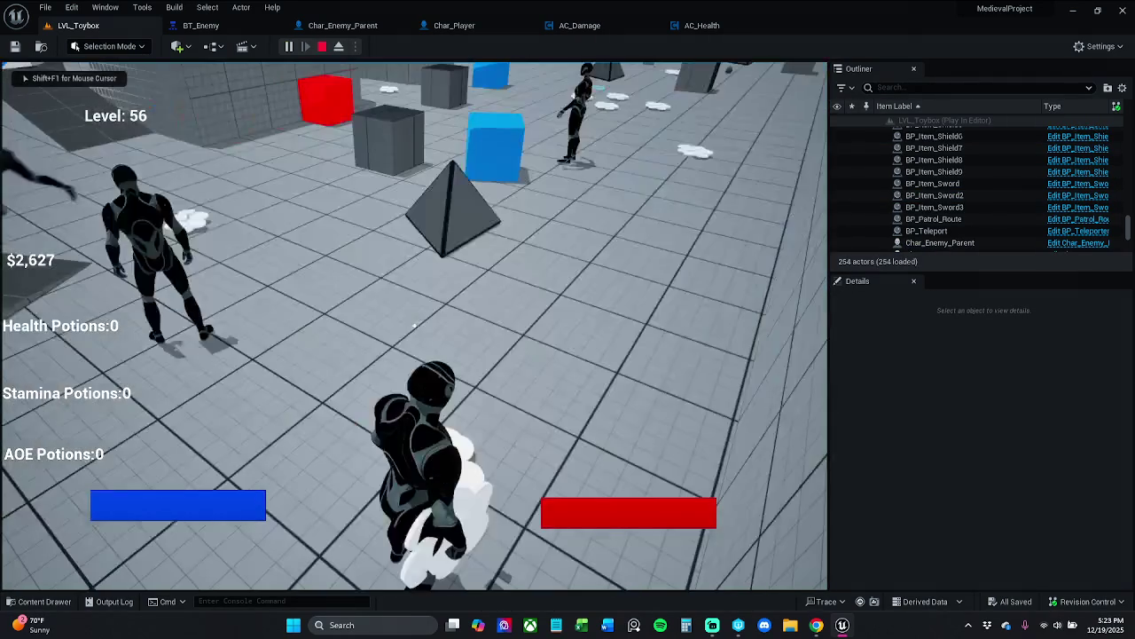
key("apostrophe")
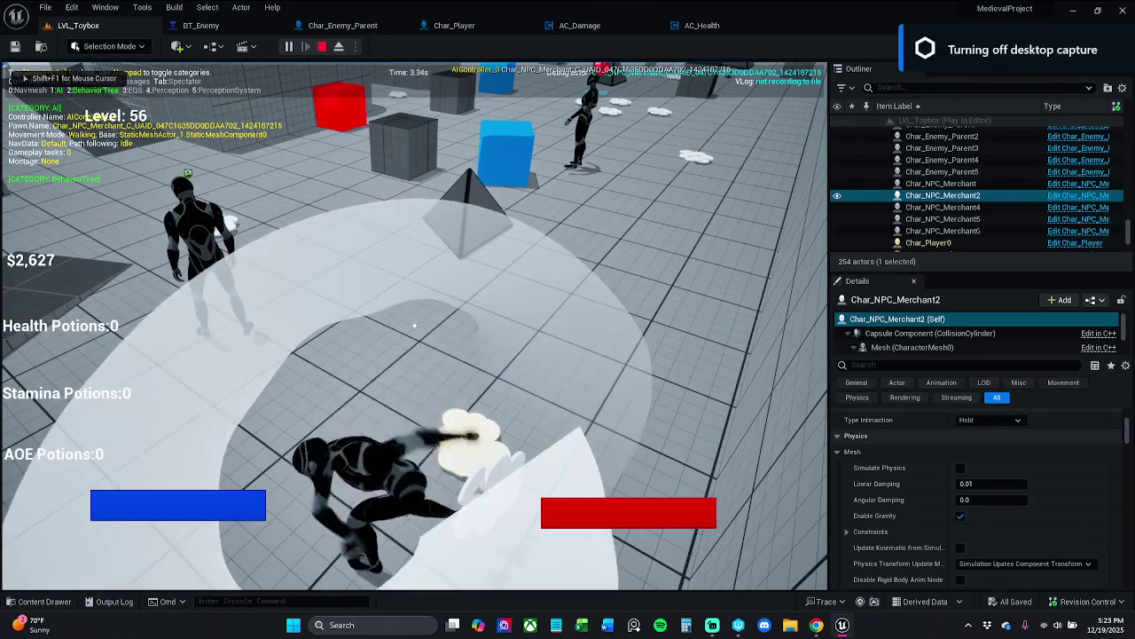
key("Escape")
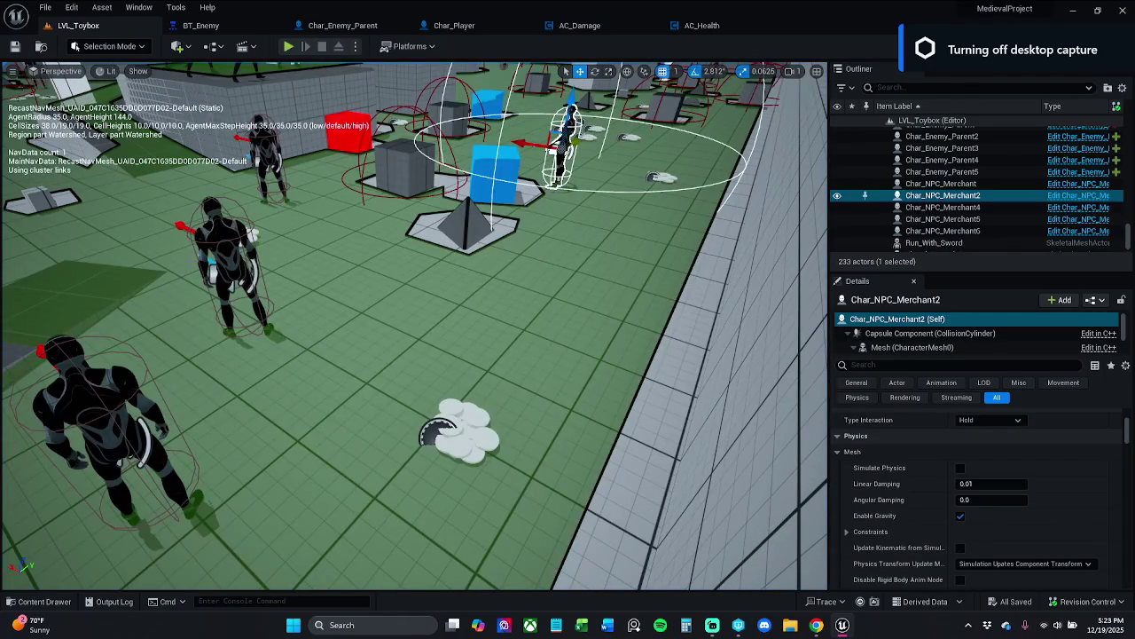
left_click(229, 229)
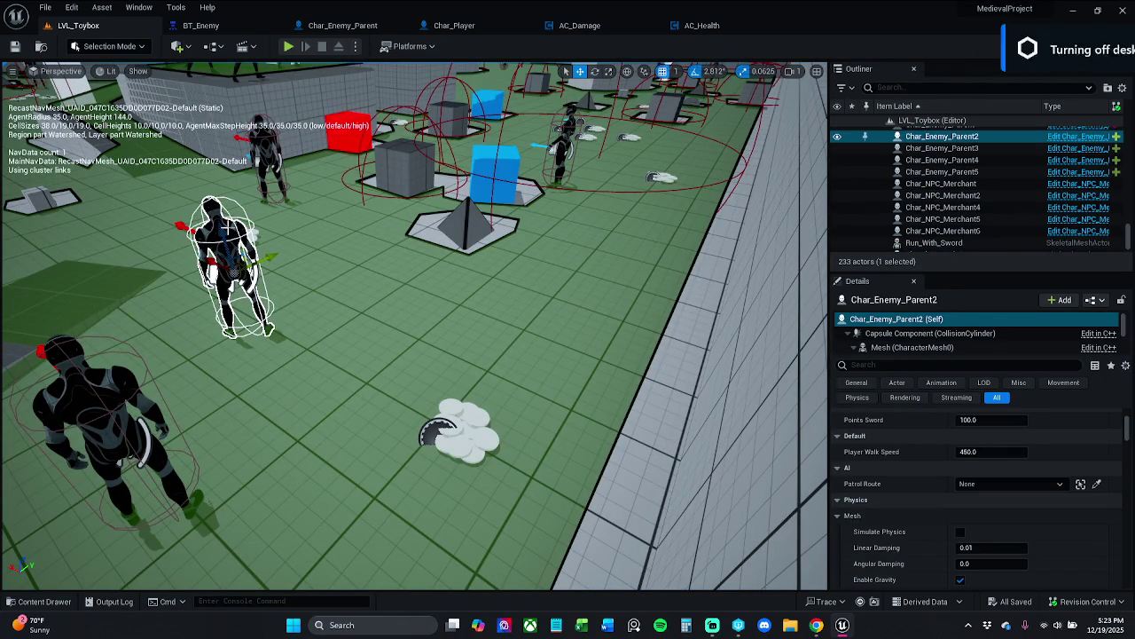
key("alt+p")
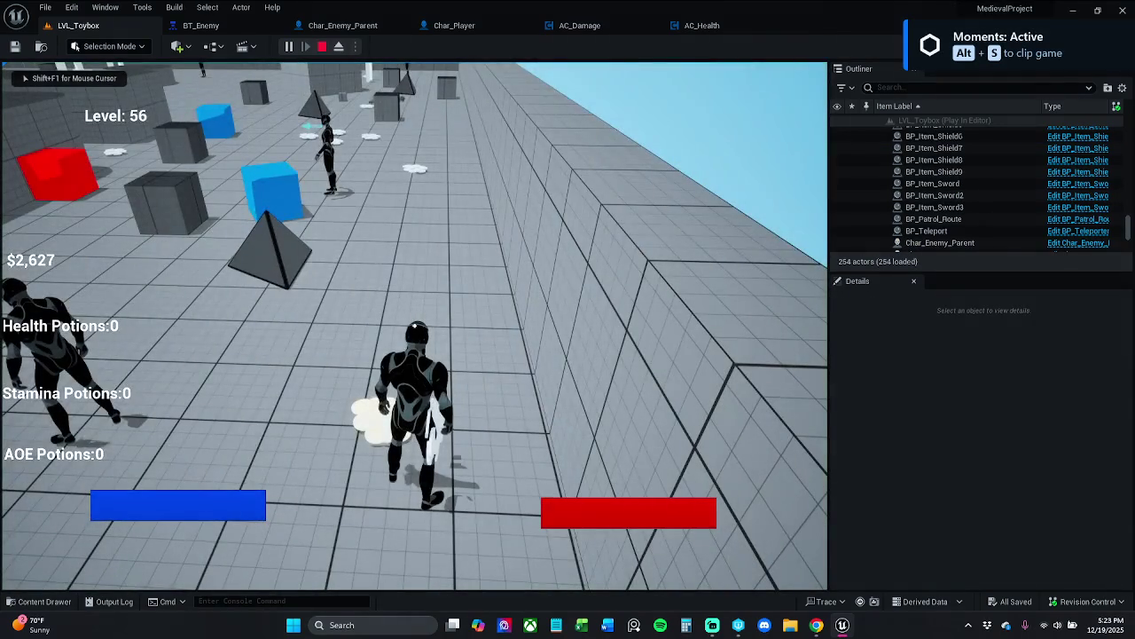
key("apostrophe")
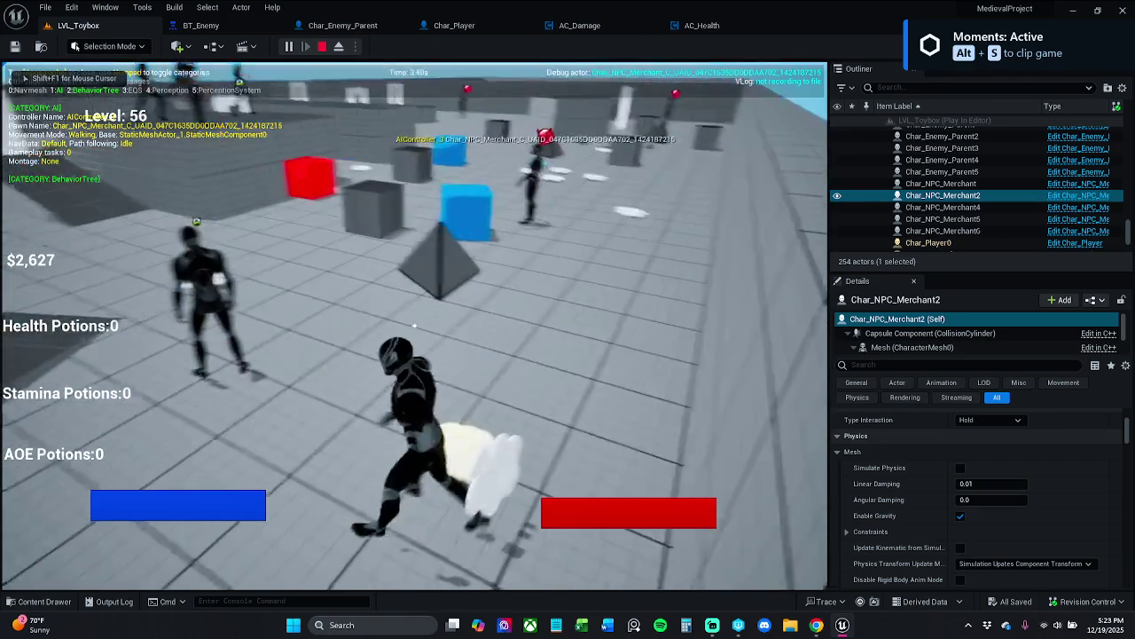
key("KP_4")
key("KP_5")
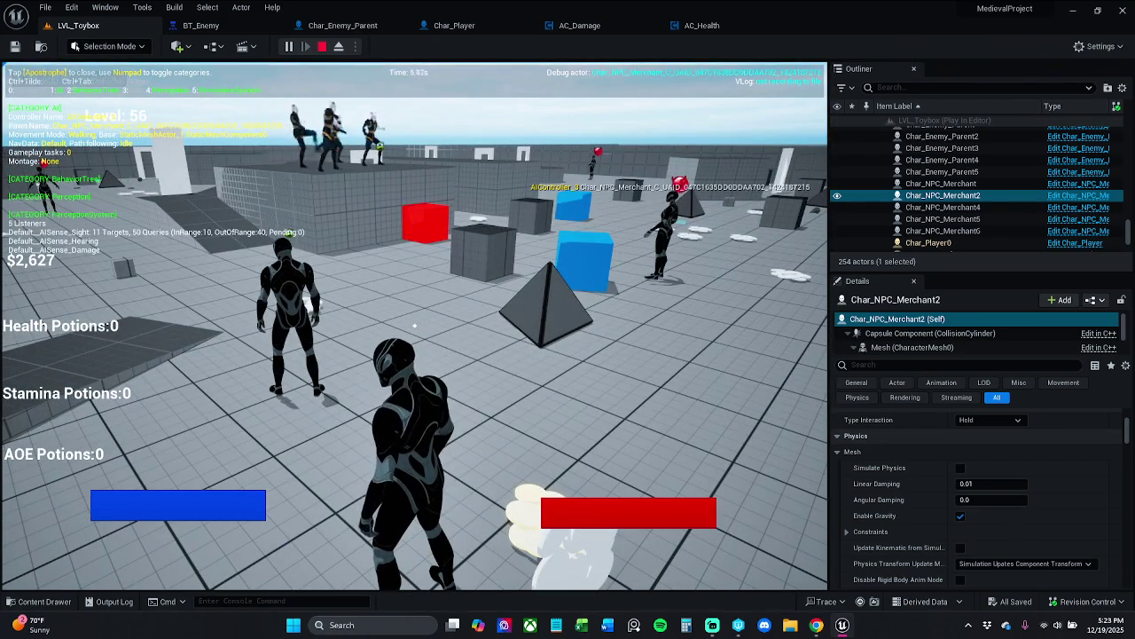
key("KP_5")
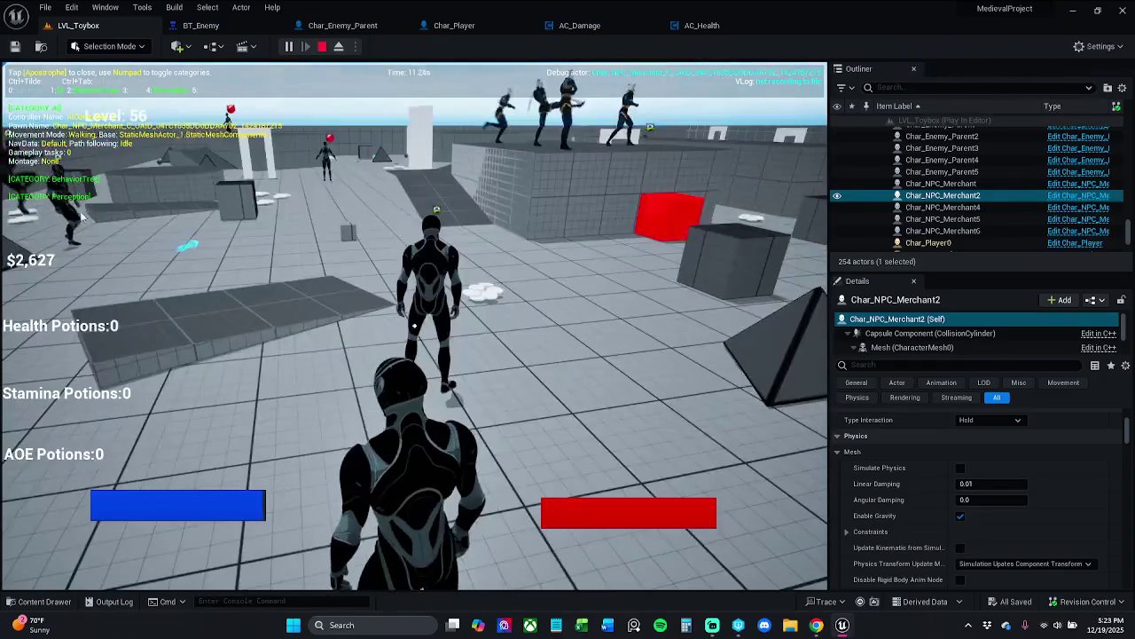
key("Escape")
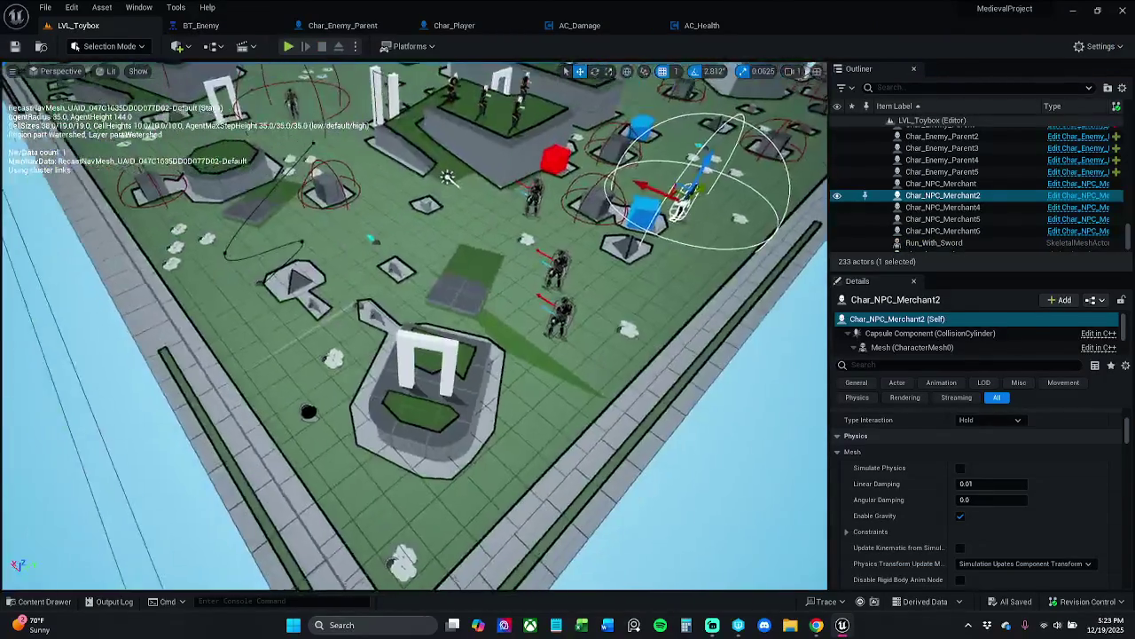
left_click(44, 7)
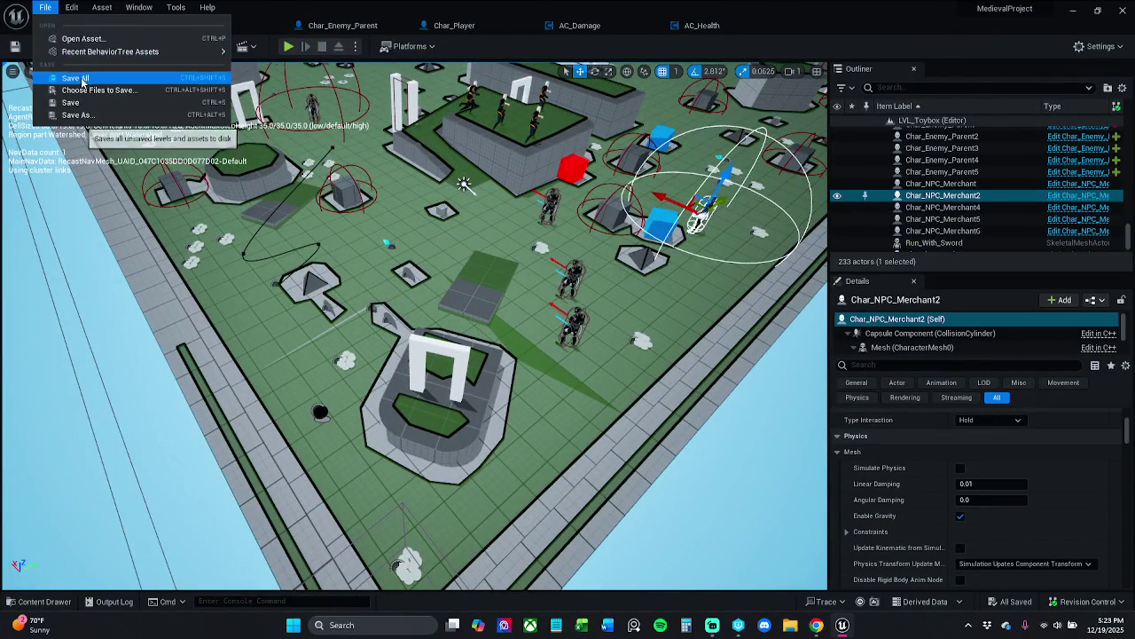
key("Escape")
left_click(575, 319)
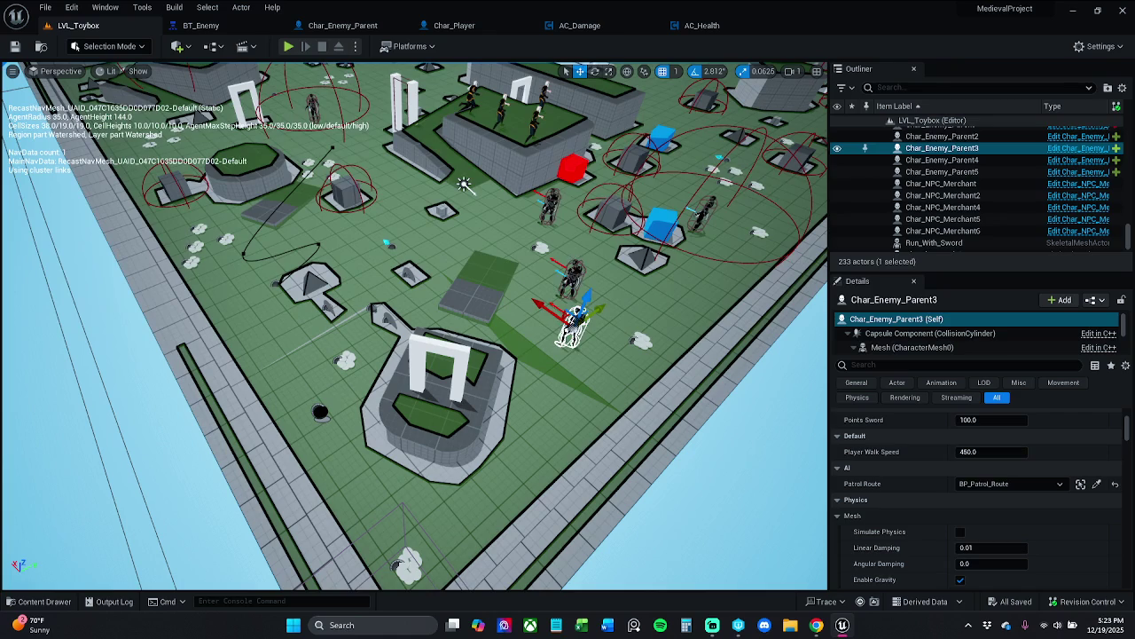
left_click(571, 277)
left_click(289, 49)
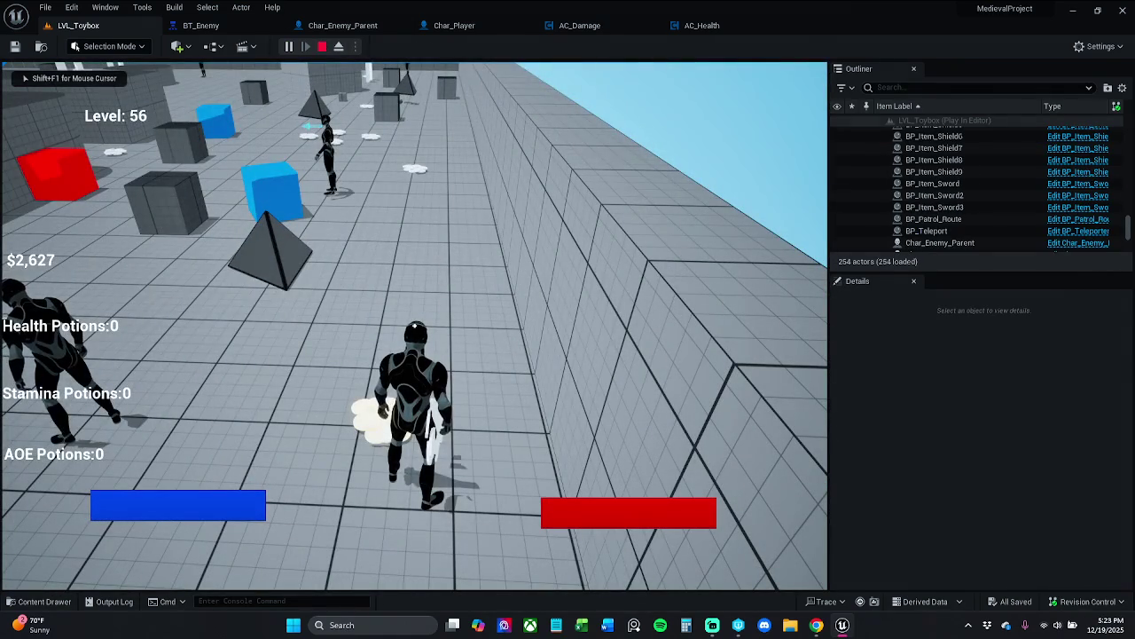
key("apostrophe")
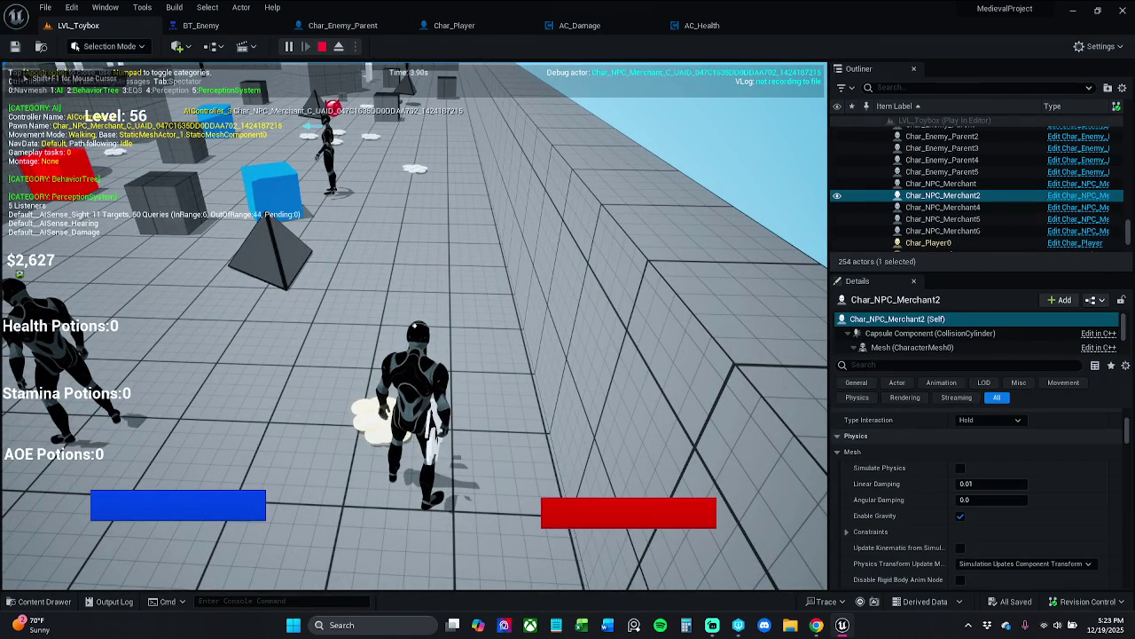
key("s")
key("w")
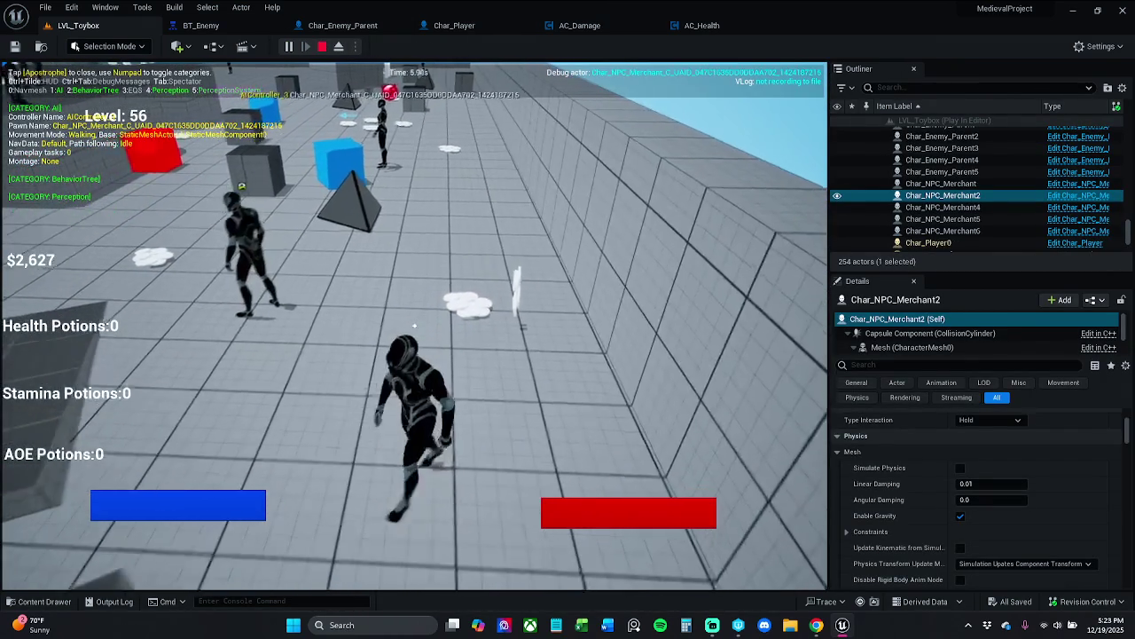
key("w")
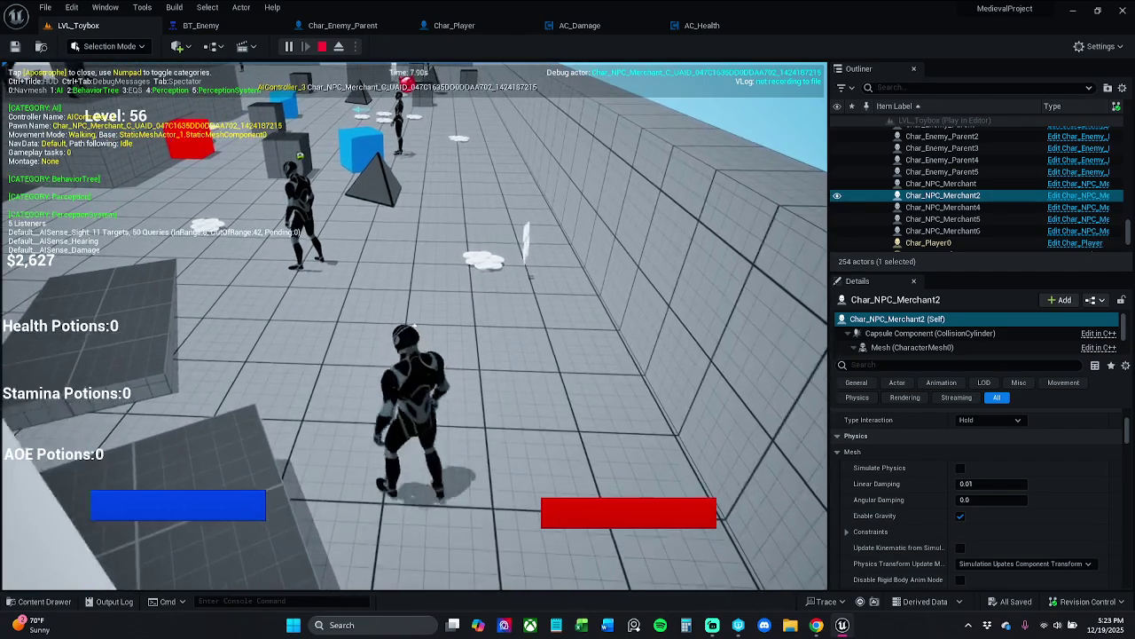
key("w")
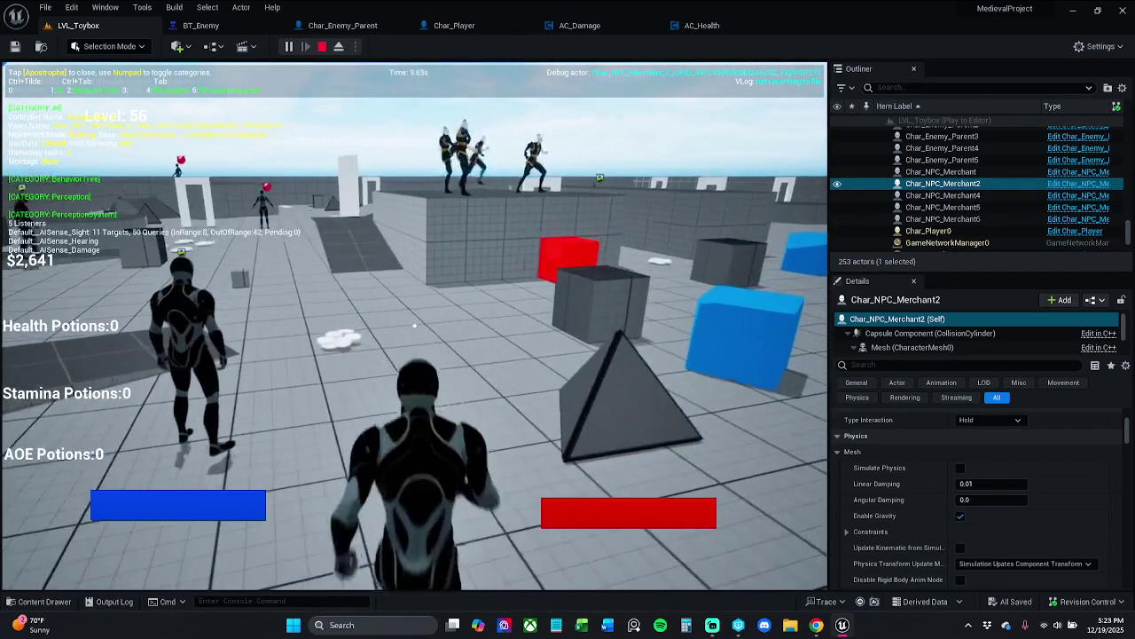
key("Escape")
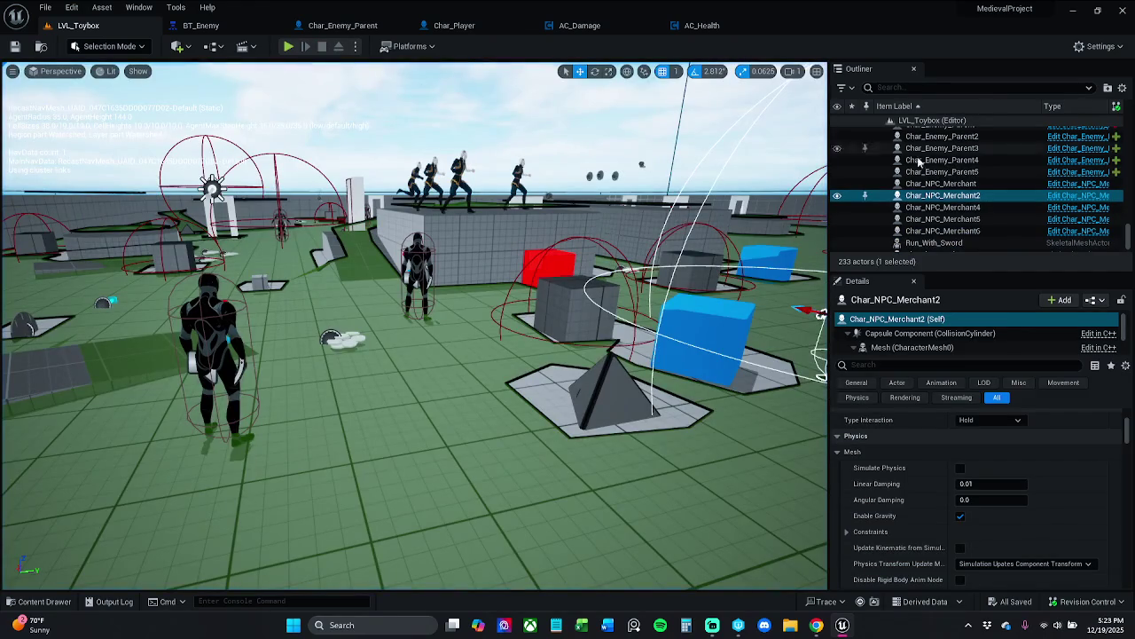
Save all levels and assets with File > Save All, then close and relaunch the editor
left_click(46, 7)
left_click(84, 78)
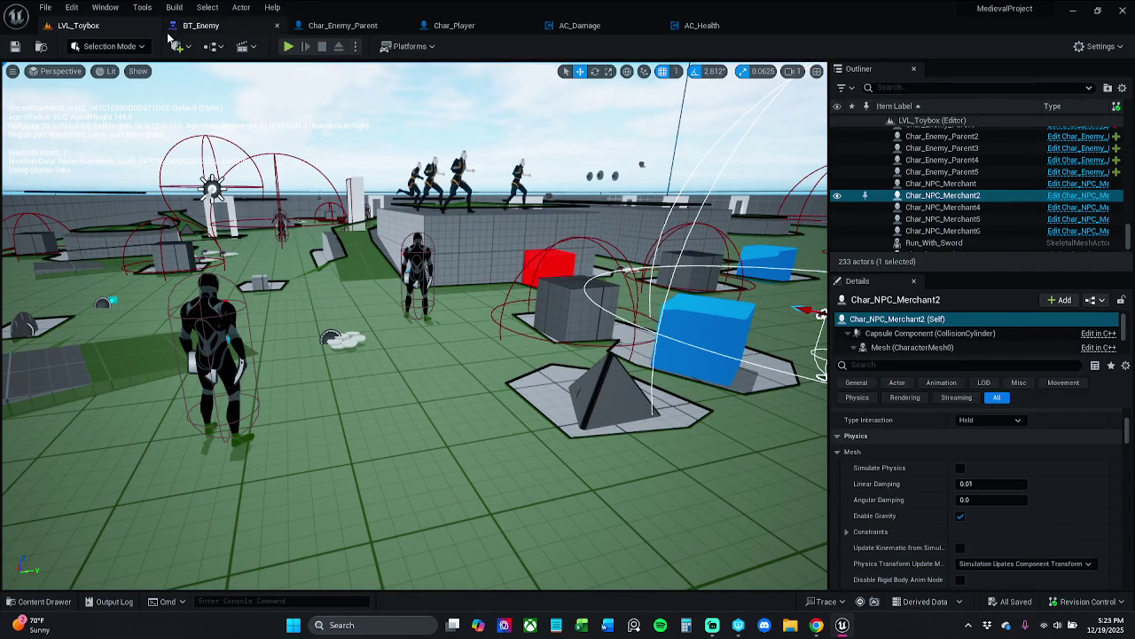
left_click(49, 8)
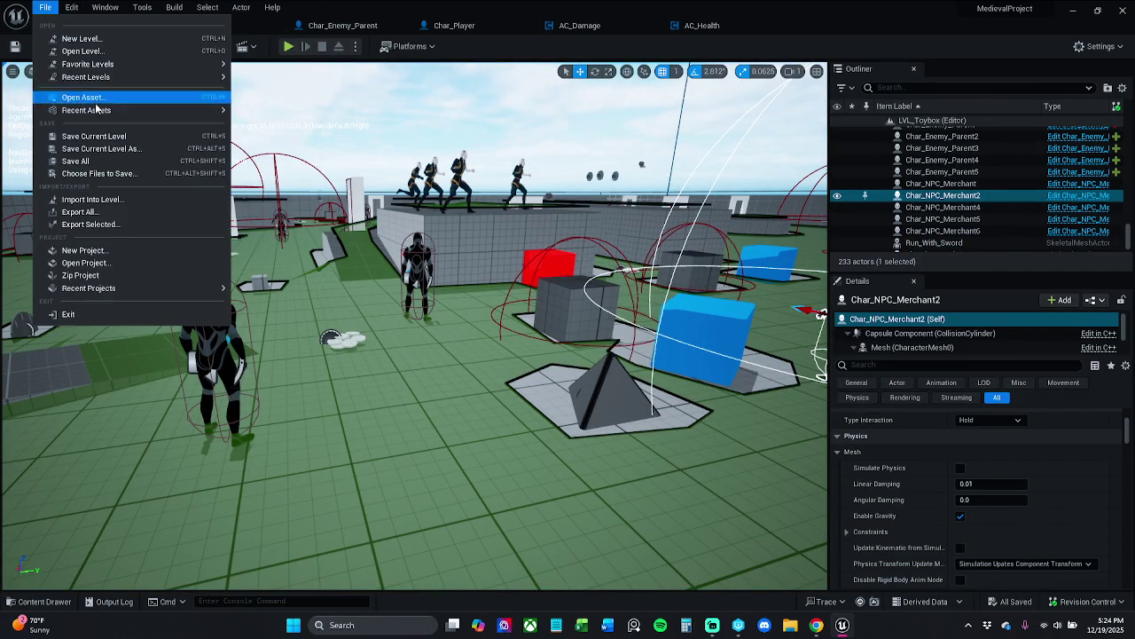
left_click(88, 163)
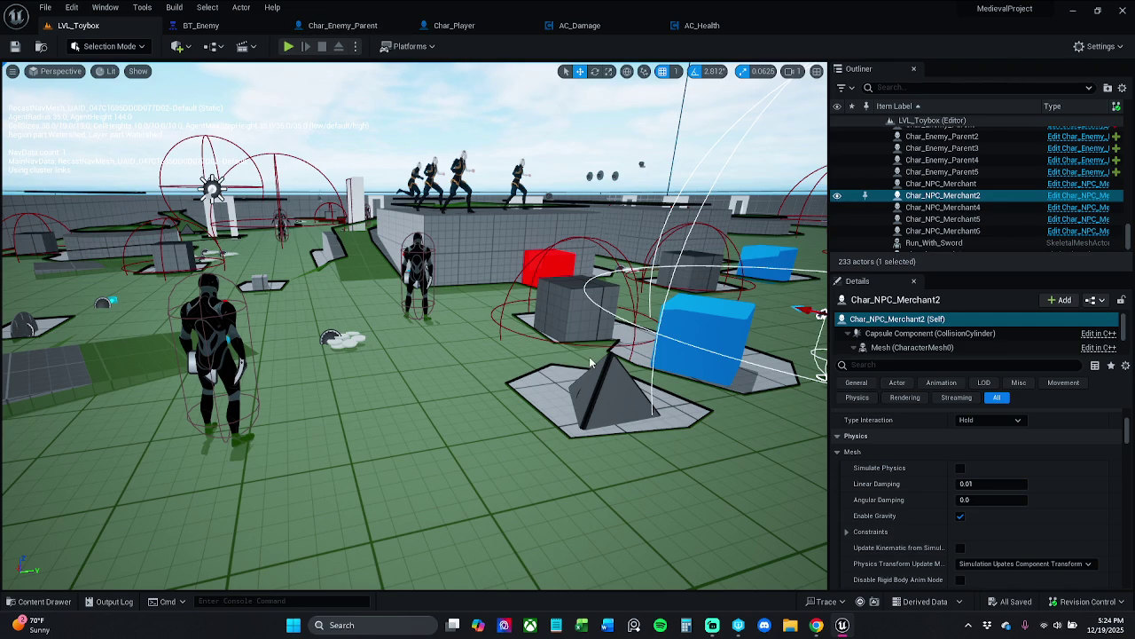
key("alt+F4")
left_click(752, 625)
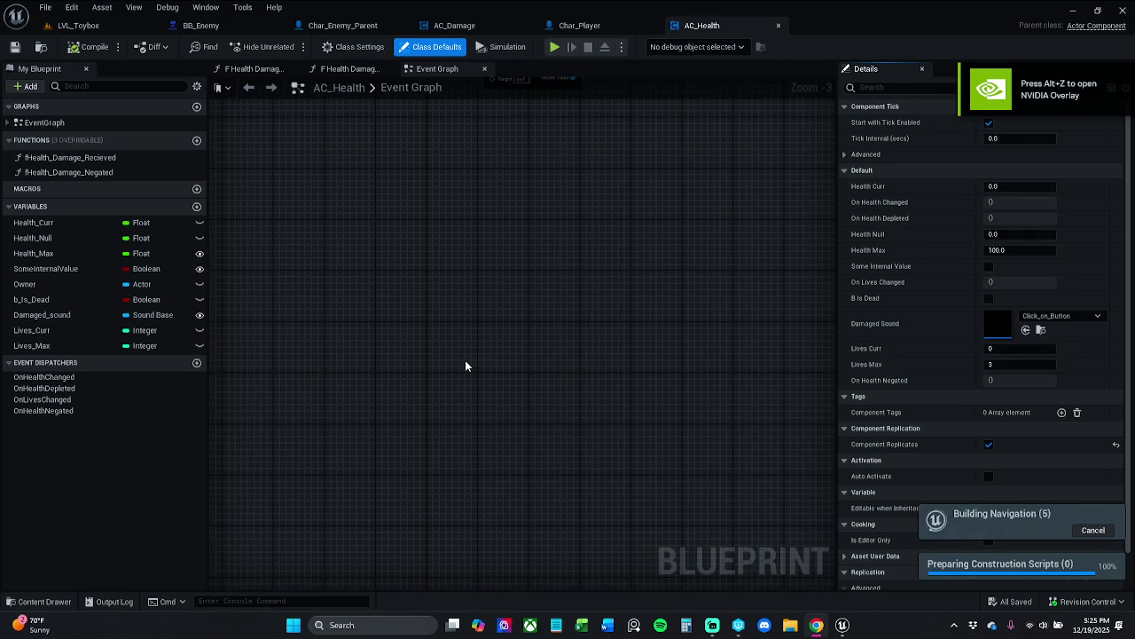
Return to the LVL_Toybox level and run a brief play session
left_click(78, 25)
left_click(288, 46)
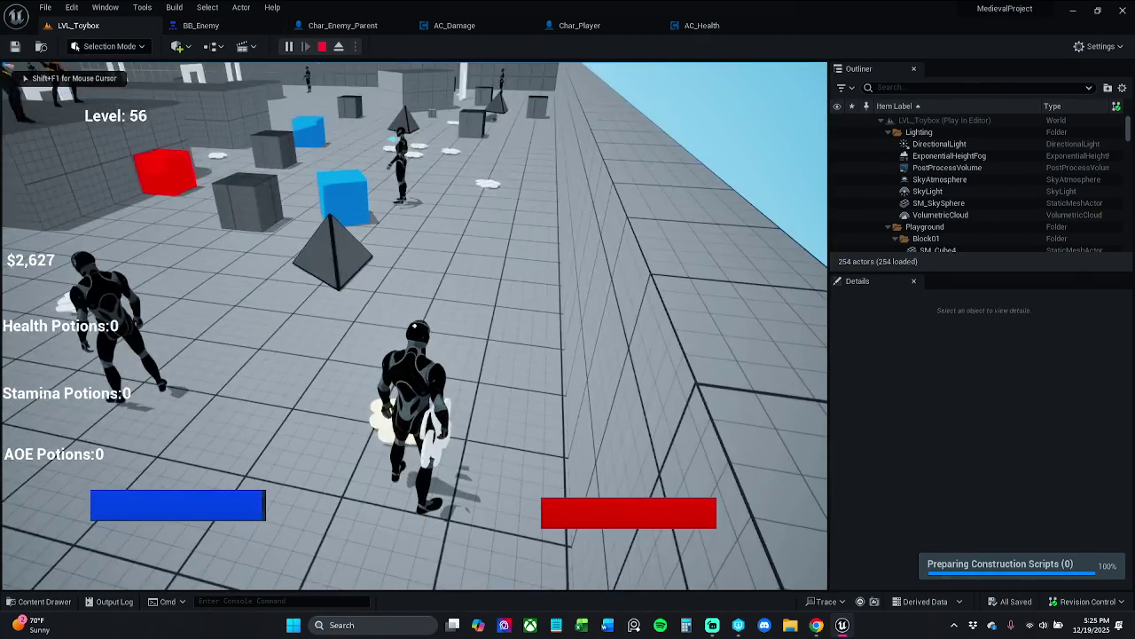
key("Escape")
Select Char_Enemy_Parent2, play-test the level again, then frame the level overview
left_click(132, 295)
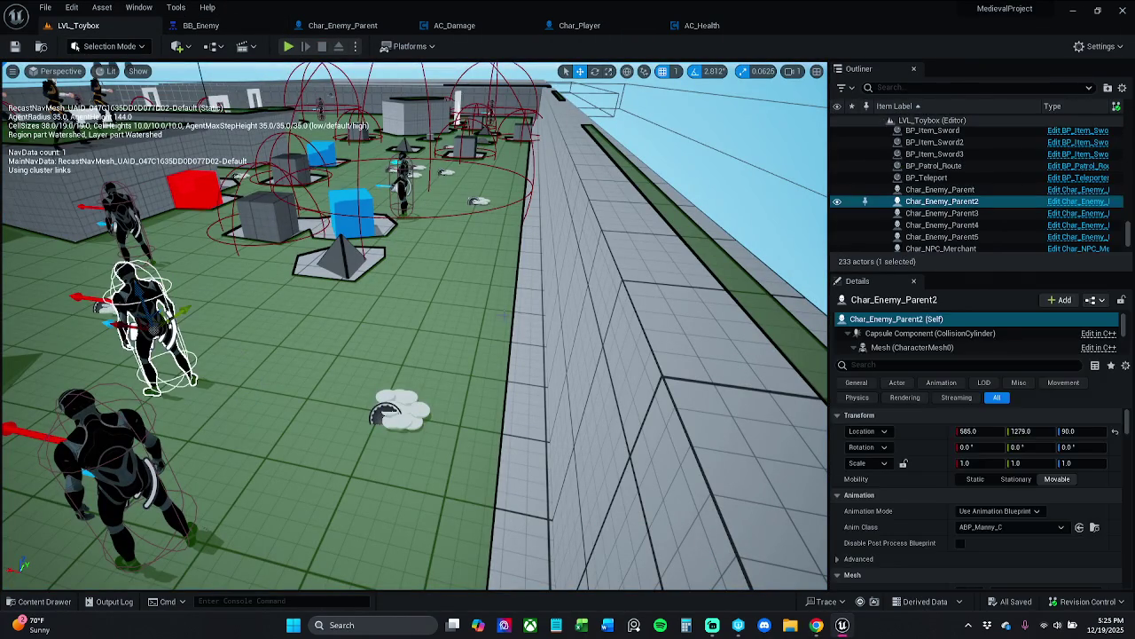
scroll(1051, 463, "down", 8)
scroll(1026, 532, "down", 3)
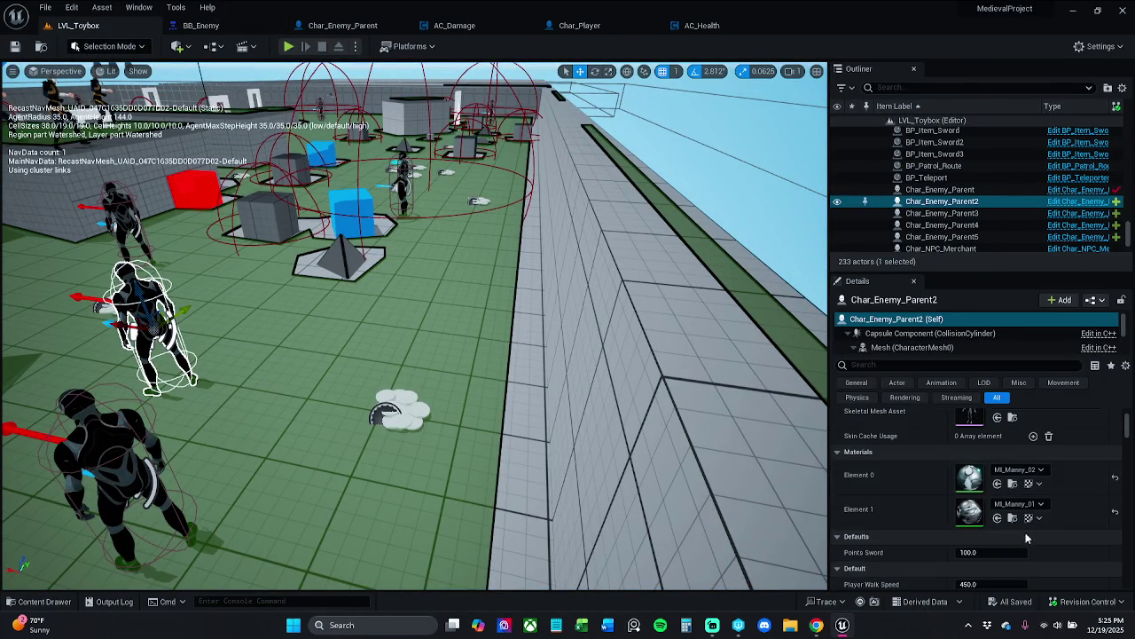
left_click(289, 47)
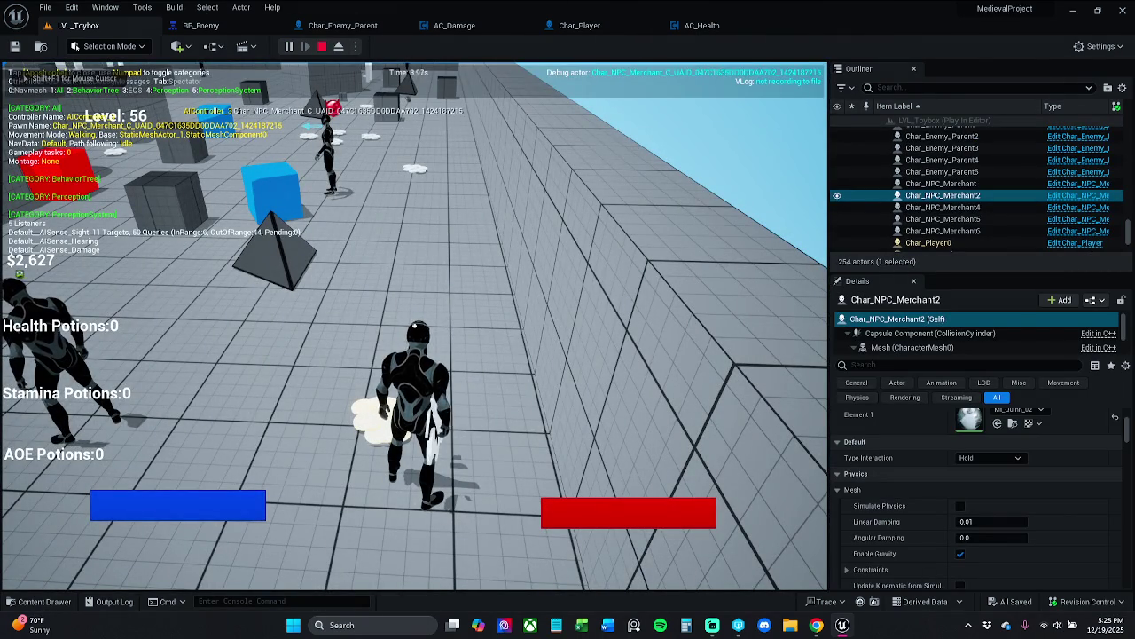
key("Escape")
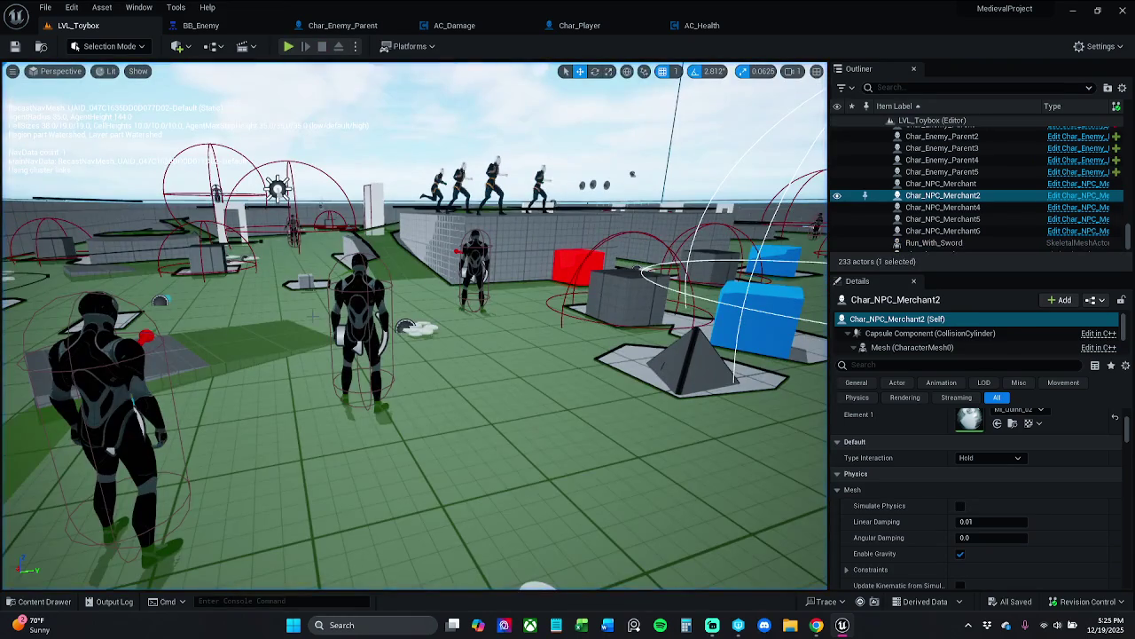
key("f")
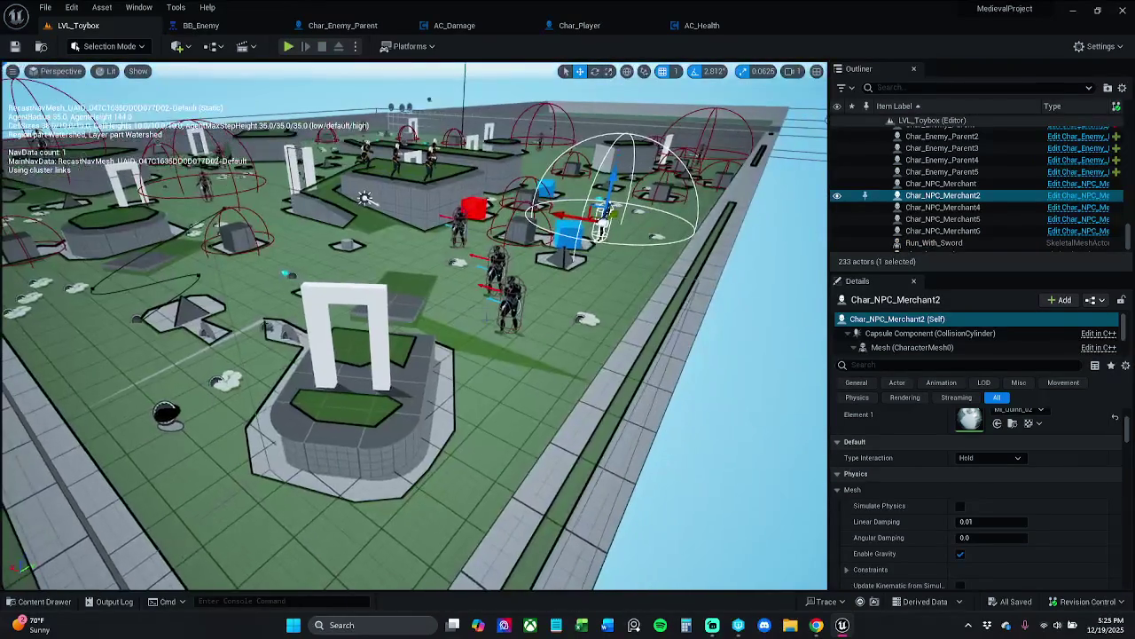
Focus on Char_Enemy_Parent and Char_Enemy_Parent2 to inspect their patrol routes, then start playing LVL_Toybox
left_click(458, 227)
key("f")
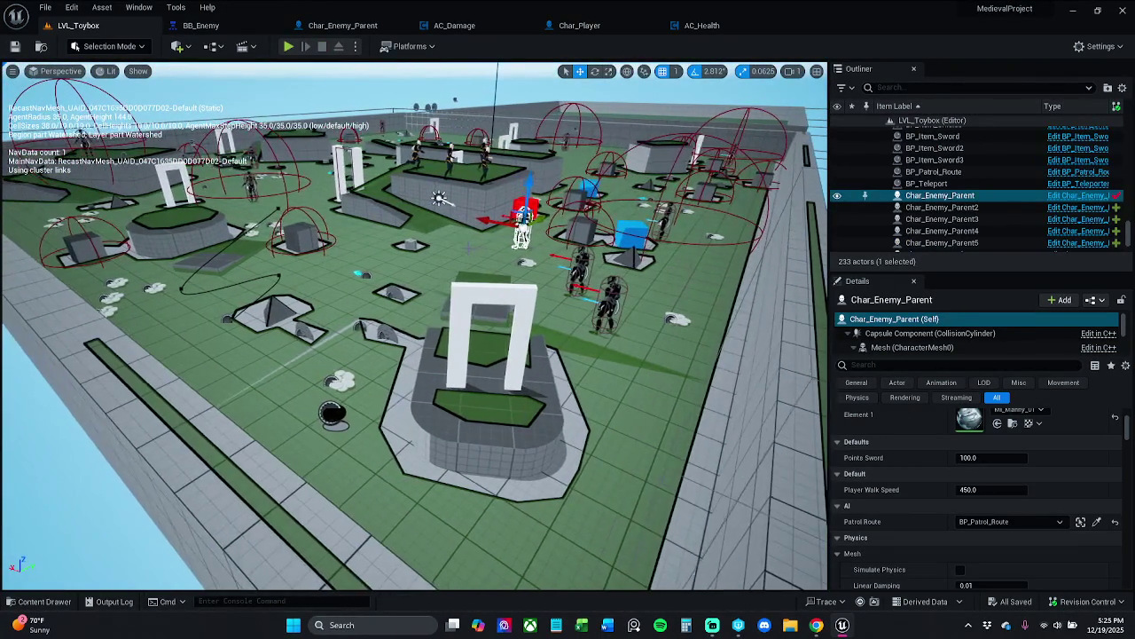
left_click(581, 263)
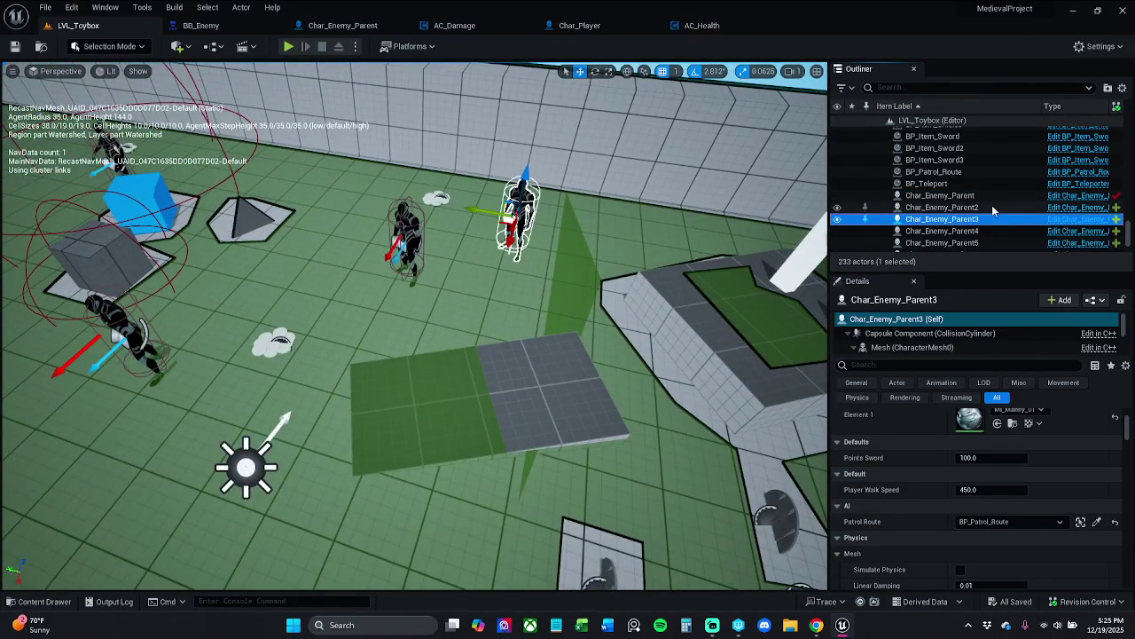
double_click(991, 207)
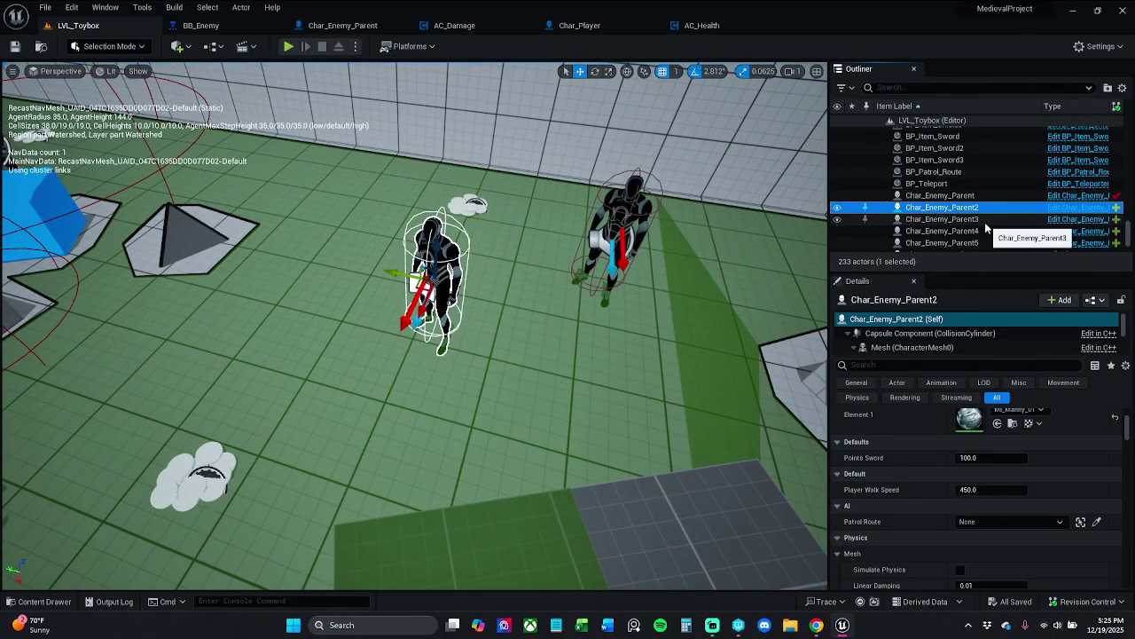
left_click(289, 47)
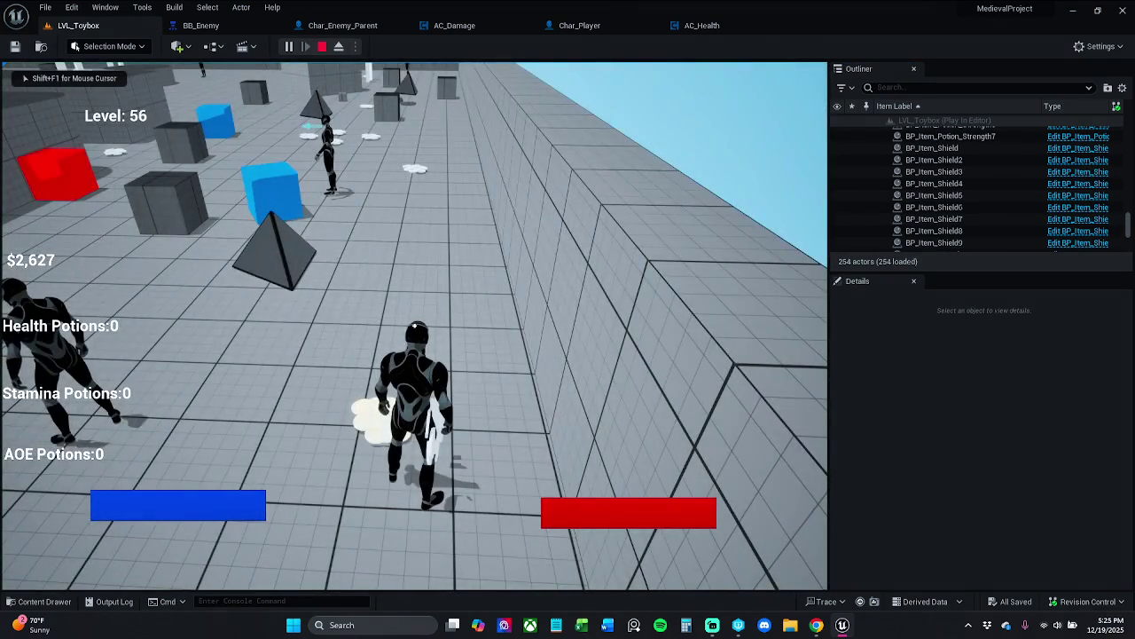
With the gameplay debugger and navmesh shown, run the player past NPCs toward the rooftop, then stop playing
key("apostrophe")
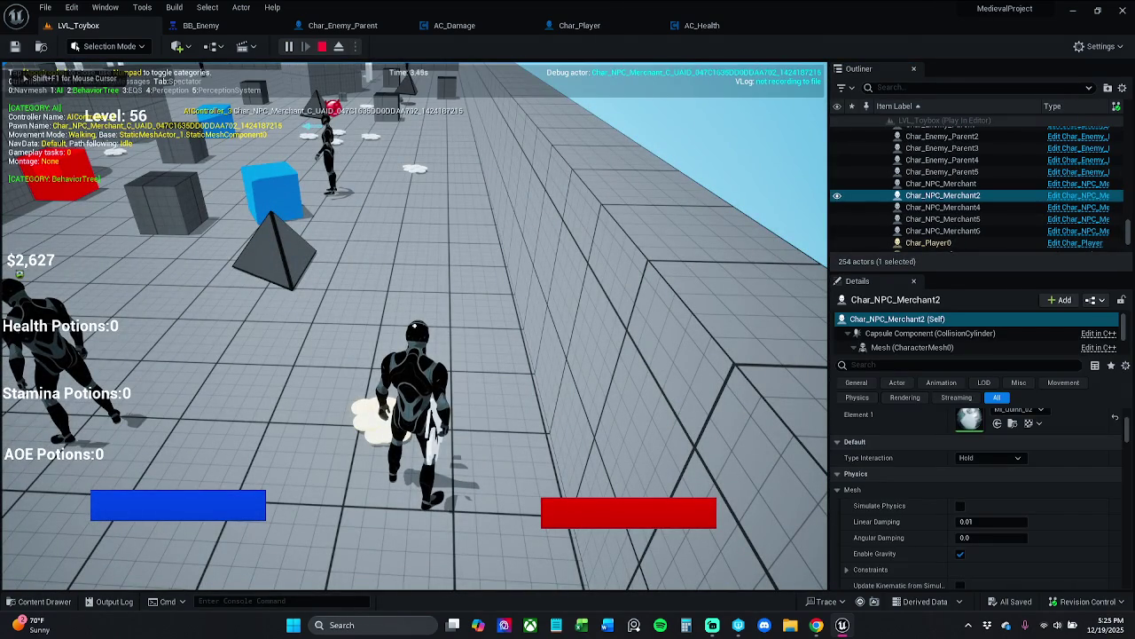
key("s")
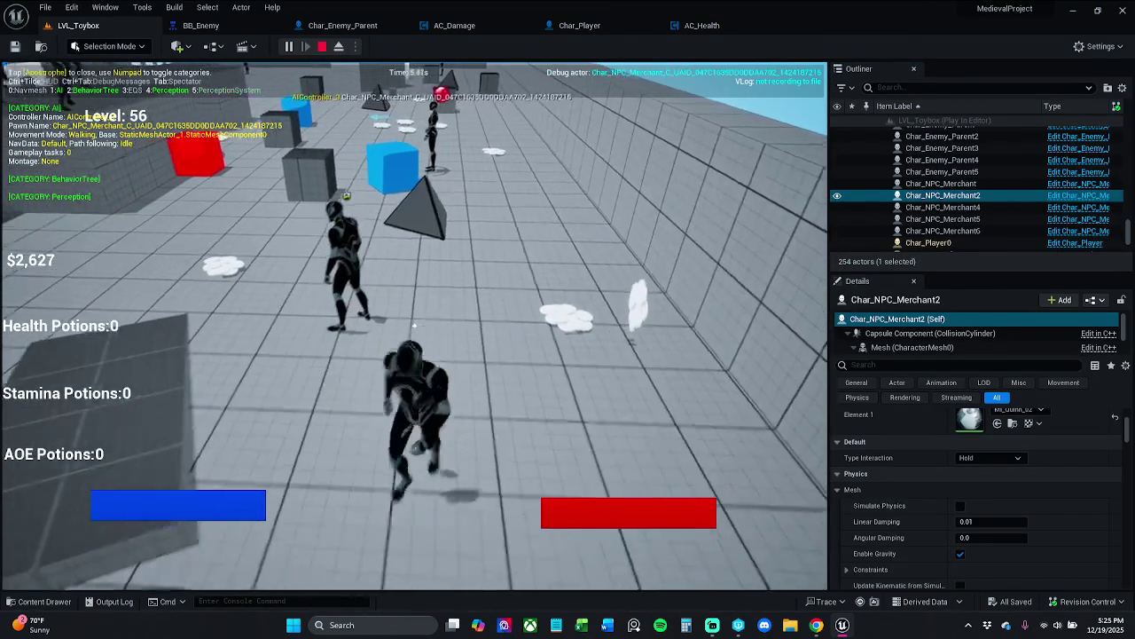
key("w")
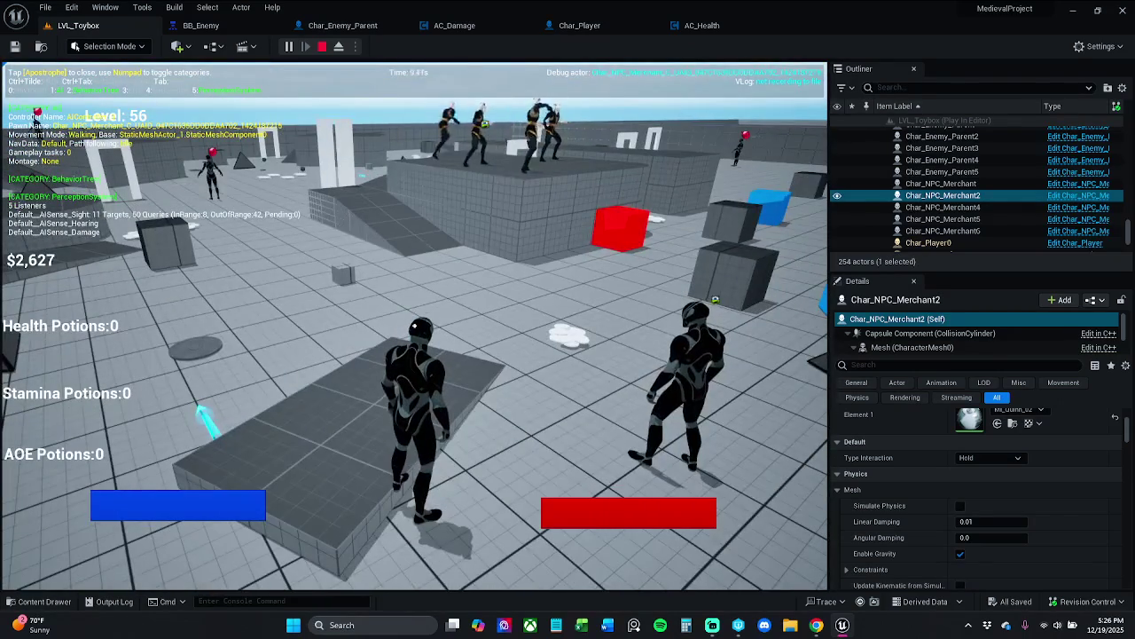
key("KP_0")
key("w")
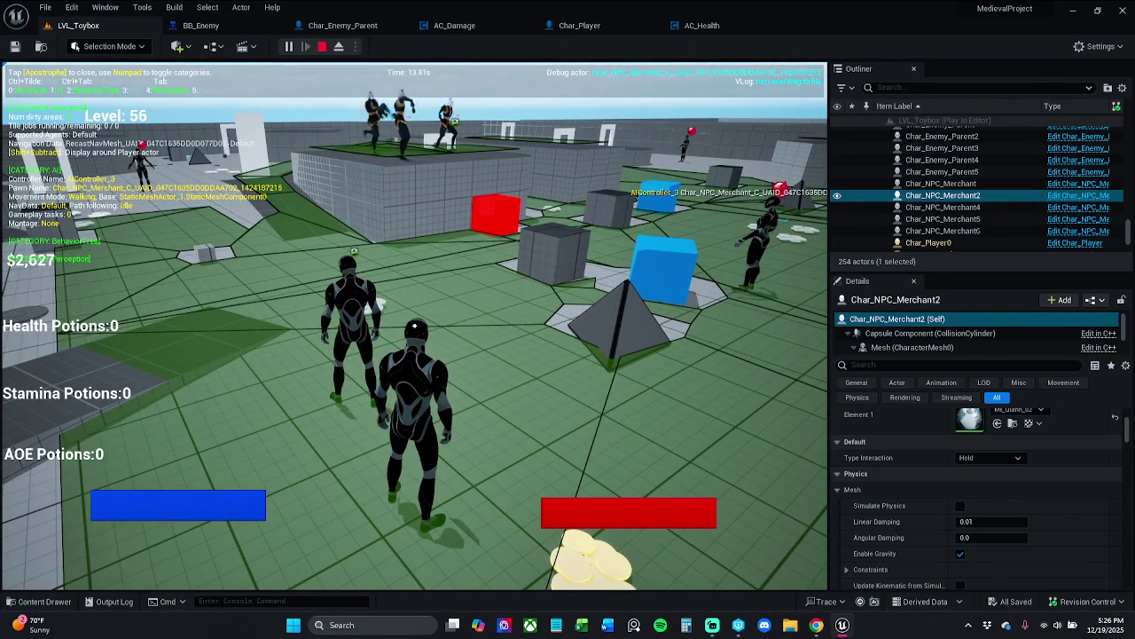
key("w")
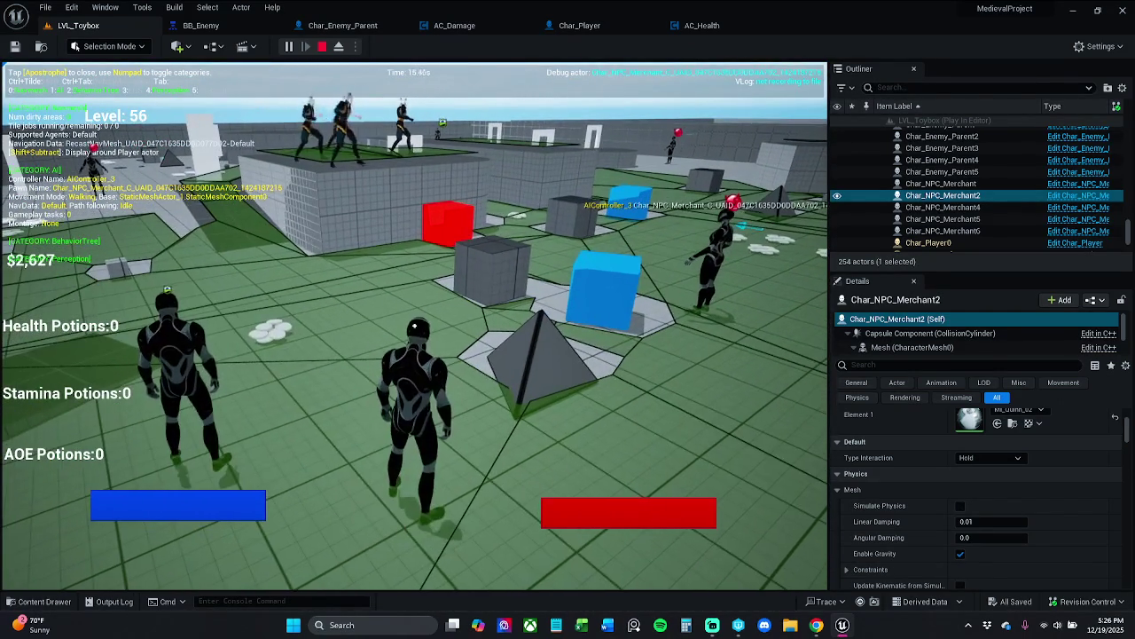
key("w")
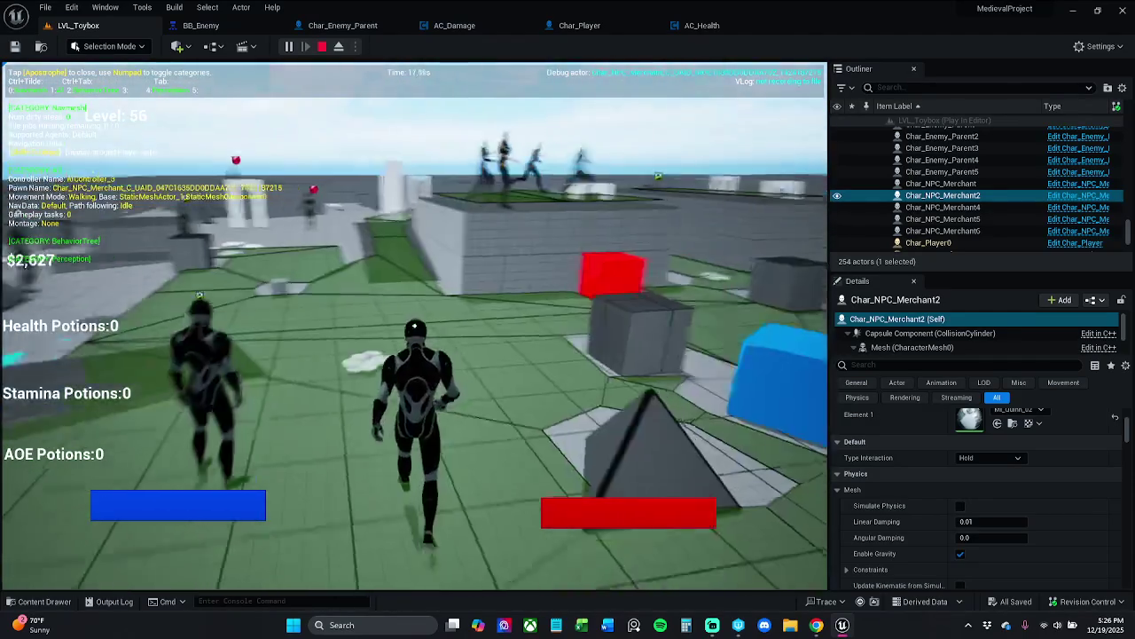
key("Escape")
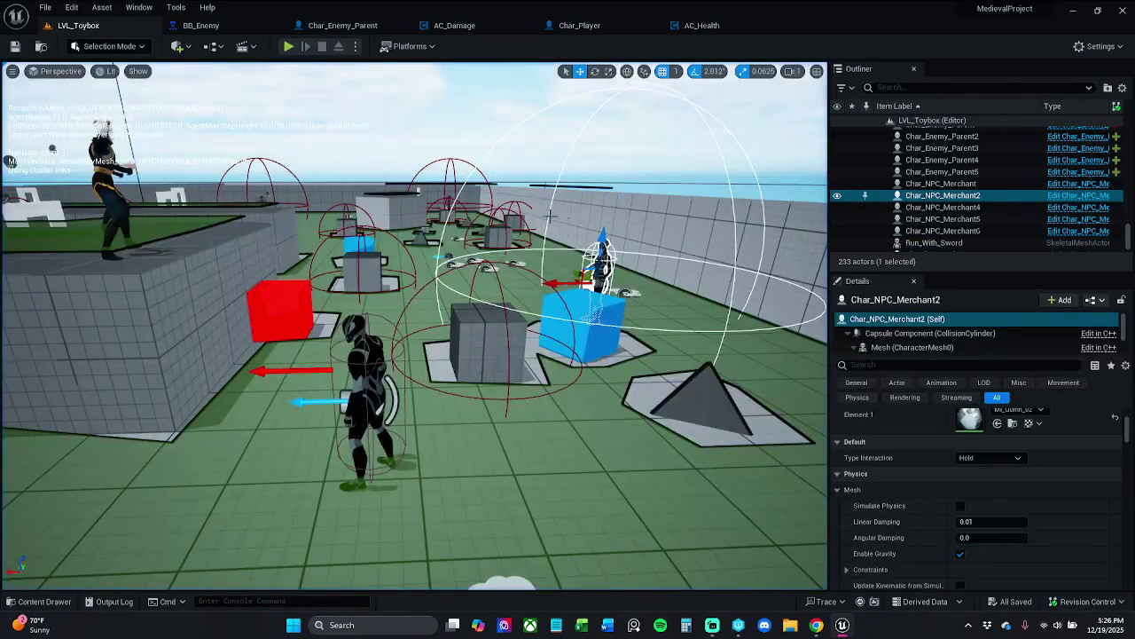
Delete the five Char_NPC_Merchant actors, then select Char_Enemy_Parent2 and start a new play session
key("f")
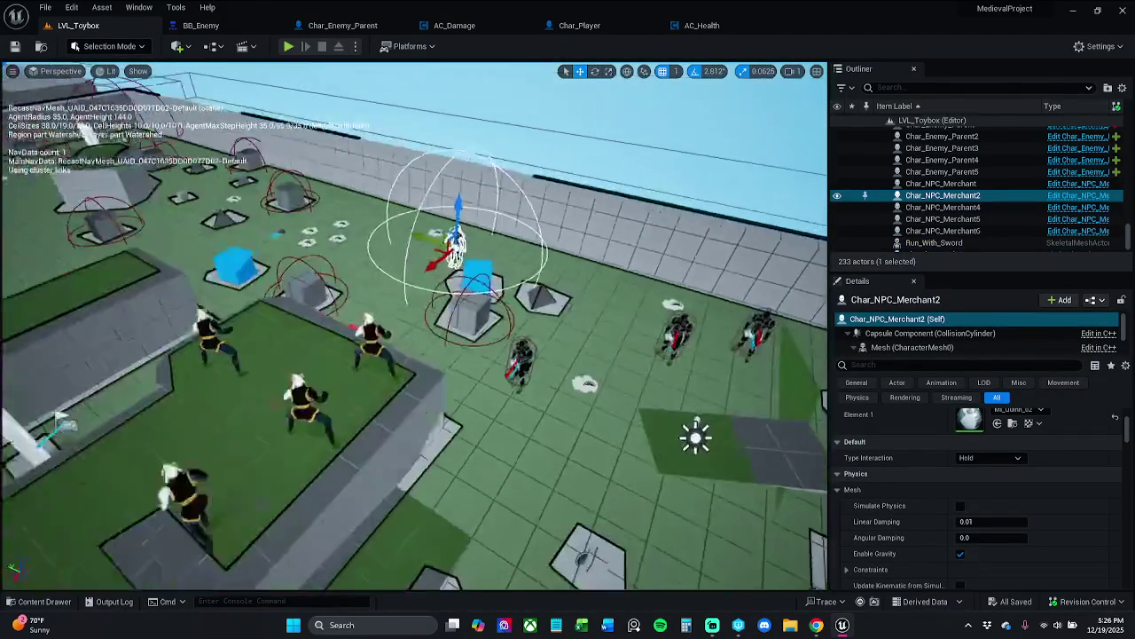
left_click(980, 232)
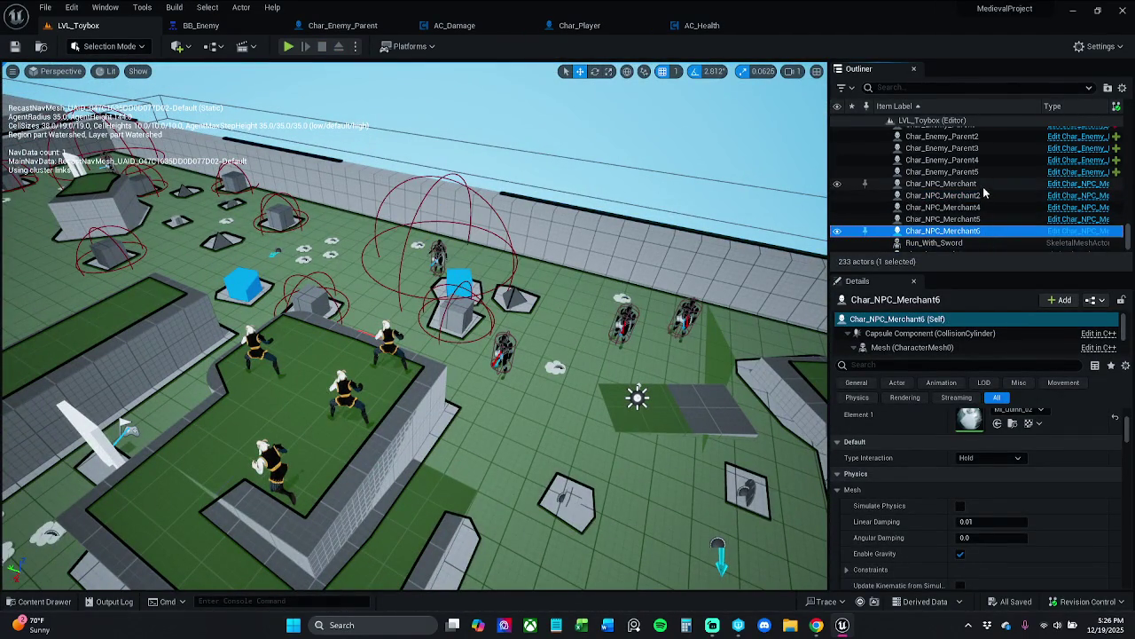
left_click(982, 186, "shift")
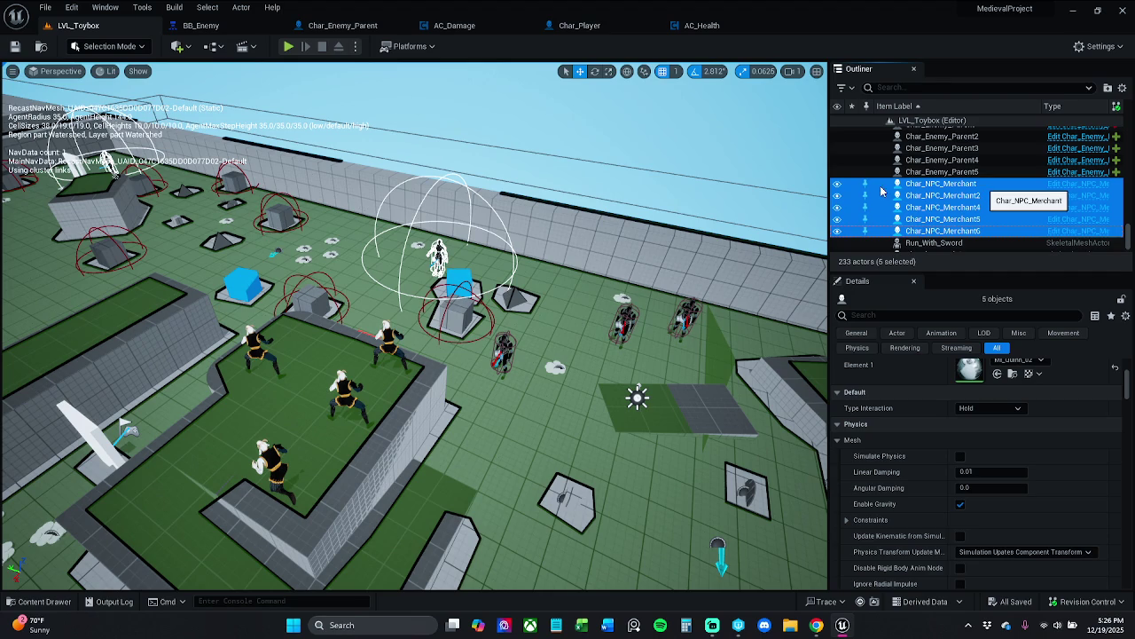
key("Delete")
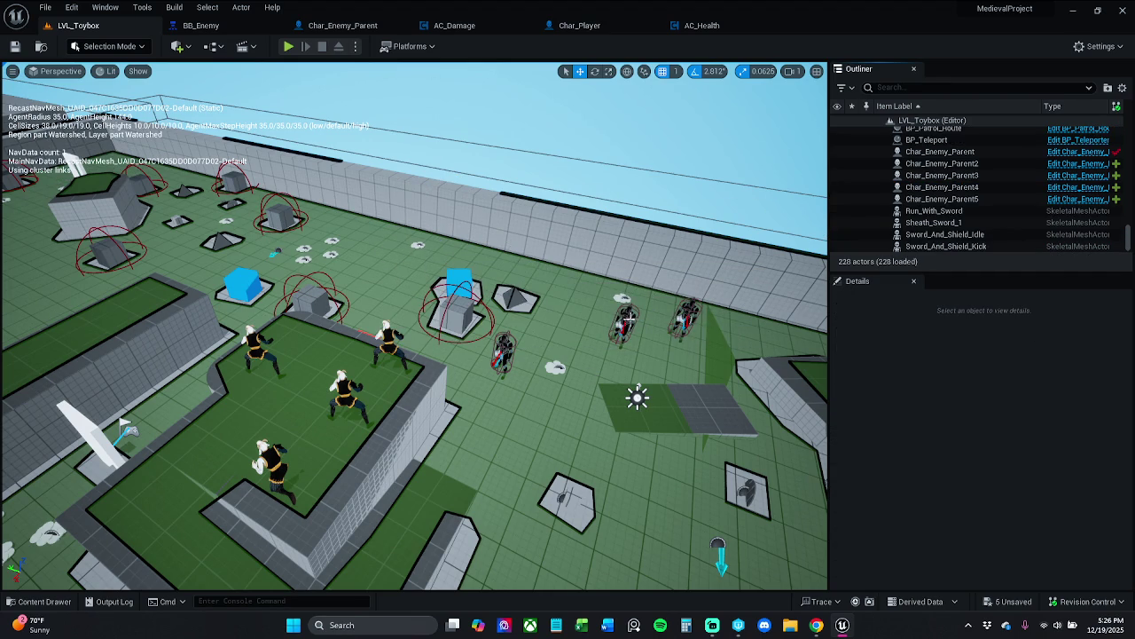
left_click(628, 316)
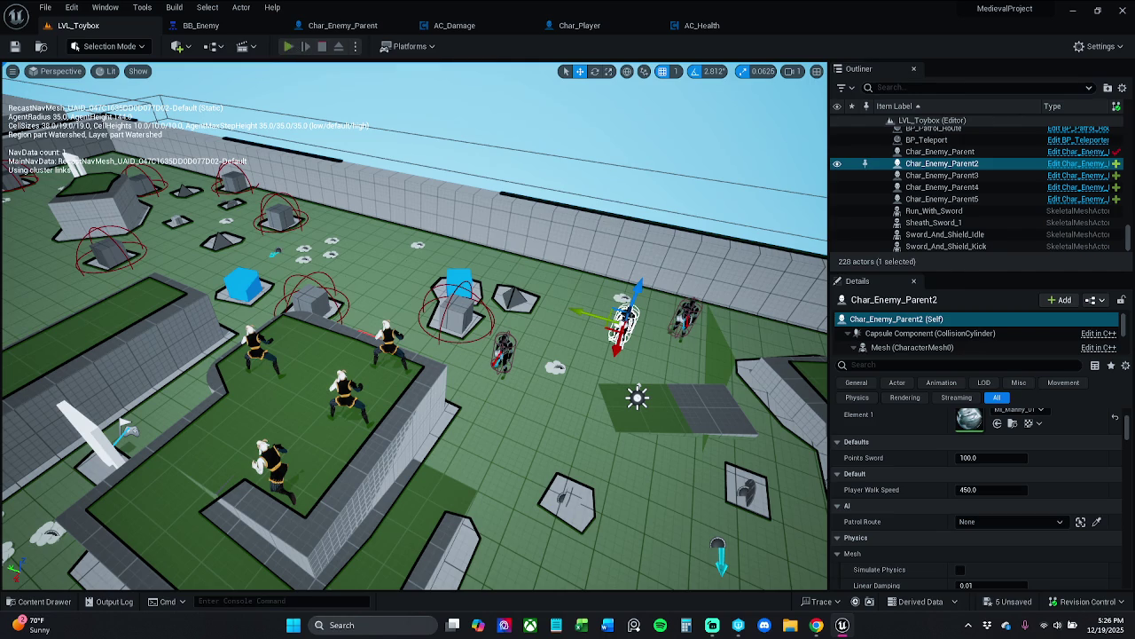
left_click(289, 46)
key("apostrophe")
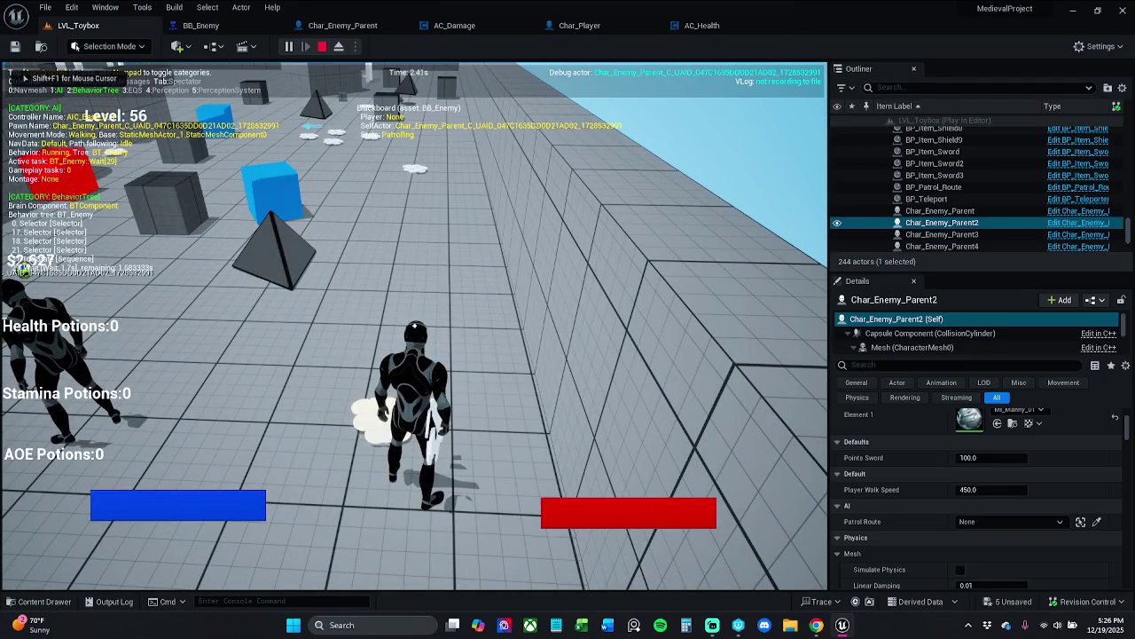
key("KP_4")
key("KP_5")
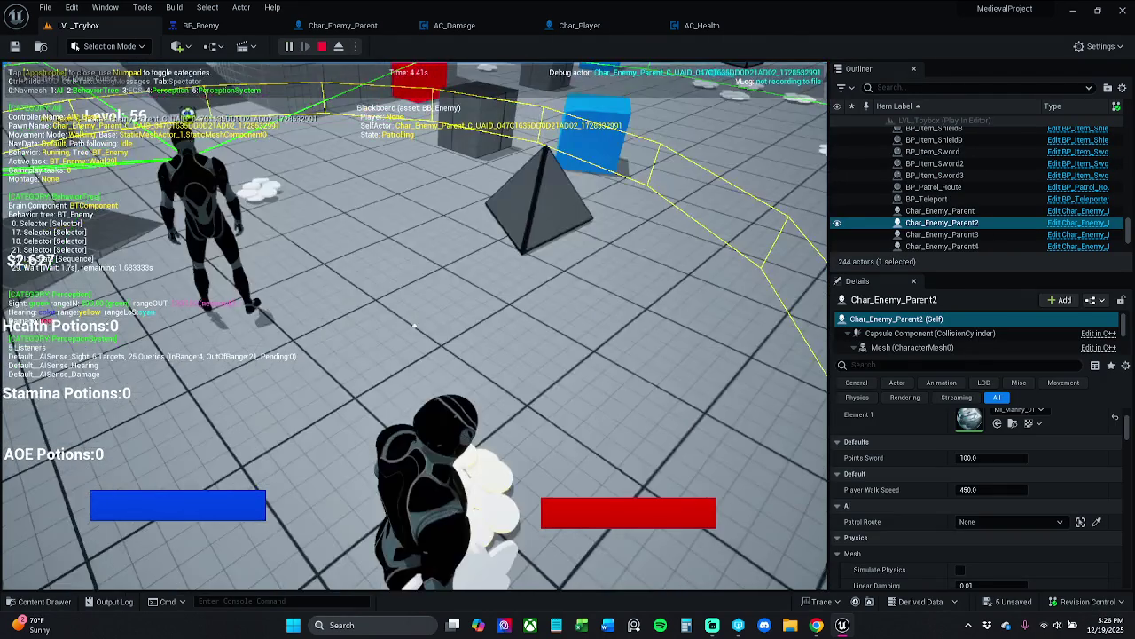
key("KP_0")
key("w")
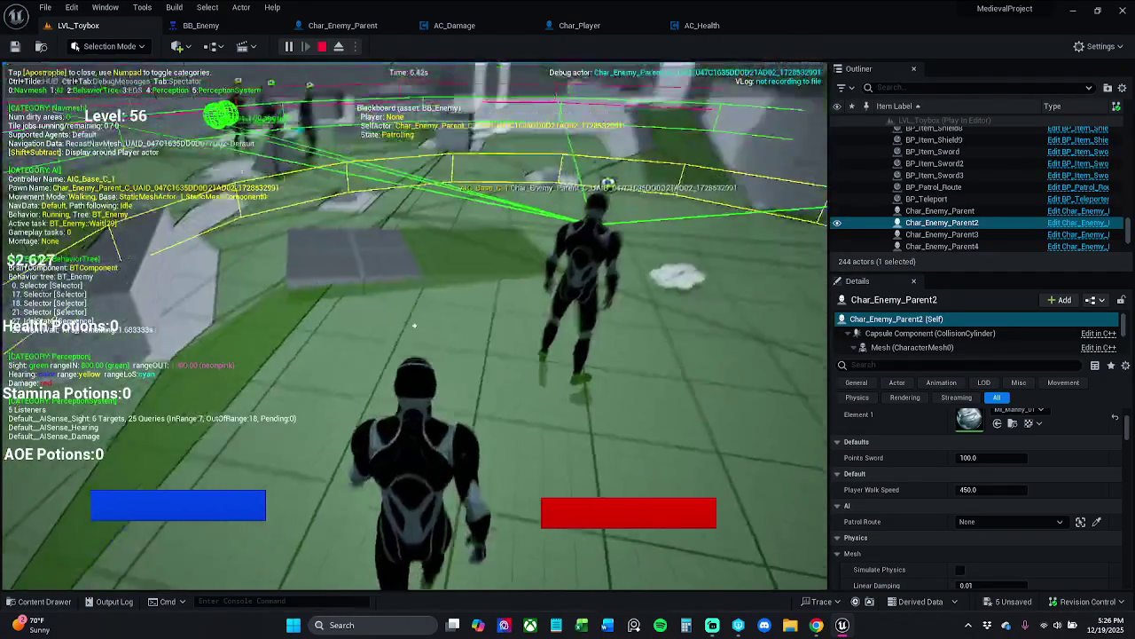
key("w")
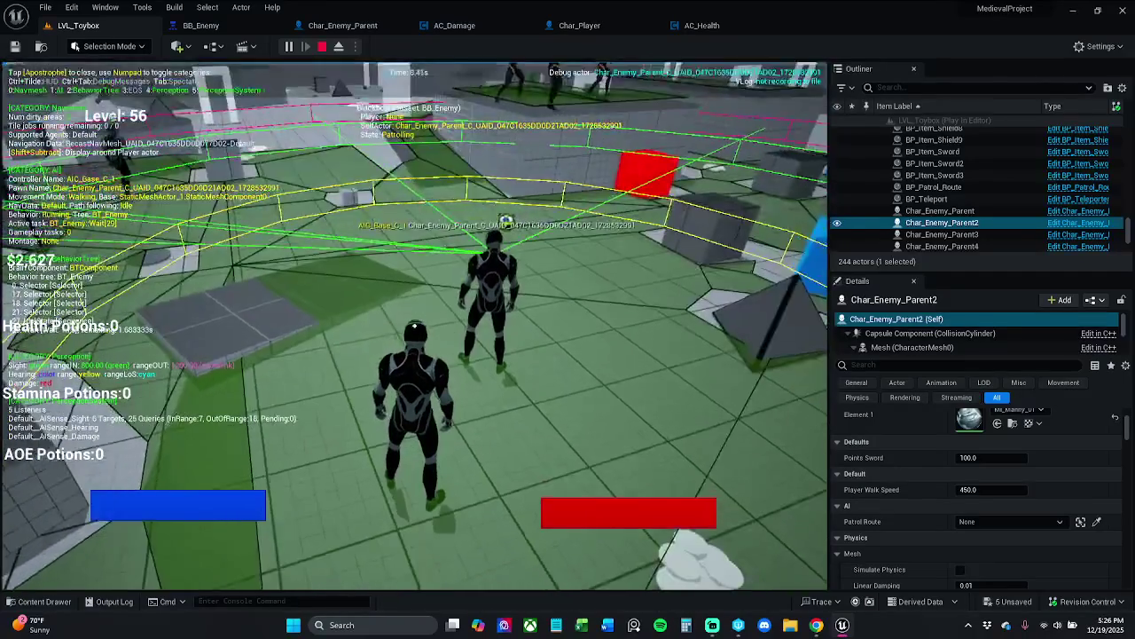
key("KP_0")
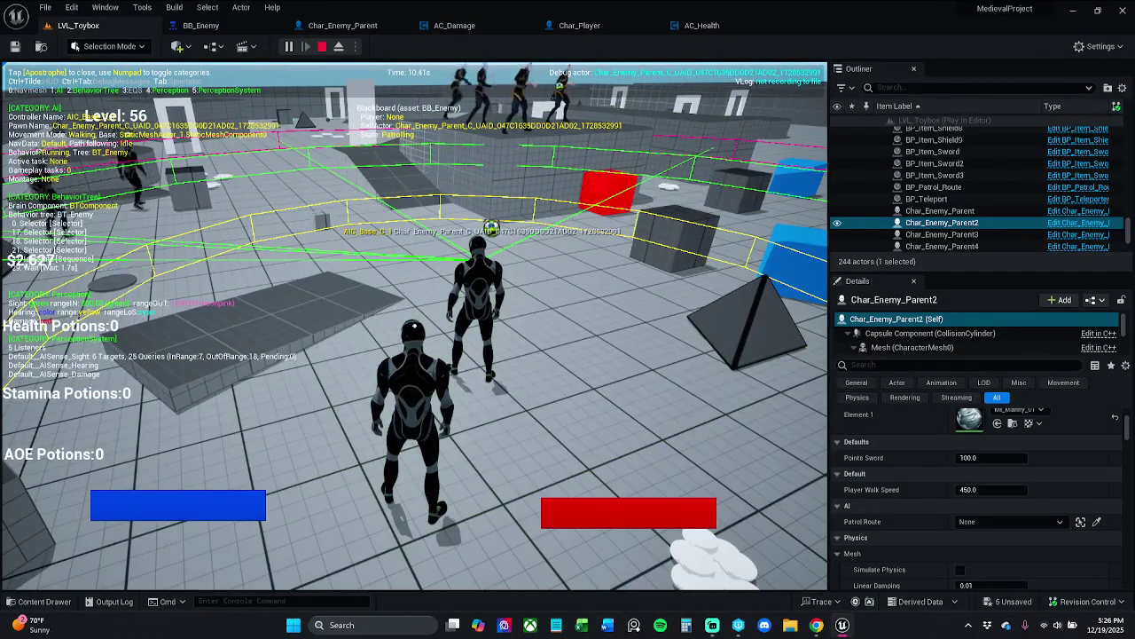
key("w")
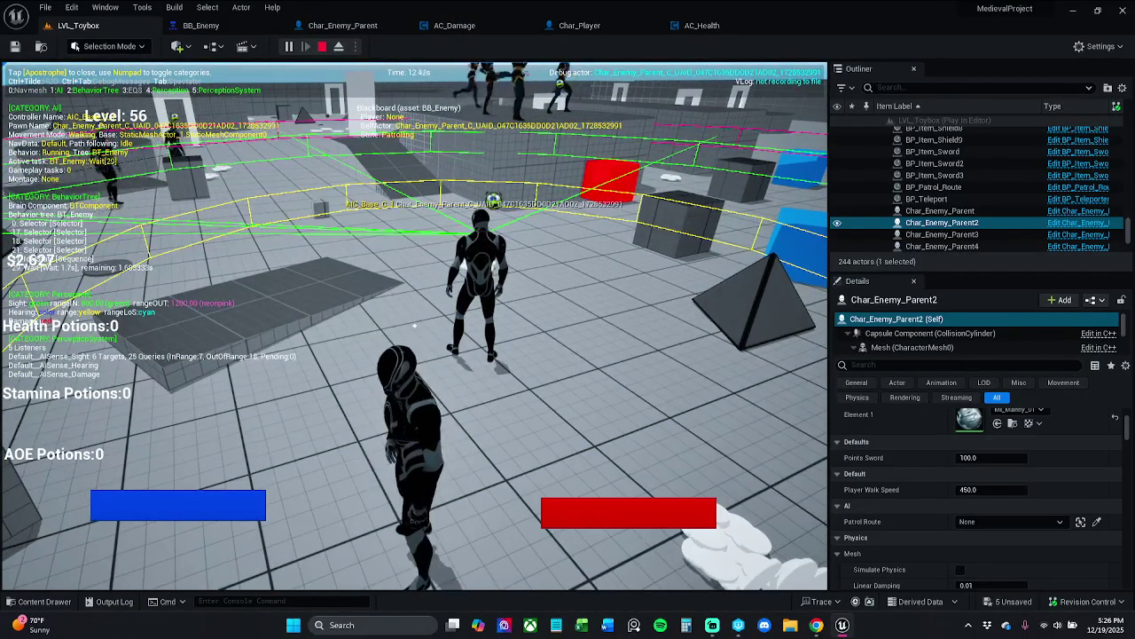
key("p")
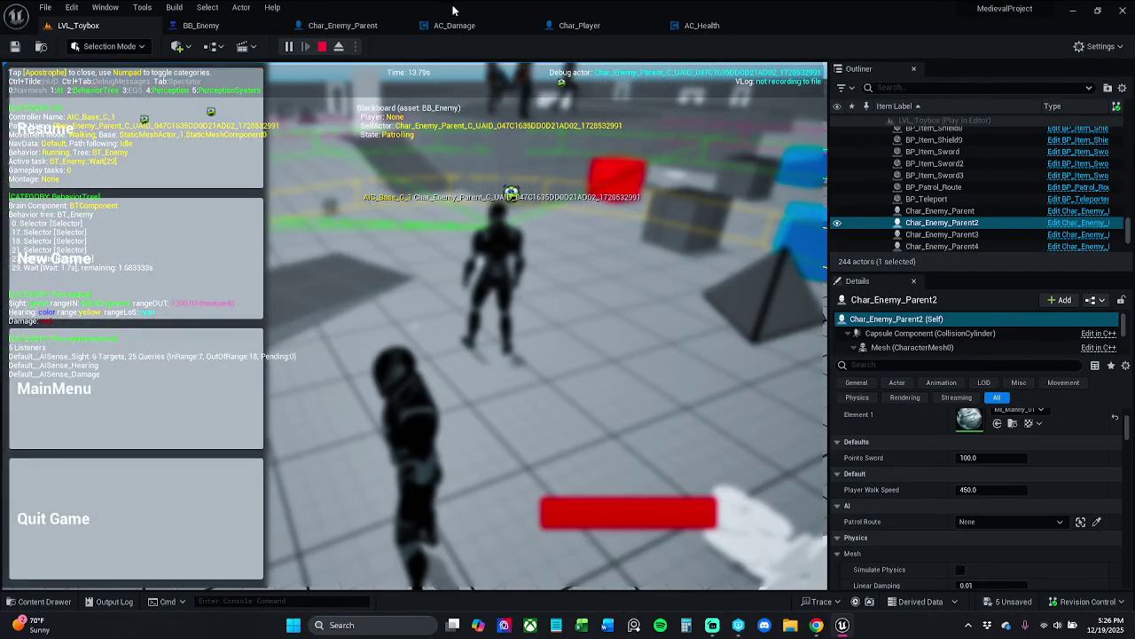
left_click(581, 26)
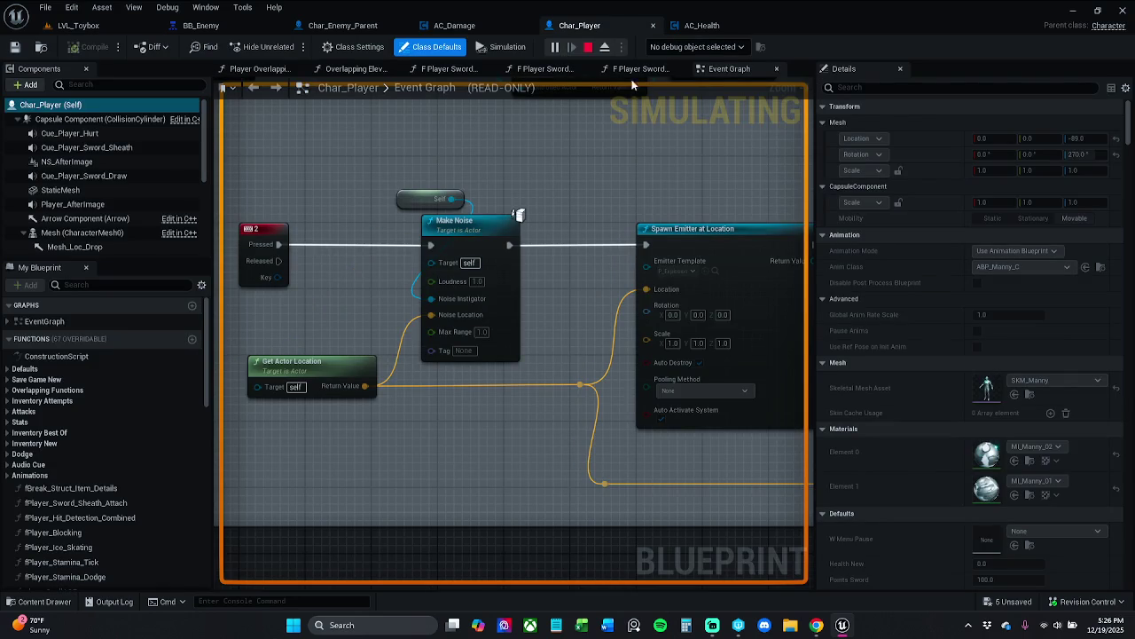
left_click(124, 31)
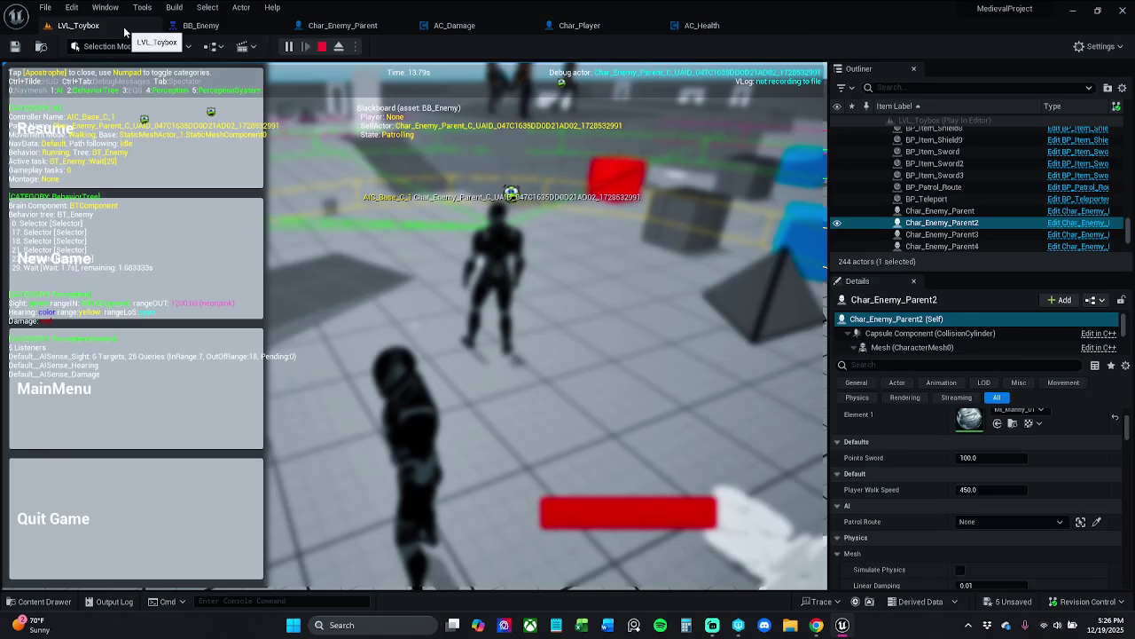
left_click(169, 111)
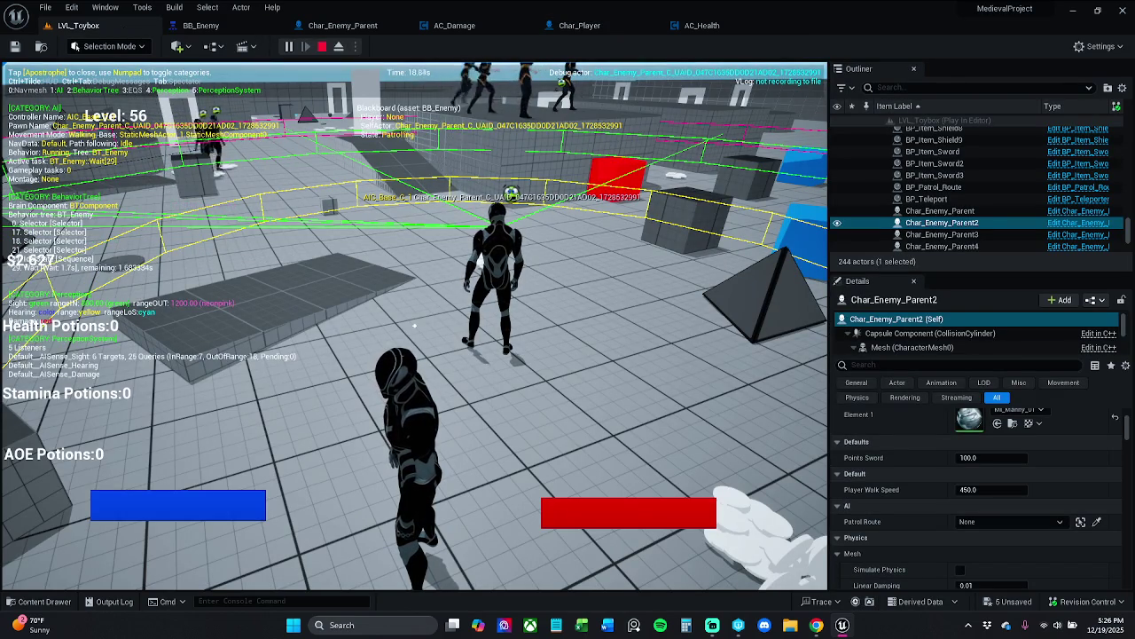
key("KP_2")
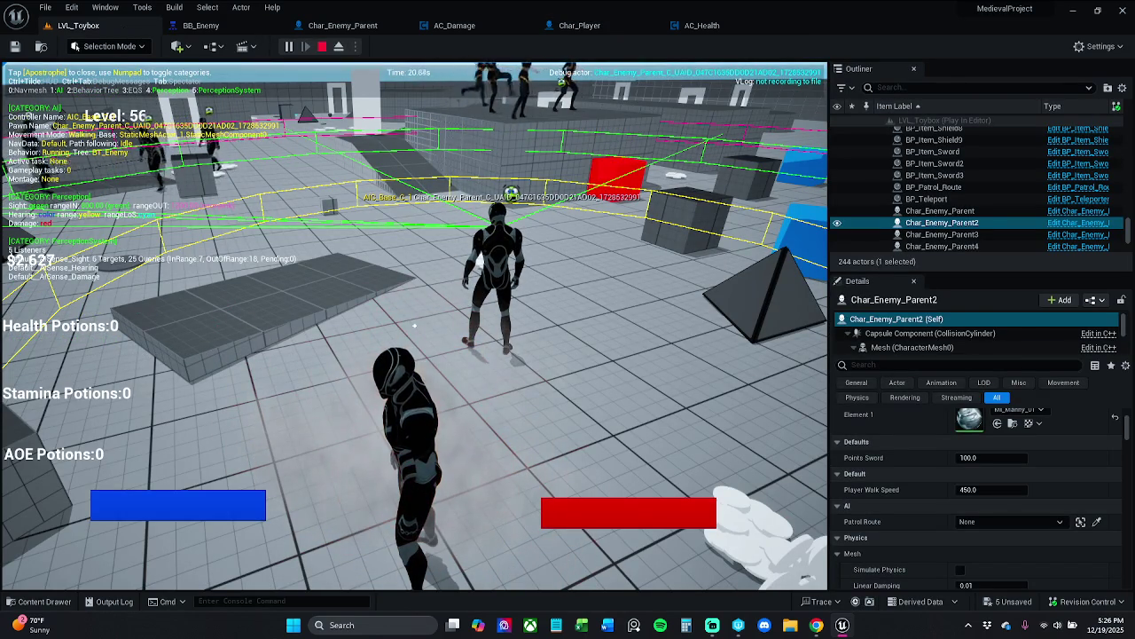
key("KP_2")
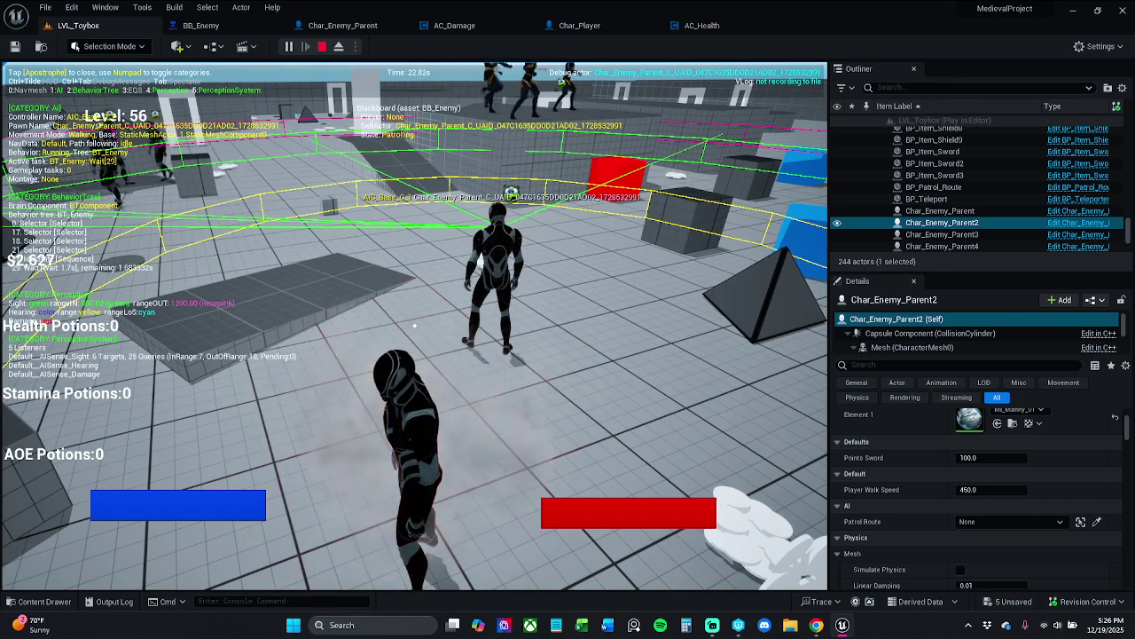
key("KP_2")
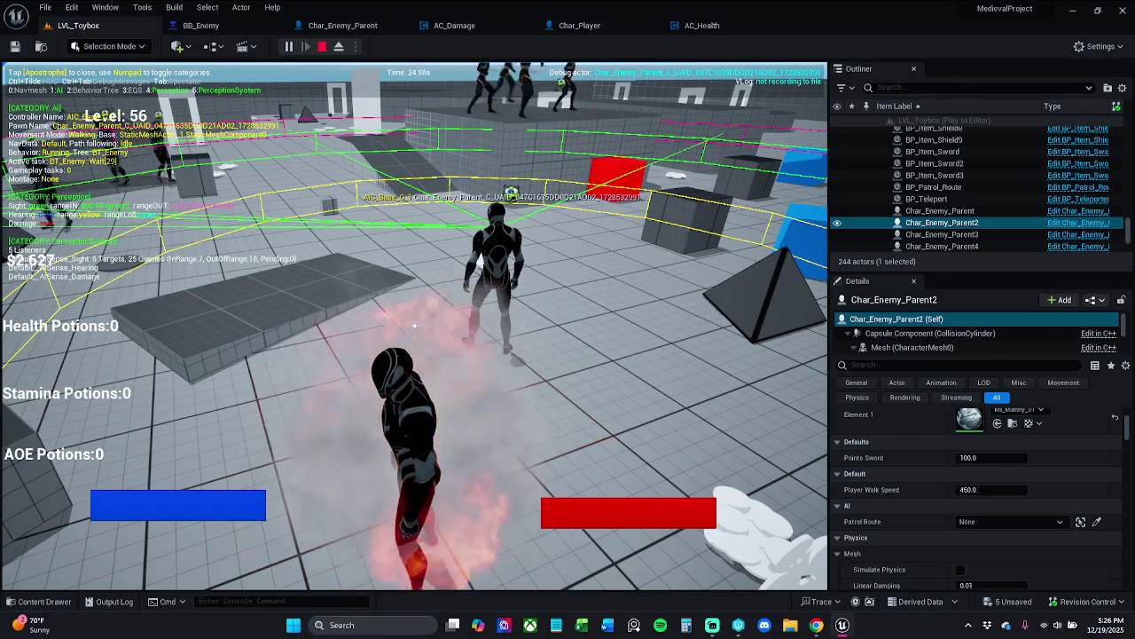
key("Escape")
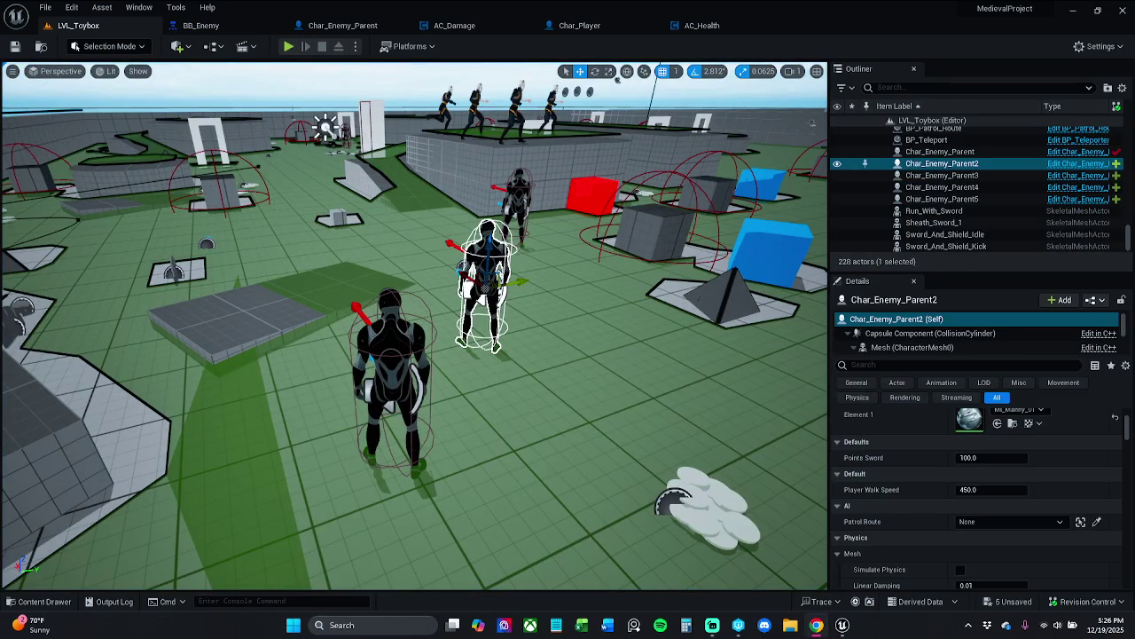
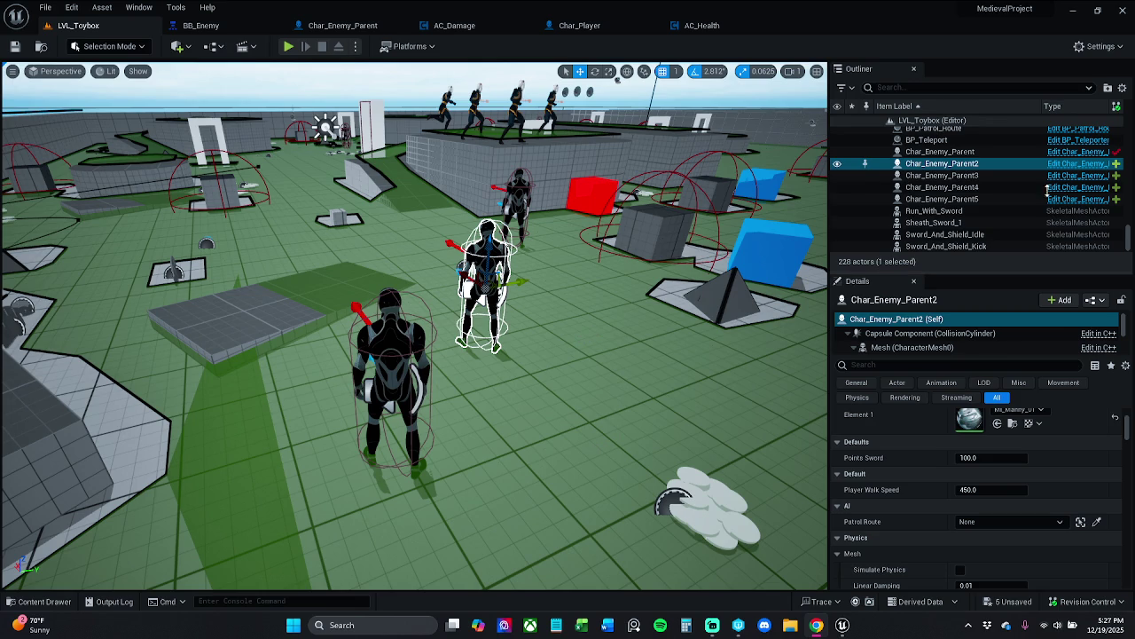
Delete Char_Enemy_Parent through Char_Enemy_Parent4 from the level
left_click(973, 153)
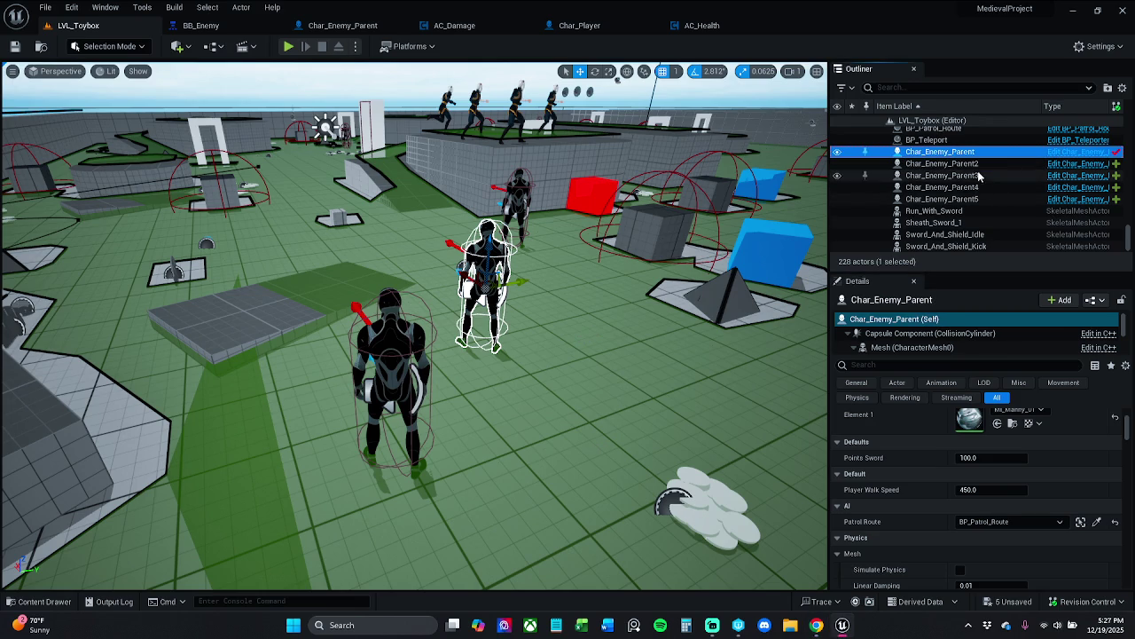
left_click(942, 187, "shift")
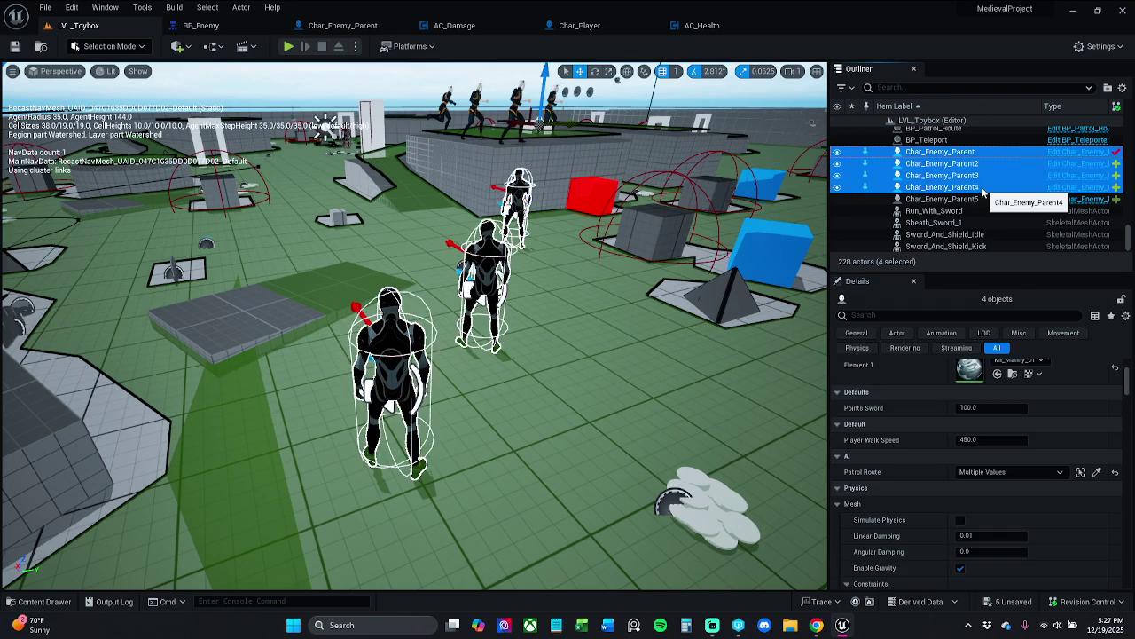
key("Delete")
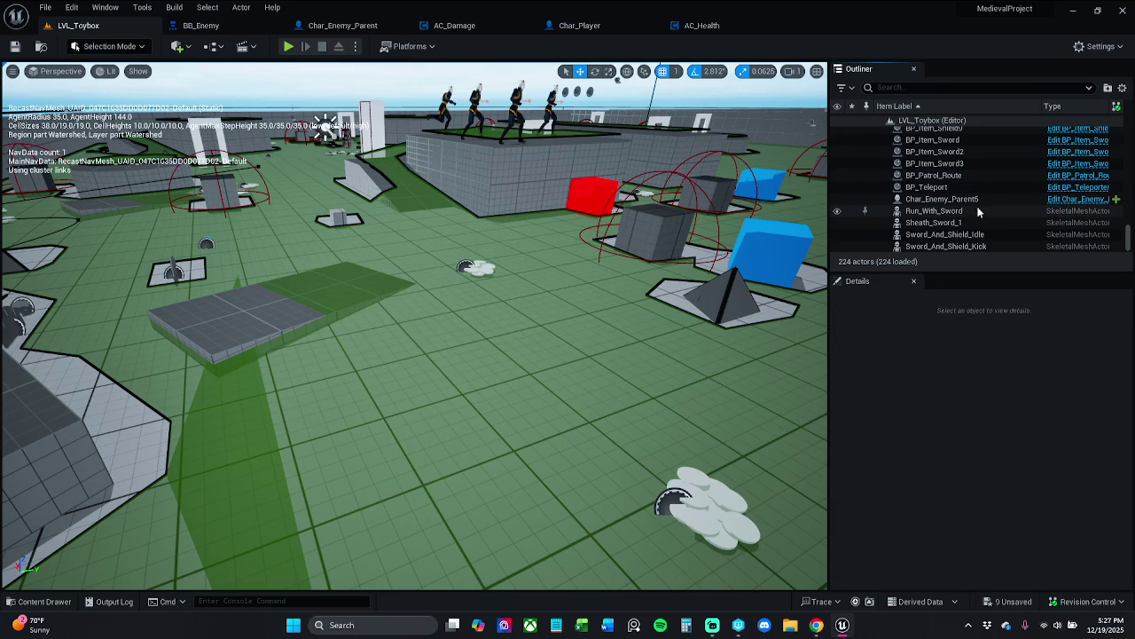
Confirm Char_Enemy_Parent5 still patrols BP_Patrol_Route, then start a play test
left_click(979, 200)
left_click(1014, 521)
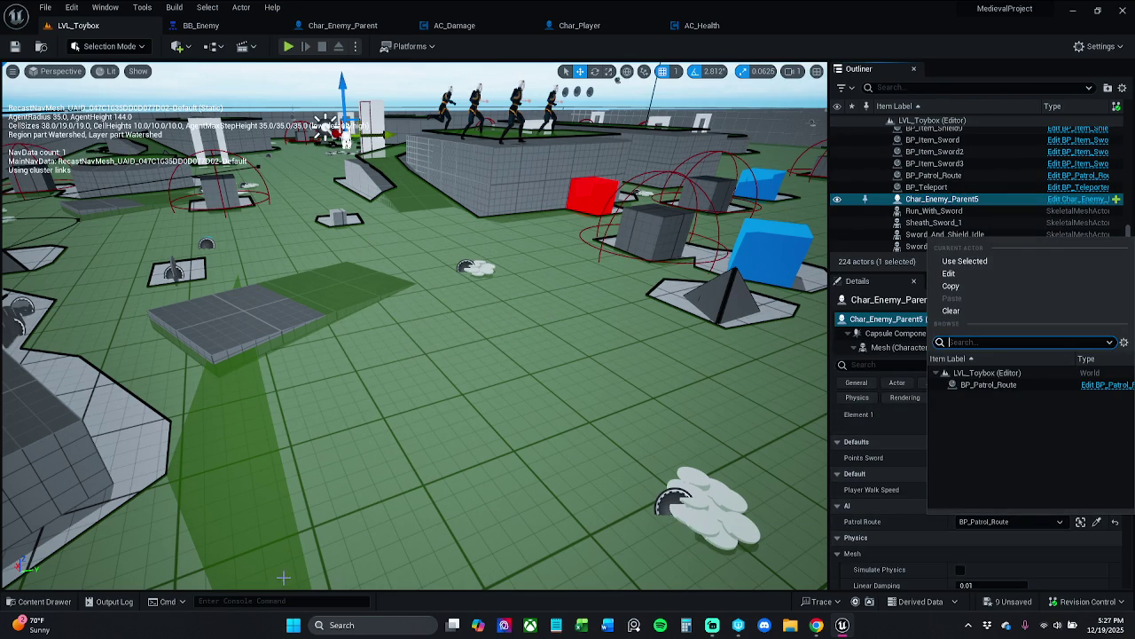
key("Escape")
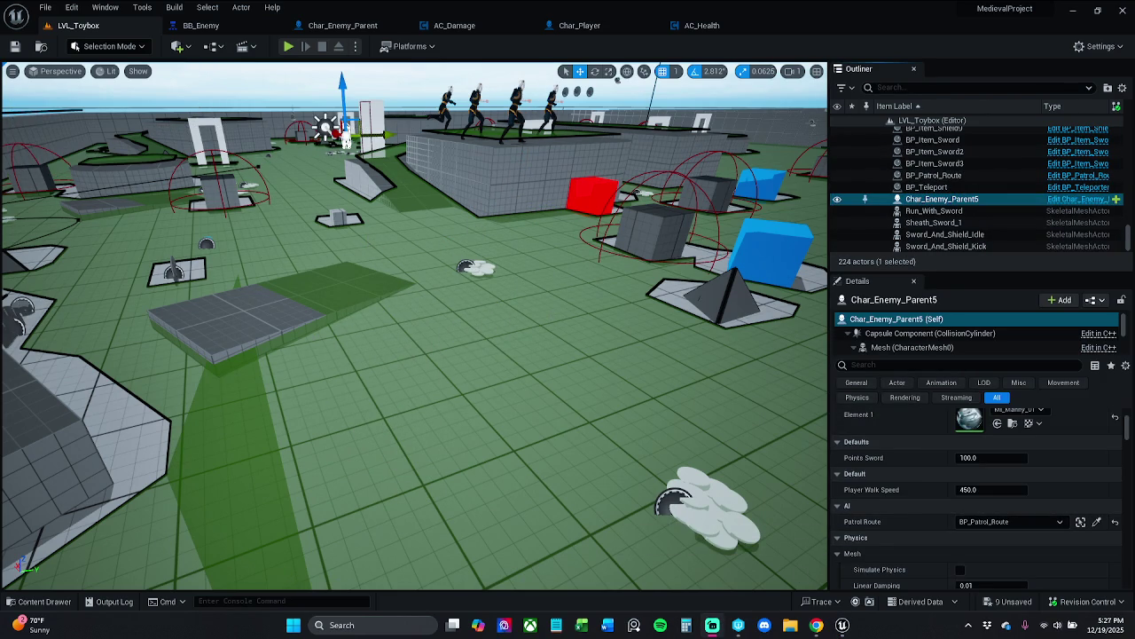
left_click(842, 624)
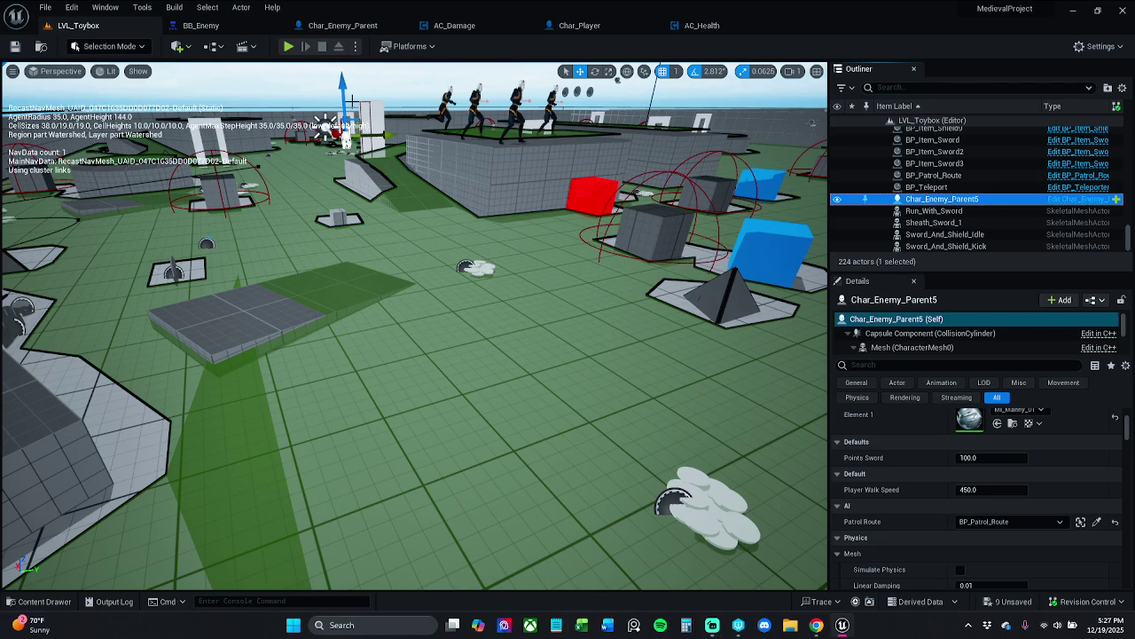
left_click(289, 46)
Stop the play test and return to the level viewport
key("w")
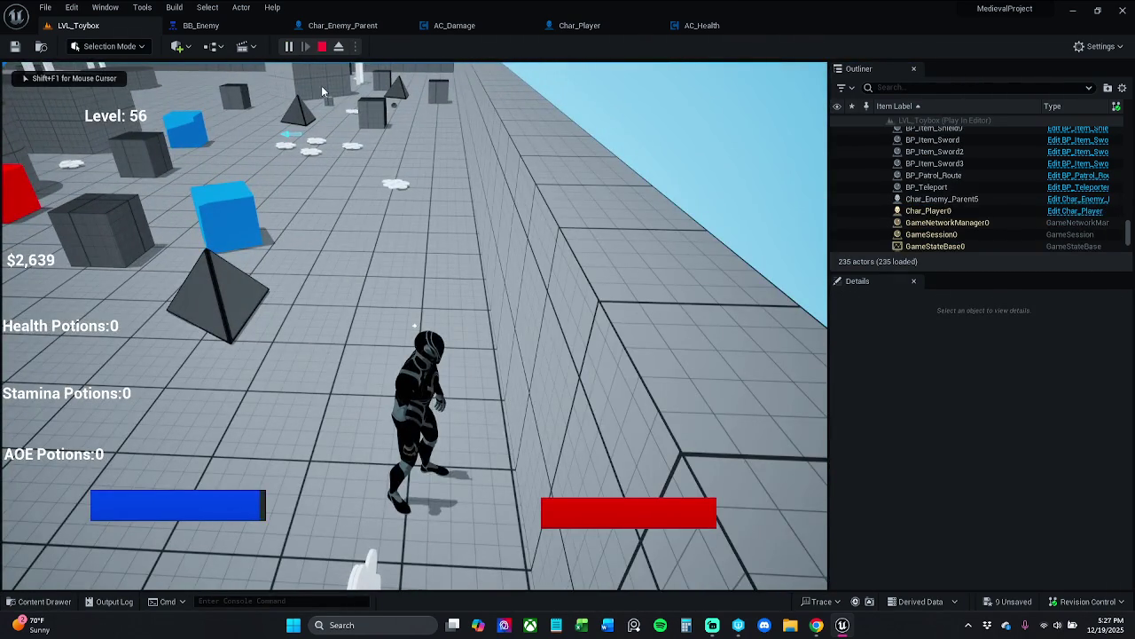
key("Escape")
scroll(619, 355, "down", 10)
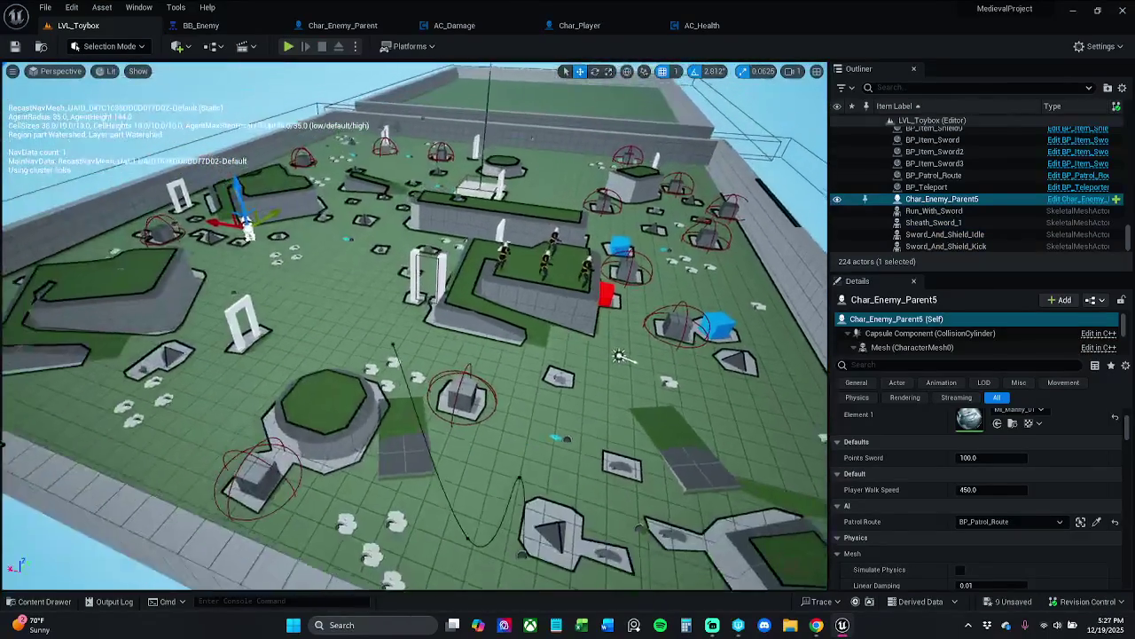
scroll(619, 356, "up", 1)
Move Char_Enemy_Parent5 across the floor beside the blue cube and start a new play test
left_click_drag(255, 185, 256, 214)
key("ctrl+z")
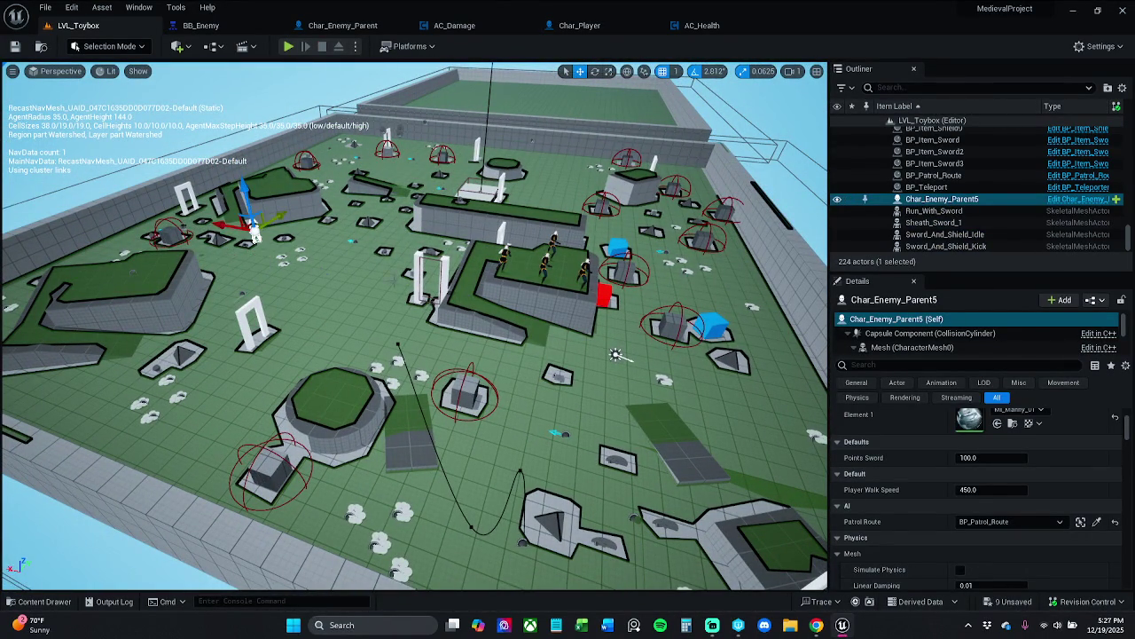
mouse_move(262, 230)
left_mouse_down()
mouse_move(611, 356)
mouse_move(689, 367)
left_mouse_up()
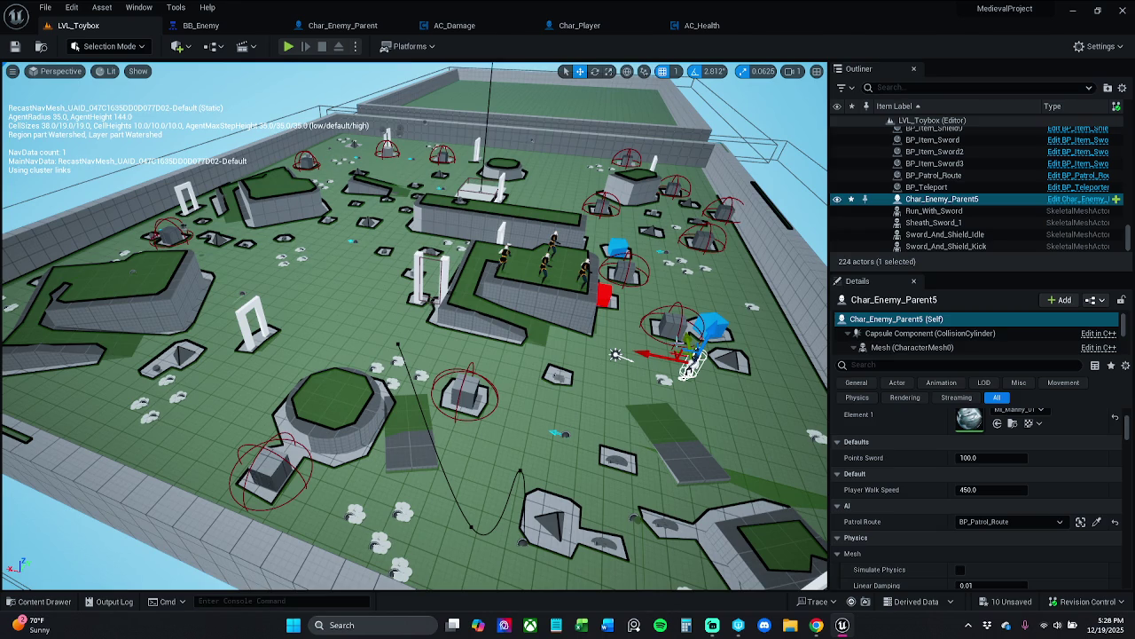
key("alt+p")
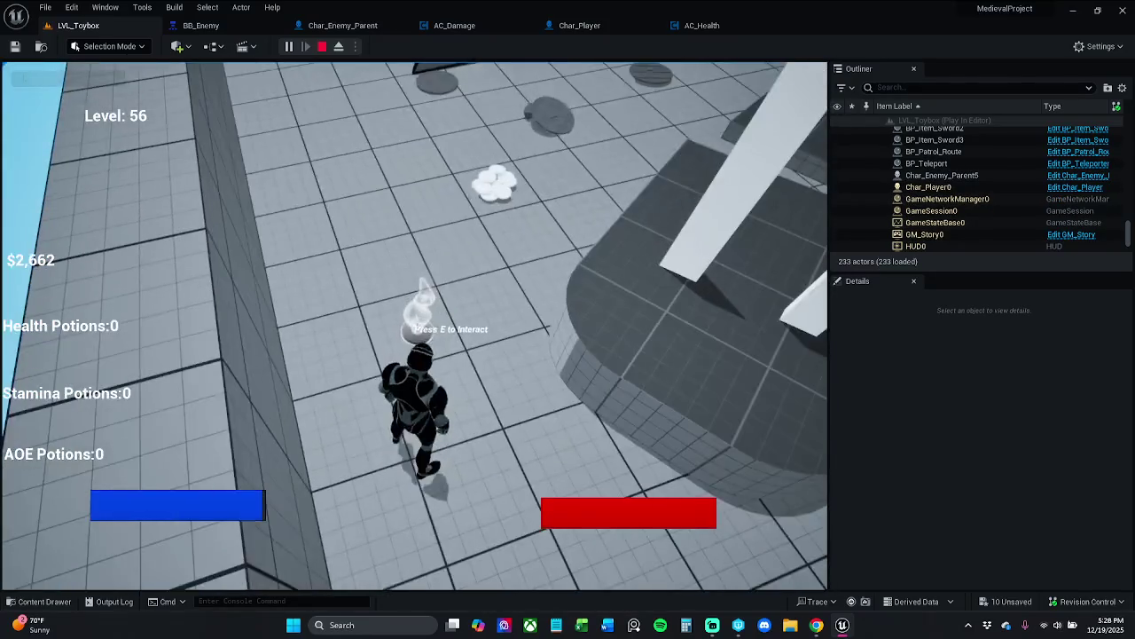
Grab the flame pickup and run through the level collecting coins, then stop the play test
key("e")
key("w")
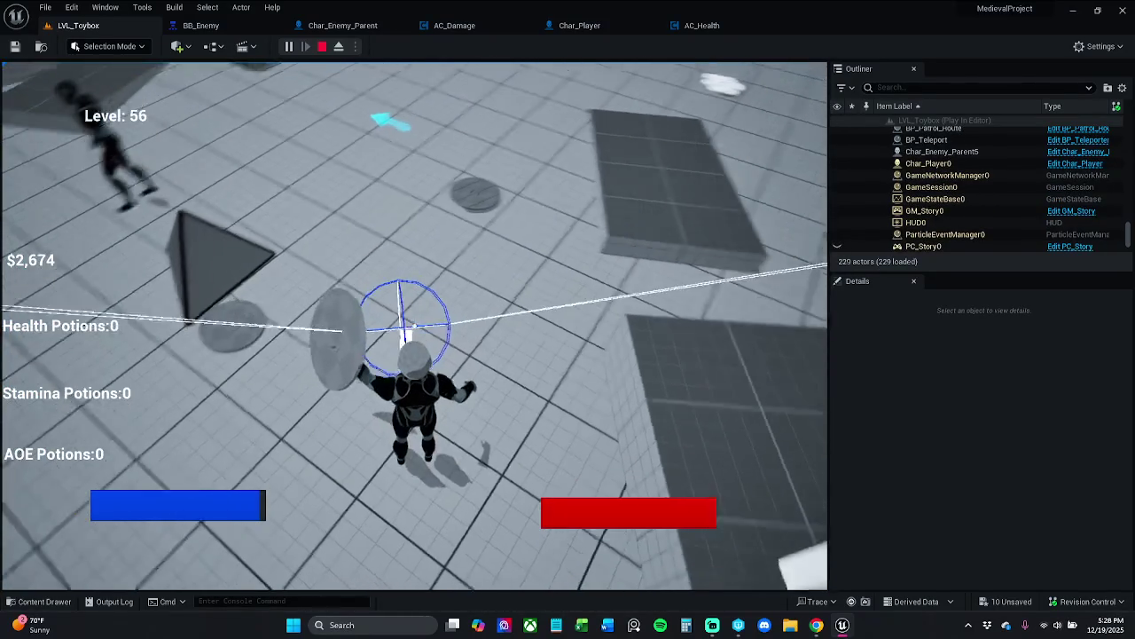
key("w")
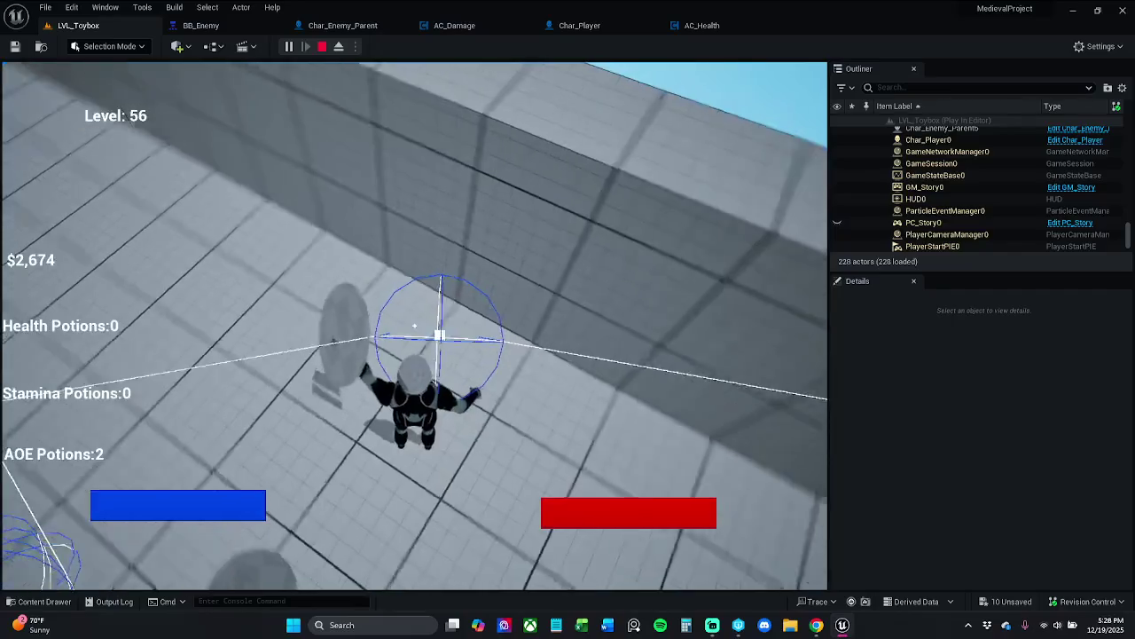
key("w")
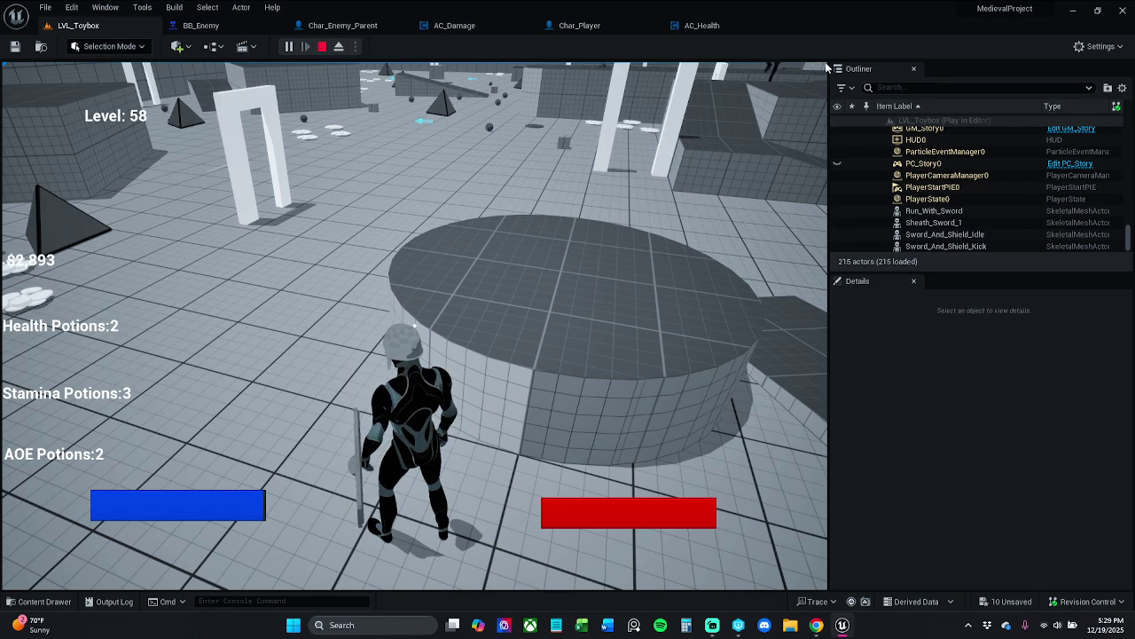
key("Escape")
Extend the Char_Player comment box down to enclose the key 2 nodes
left_click(222, 27)
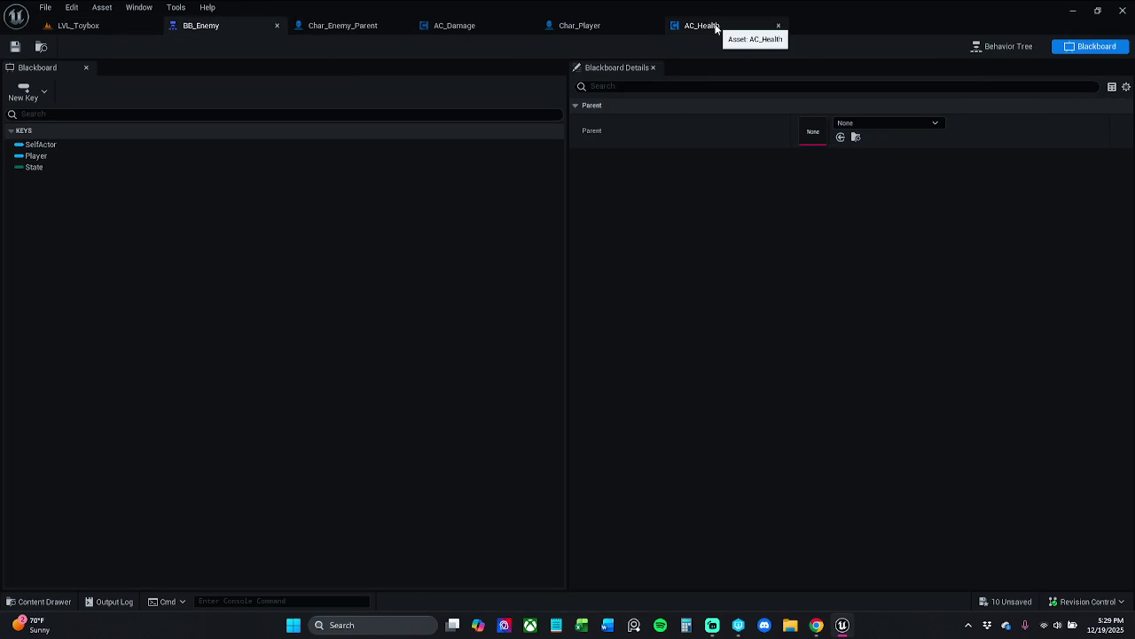
left_click(610, 26)
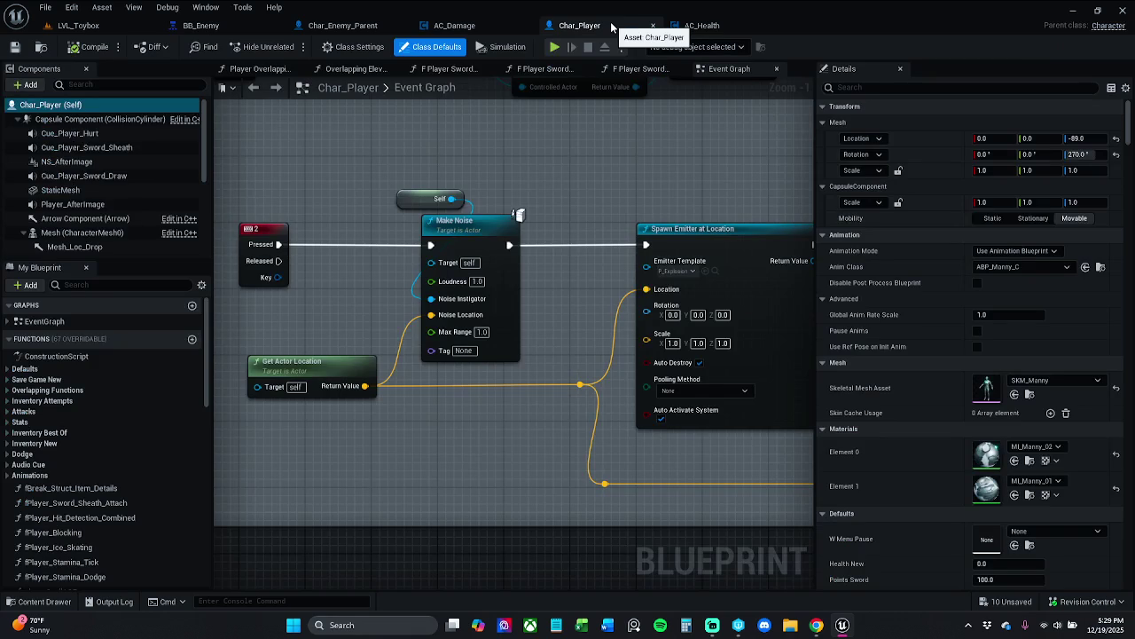
scroll(538, 316, "down", 4)
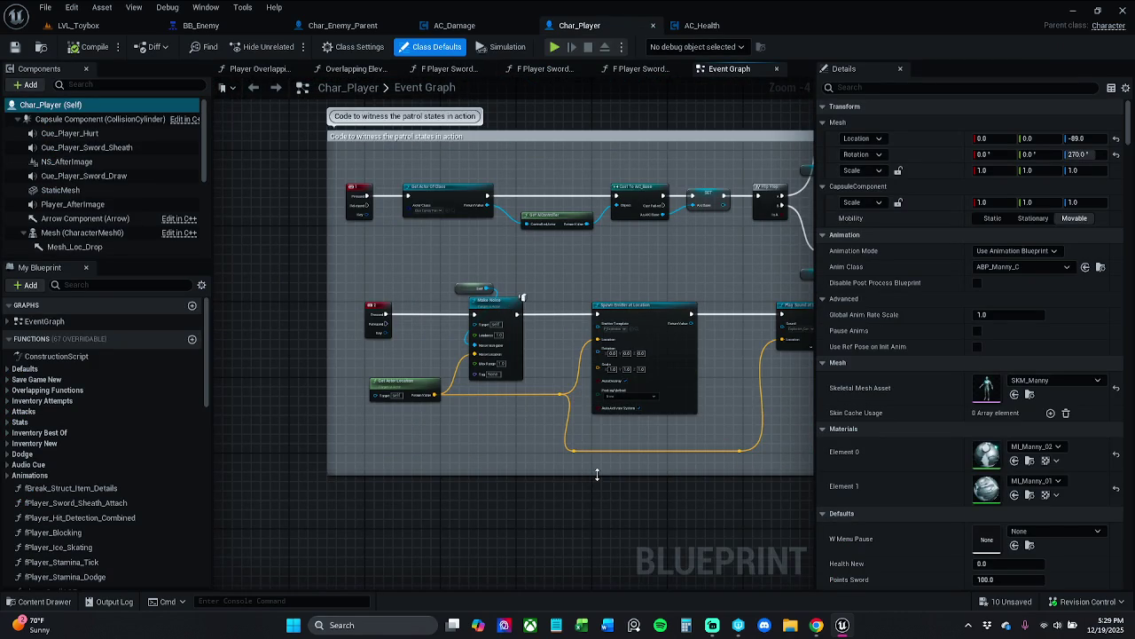
left_click_drag(597, 475, 618, 621)
left_click(87, 27)
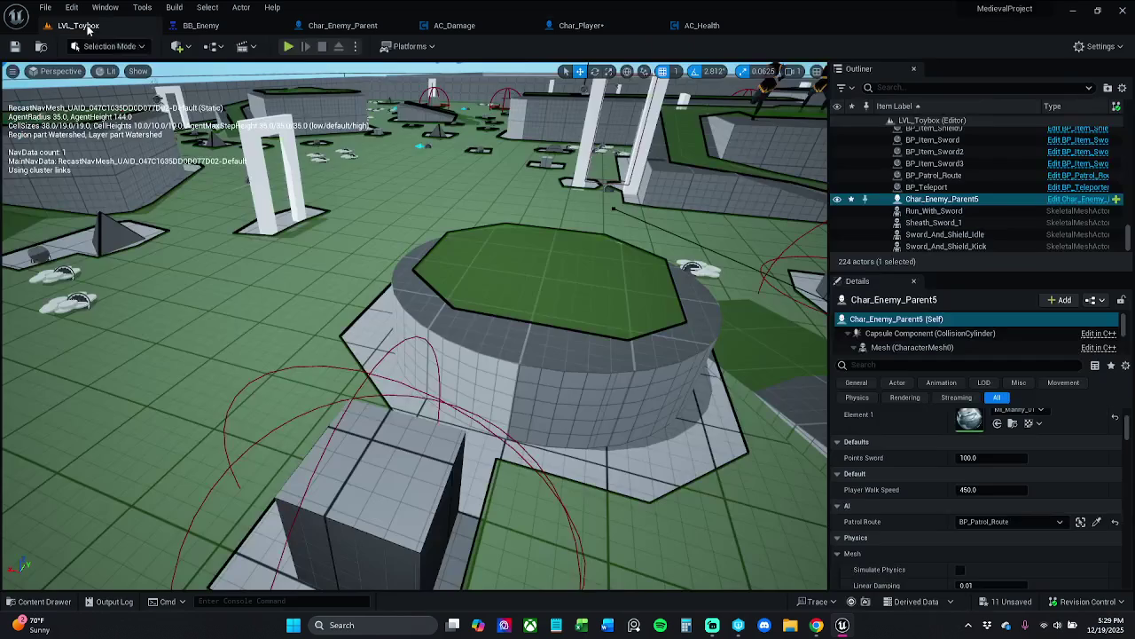
left_click(581, 26)
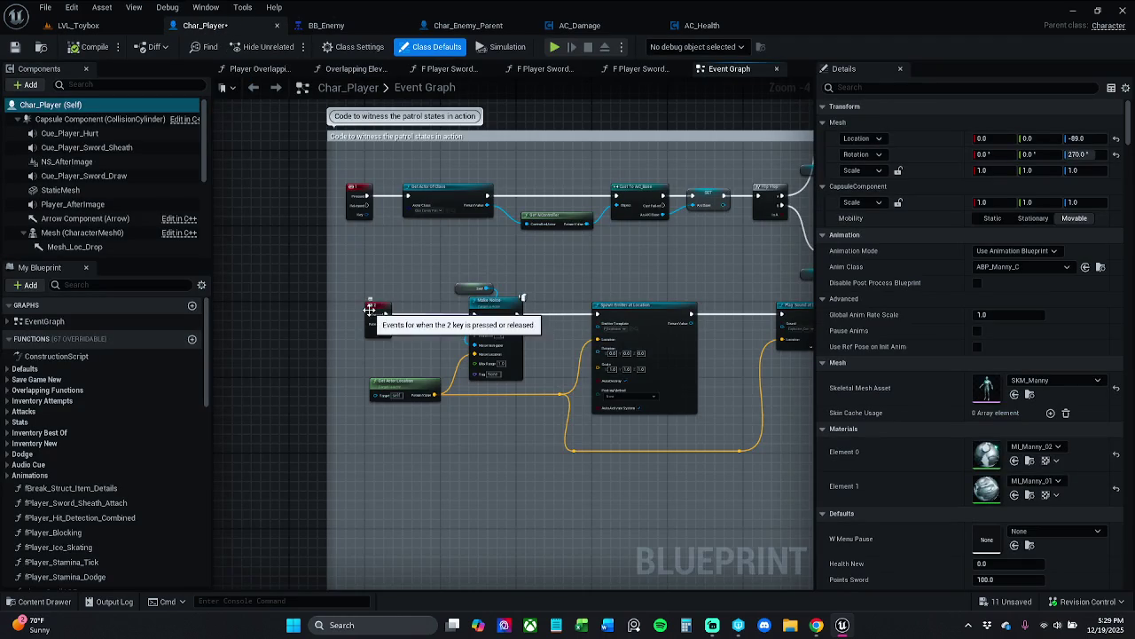
scroll(370, 309, "up", 3)
scroll(417, 276, "down", 1)
Play-test LVL_Toybox with a three-hit sword combo, then stop
left_click(64, 27)
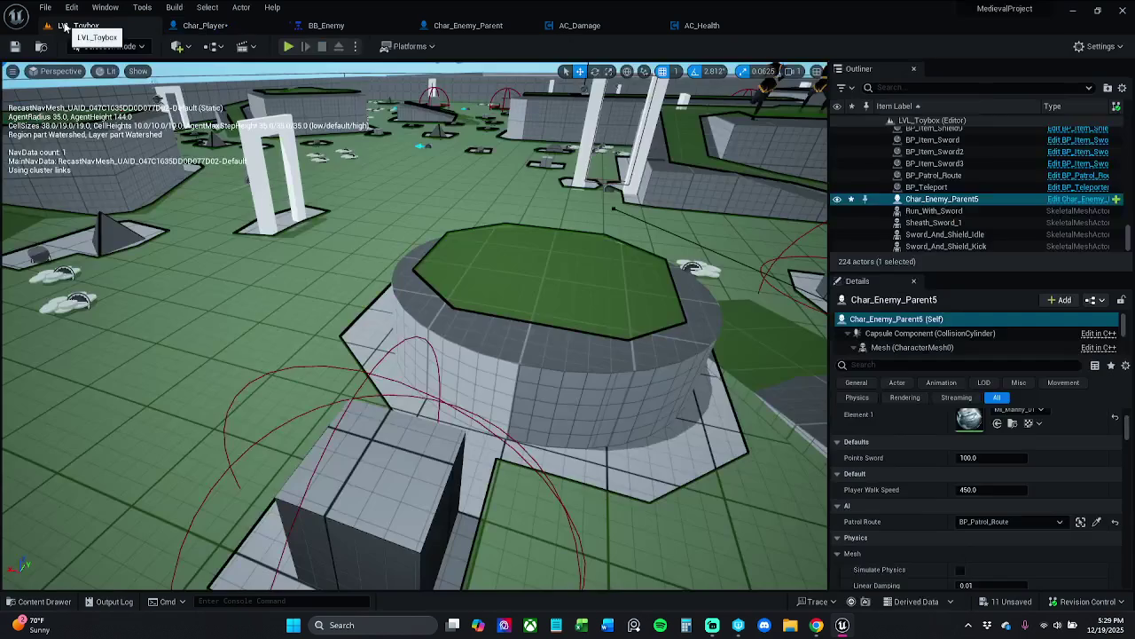
left_click(289, 46)
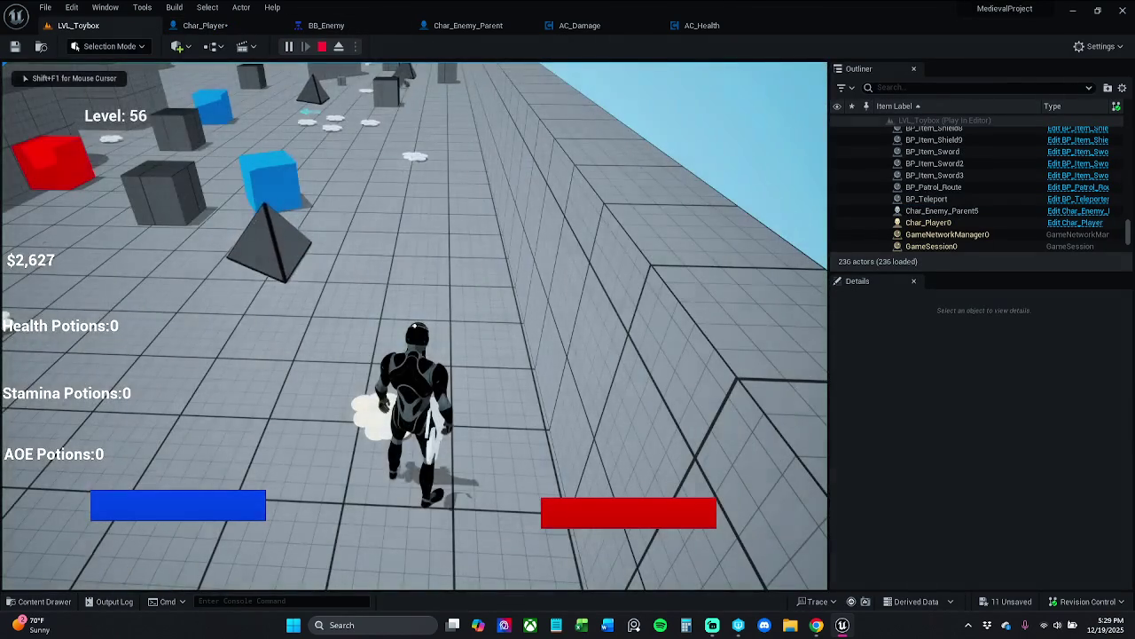
left_click(414, 326)
left_click(414, 326)
left_click(414, 327)
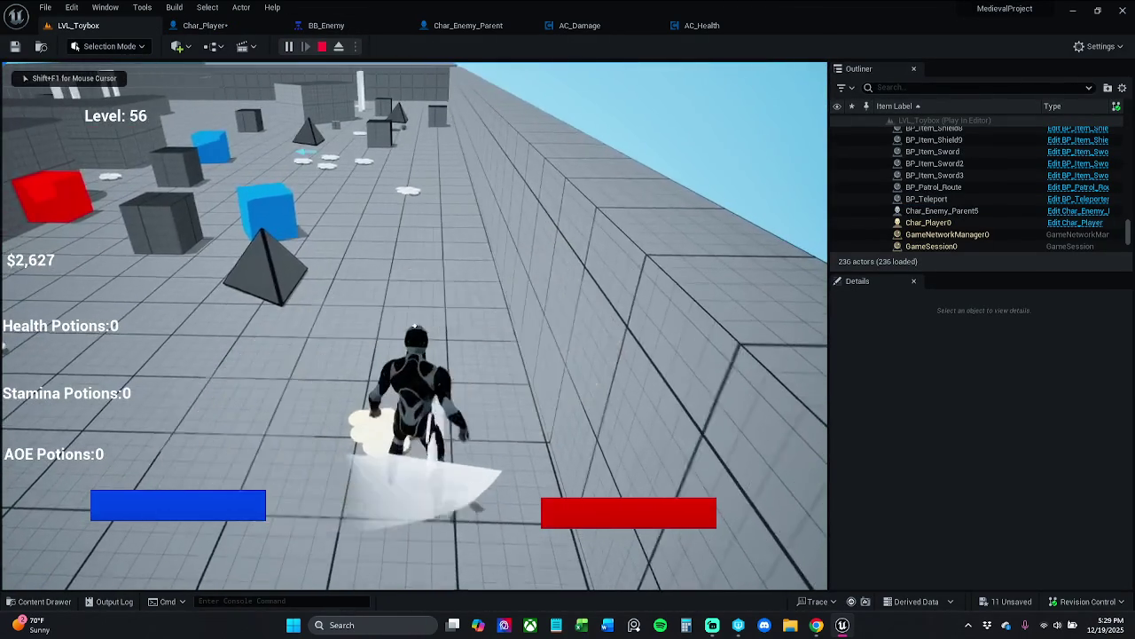
key("w")
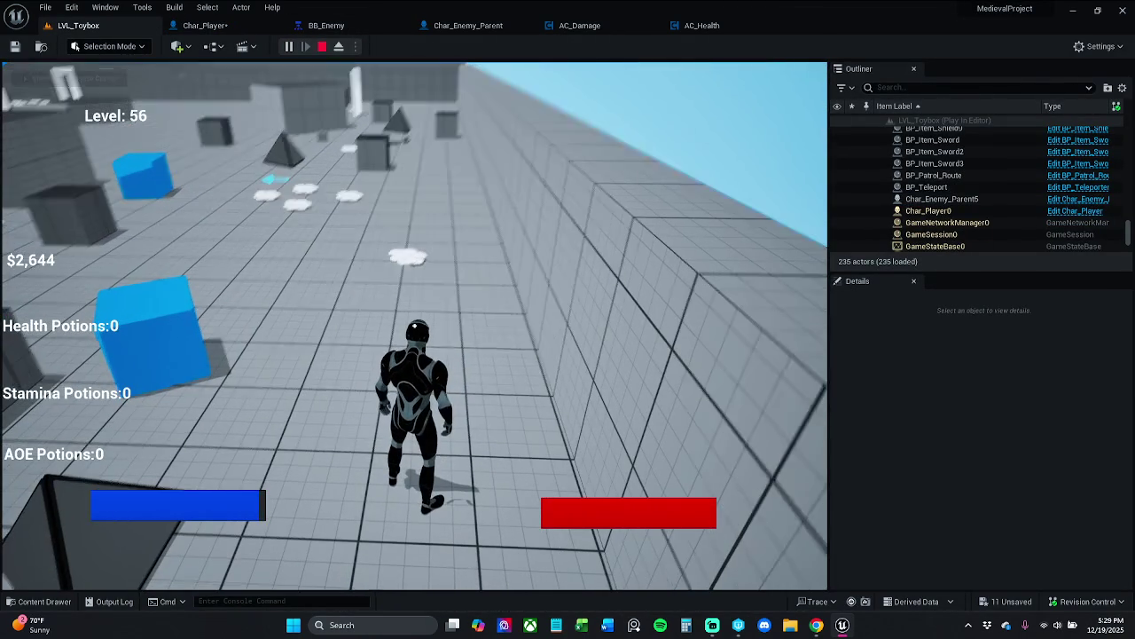
key("Escape")
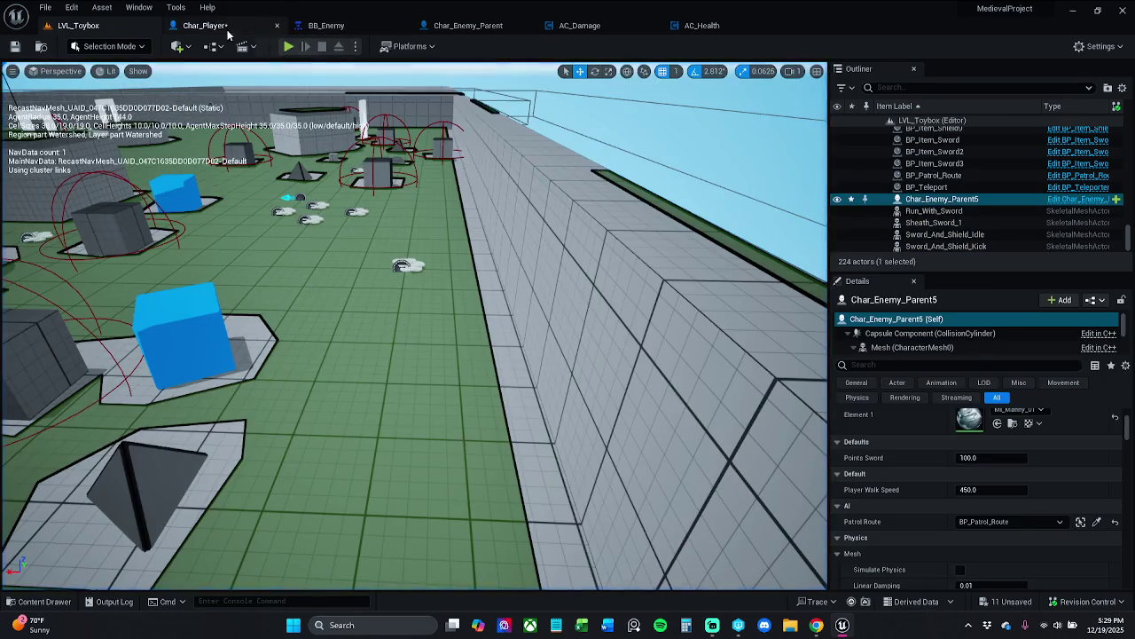
left_click(228, 31)
Add an X keyboard event node below the key 2 event in Char_Player
scroll(457, 377, "up", 1)
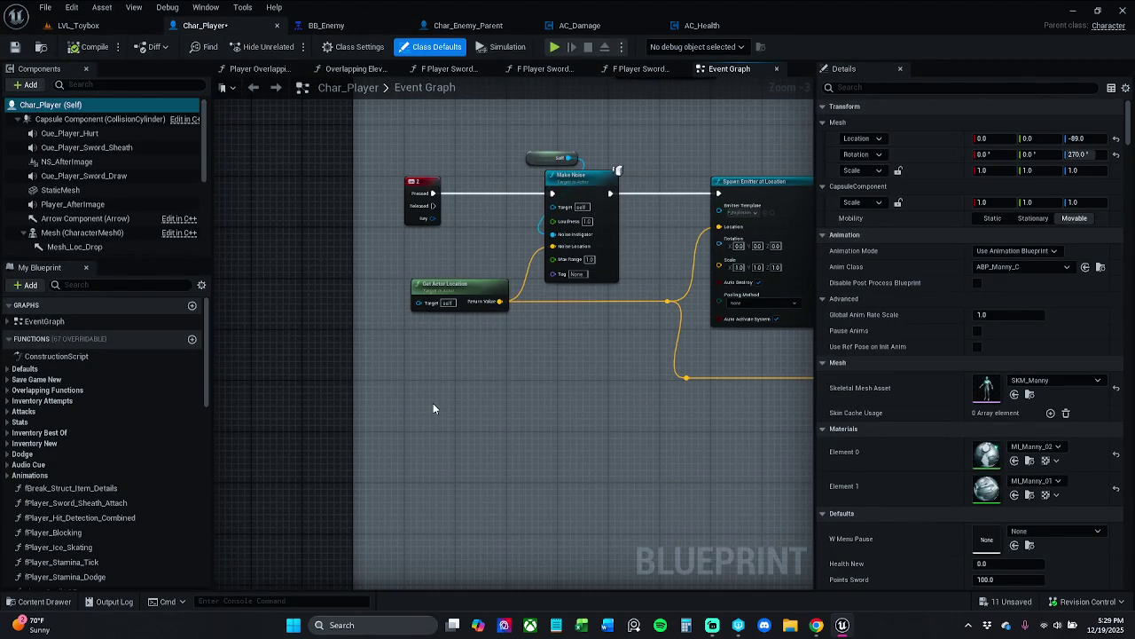
right_click(432, 408)
type("X keyboard")
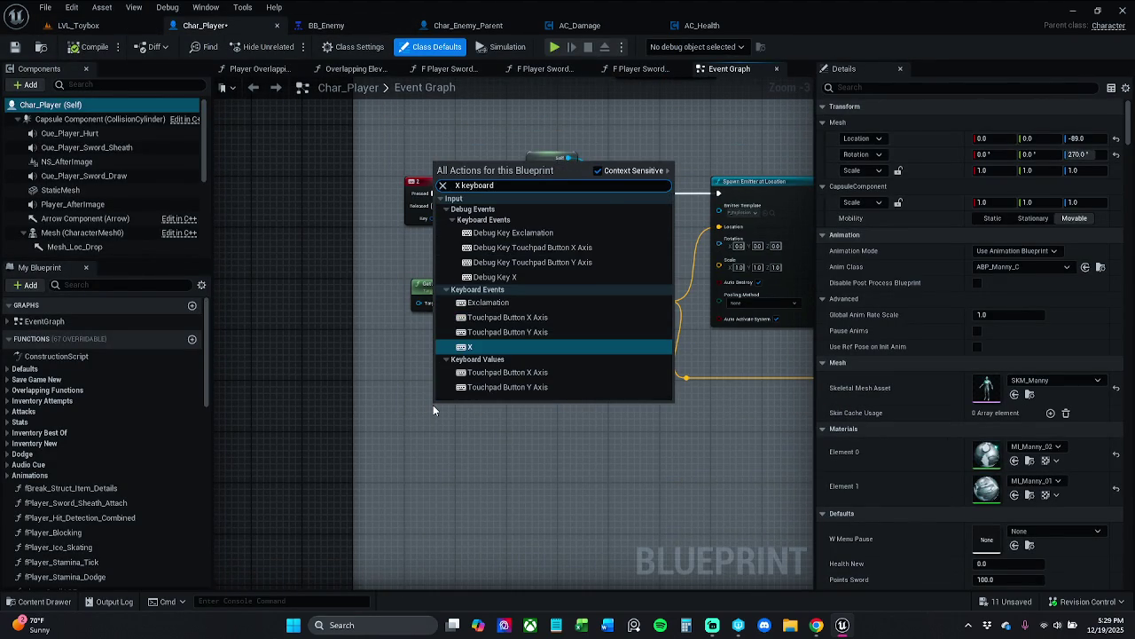
key("Return")
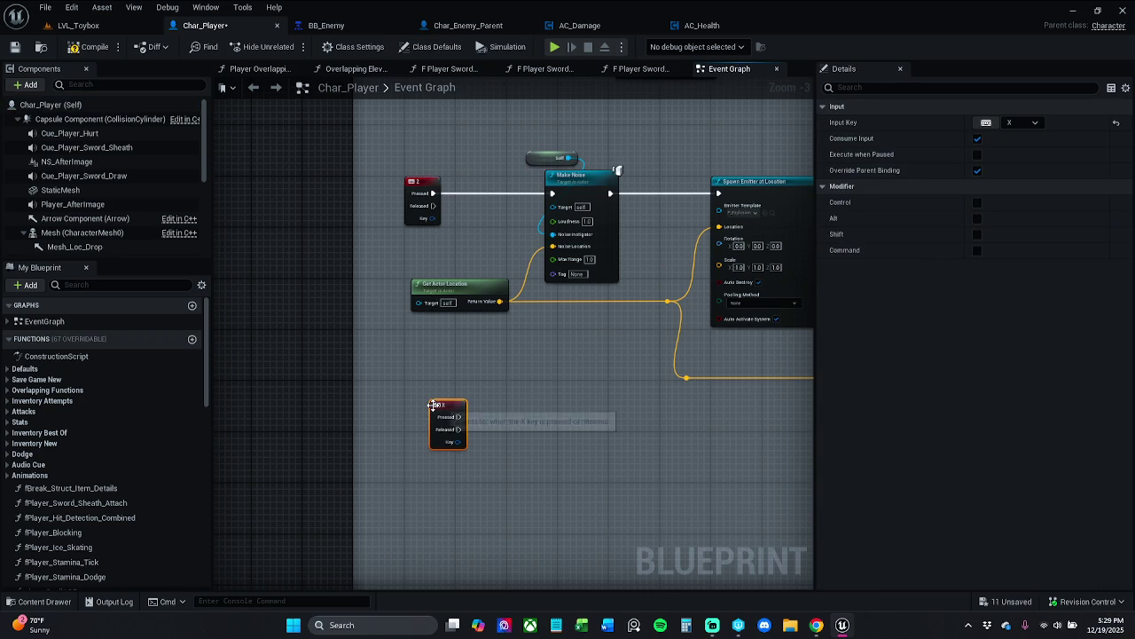
left_click_drag(447, 411, 421, 451)
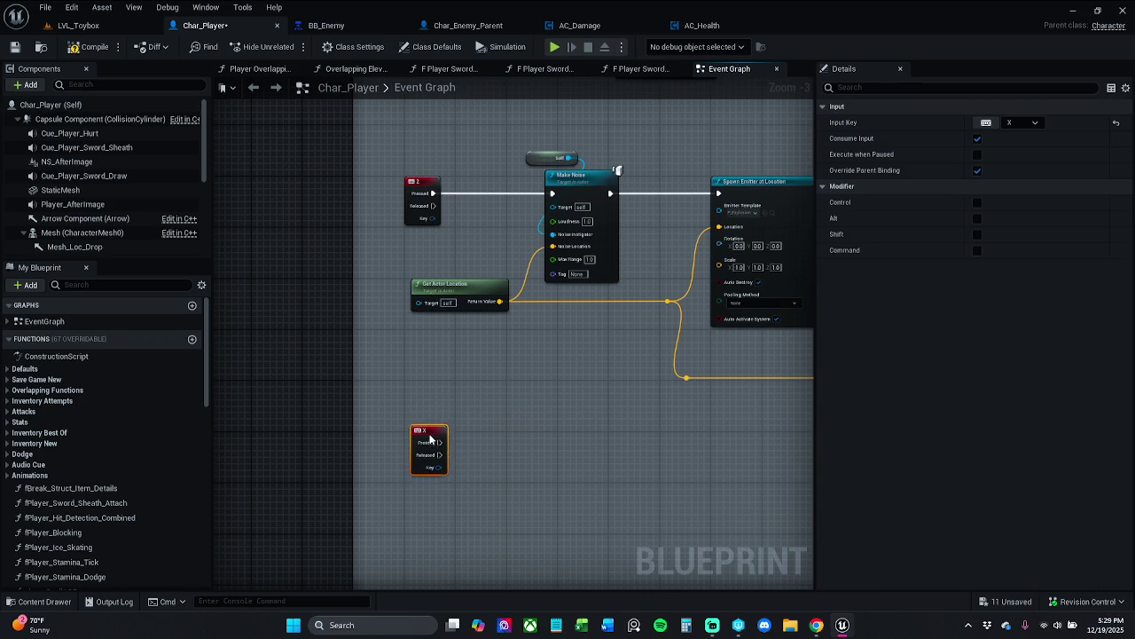
left_click(430, 350)
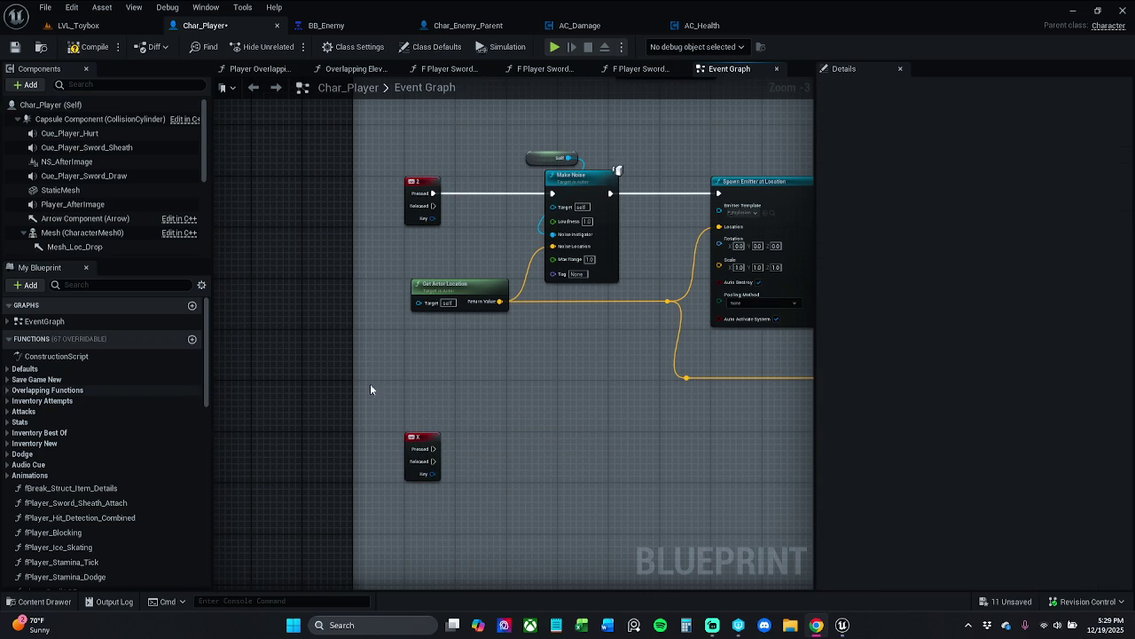
Drag a wire from the X key's Pressed pin and search for 'get actor of class'
scroll(409, 417, "up", 4)
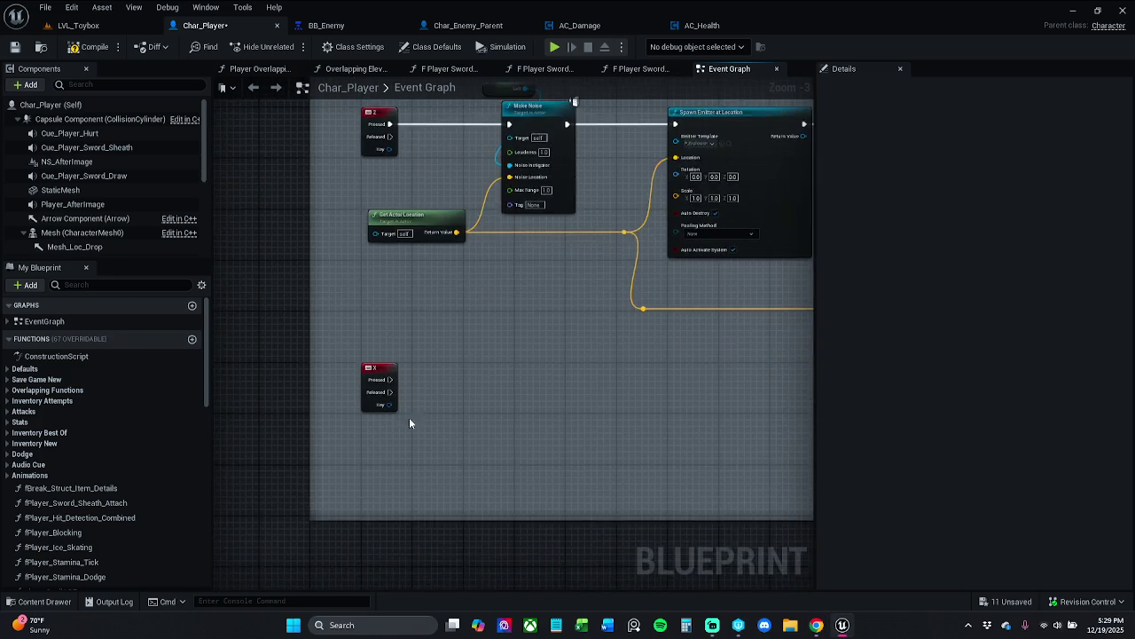
left_click_drag(390, 374, 441, 376)
type("get a")
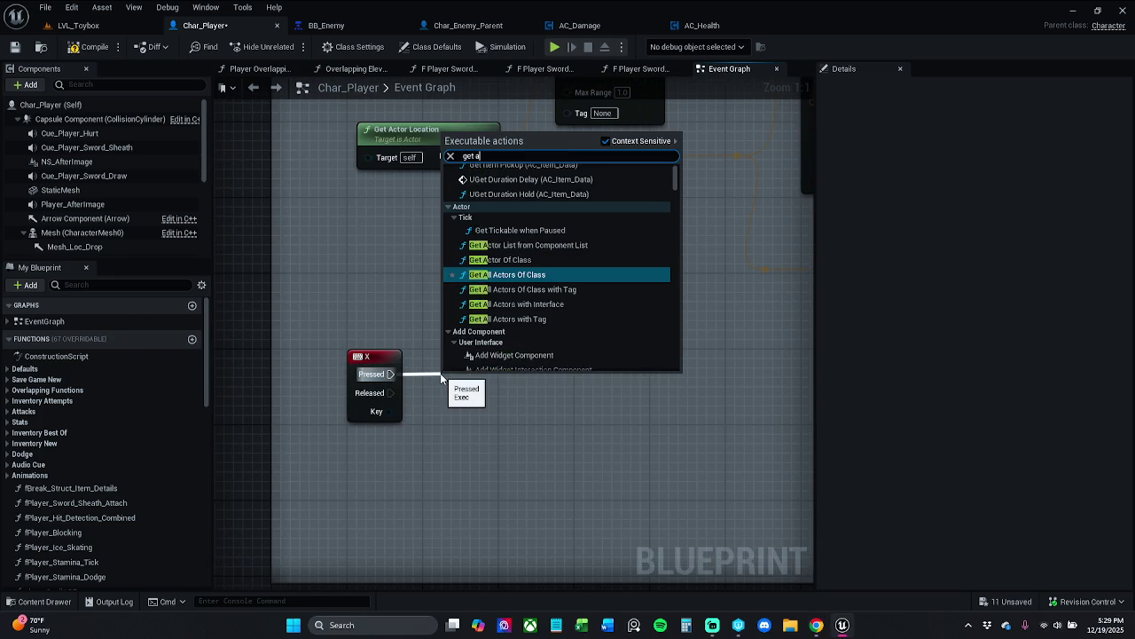
type("ctor of")
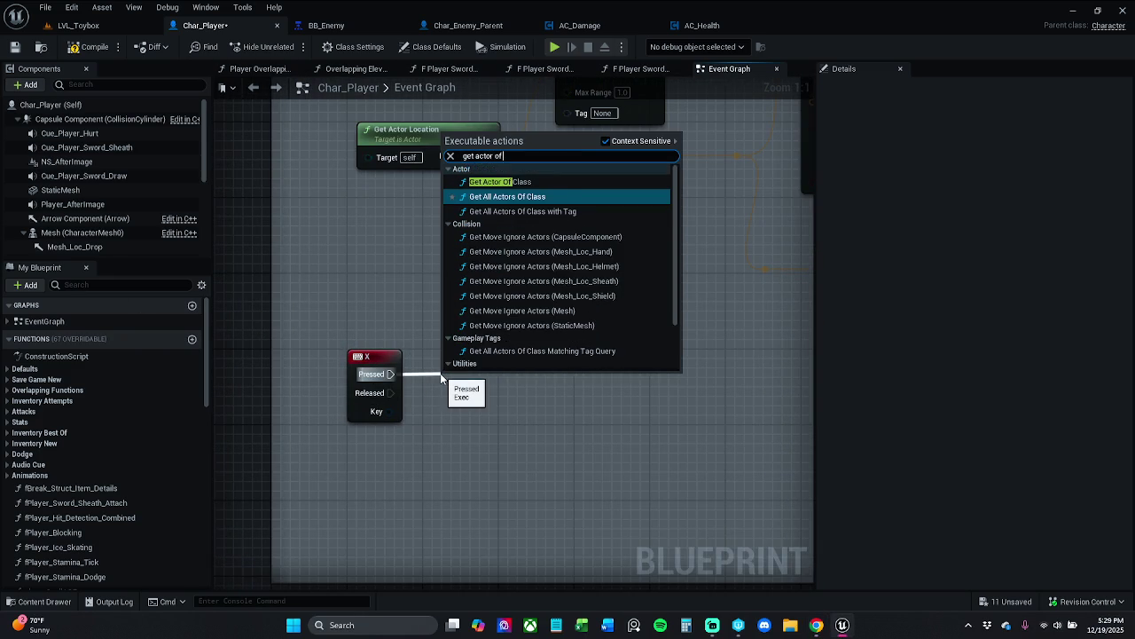
type(" class")
Add Get Actor Of Class after the X key with Char_Enemy_Parent as its class
key("Up")
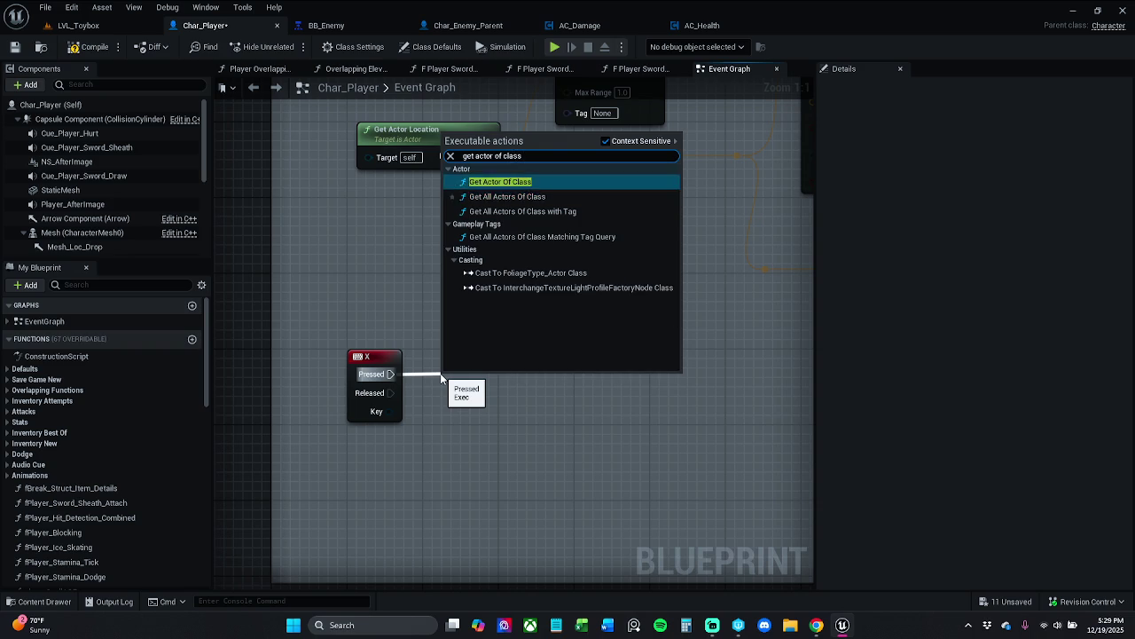
key("Return")
left_click(382, 353)
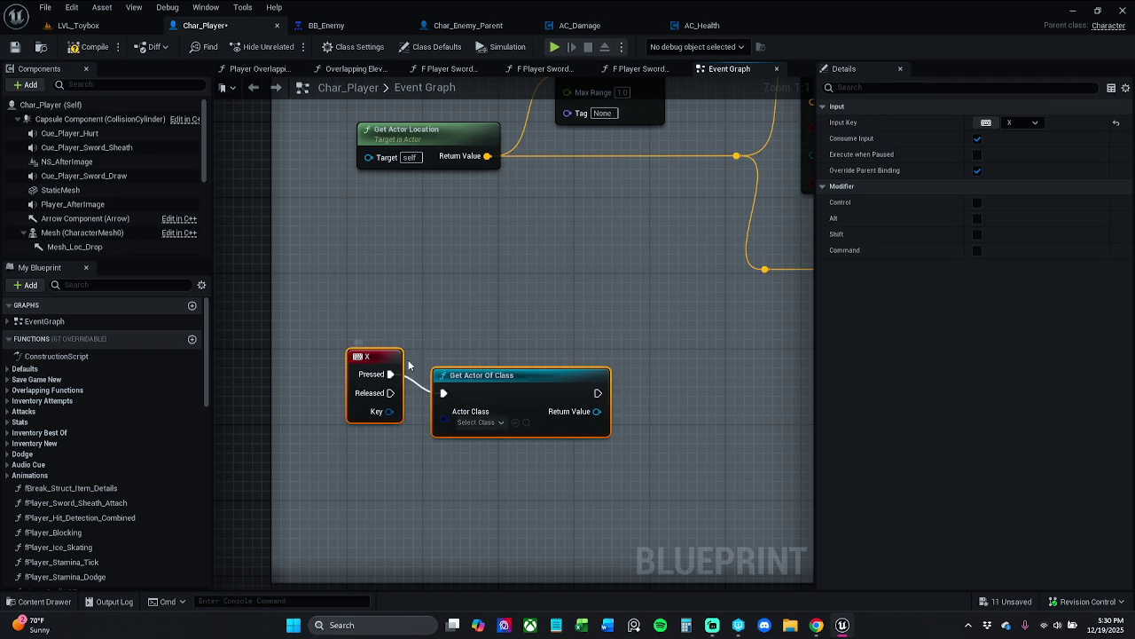
left_click_drag(479, 374, 479, 357)
left_click(478, 404)
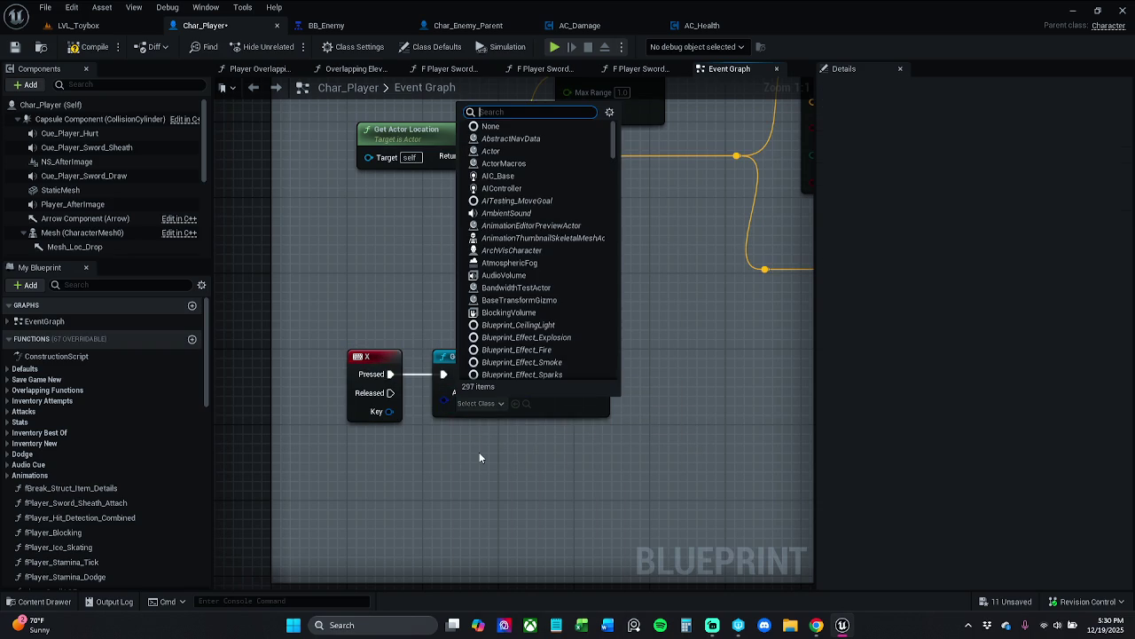
type("char e")
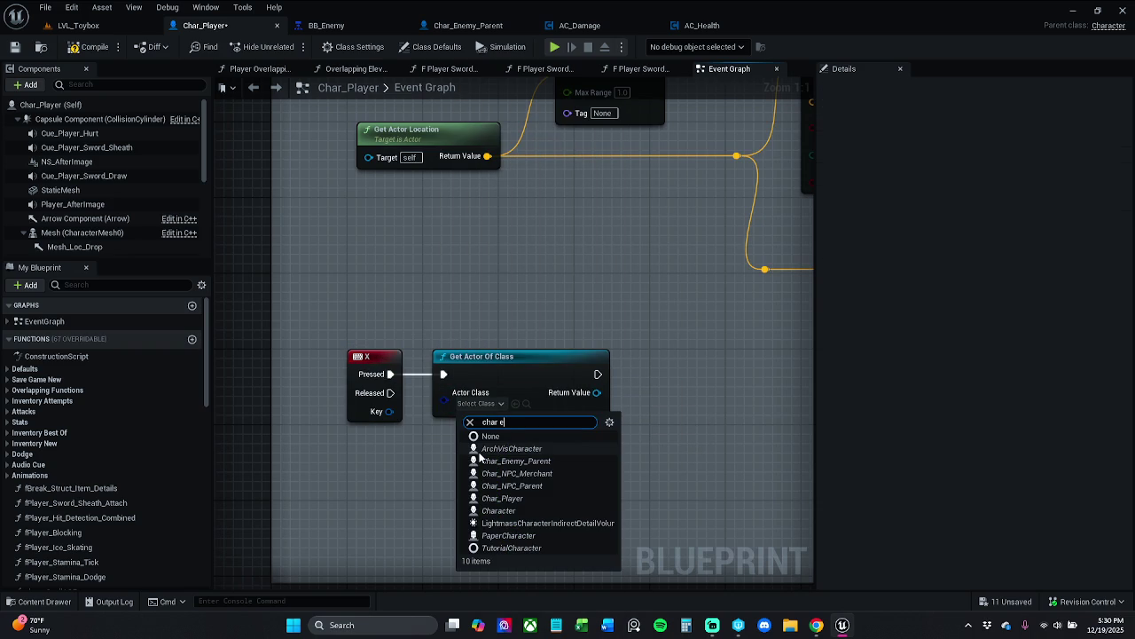
type("nemy")
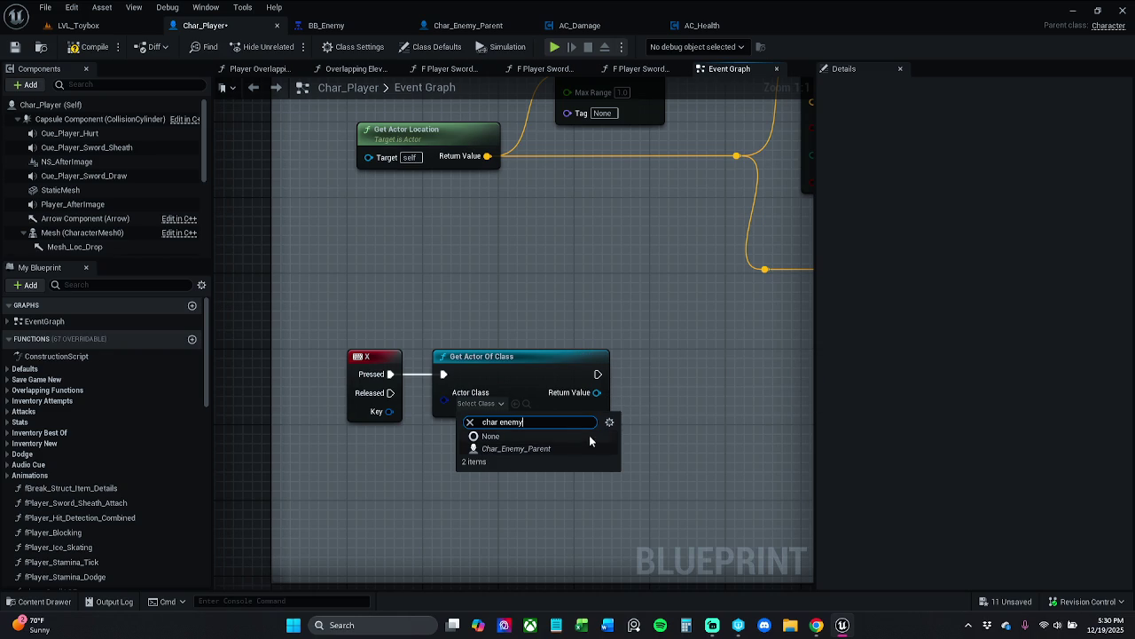
left_click(568, 449)
Add a Report Damage Event fed by the found enemy as Damaged Actor
left_click_drag(653, 423, 525, 424)
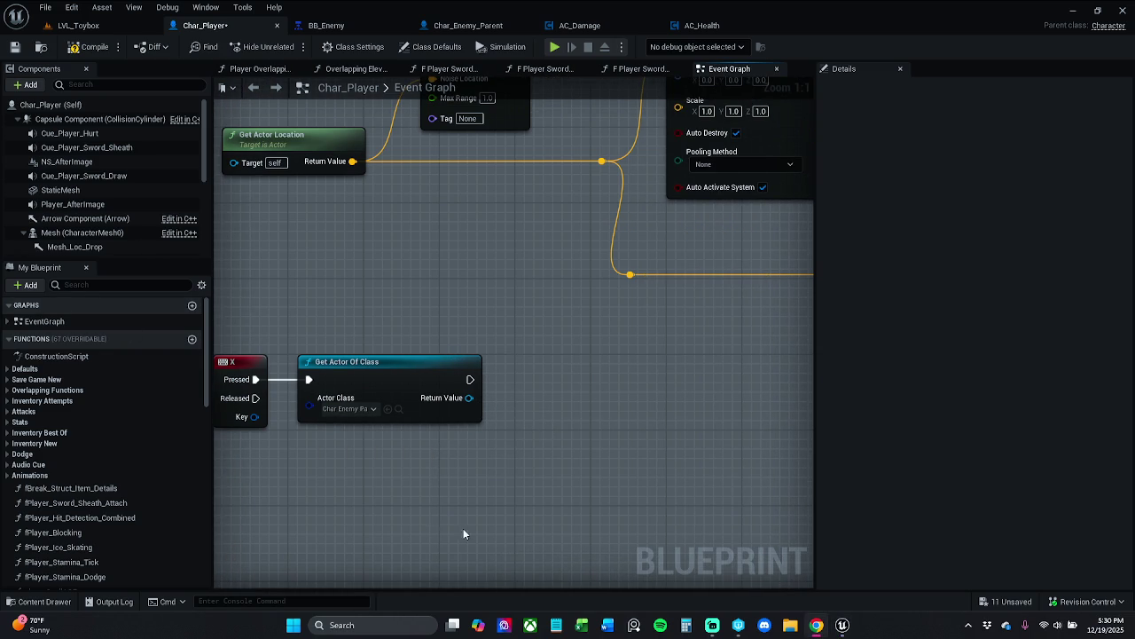
left_click_drag(469, 397, 560, 404)
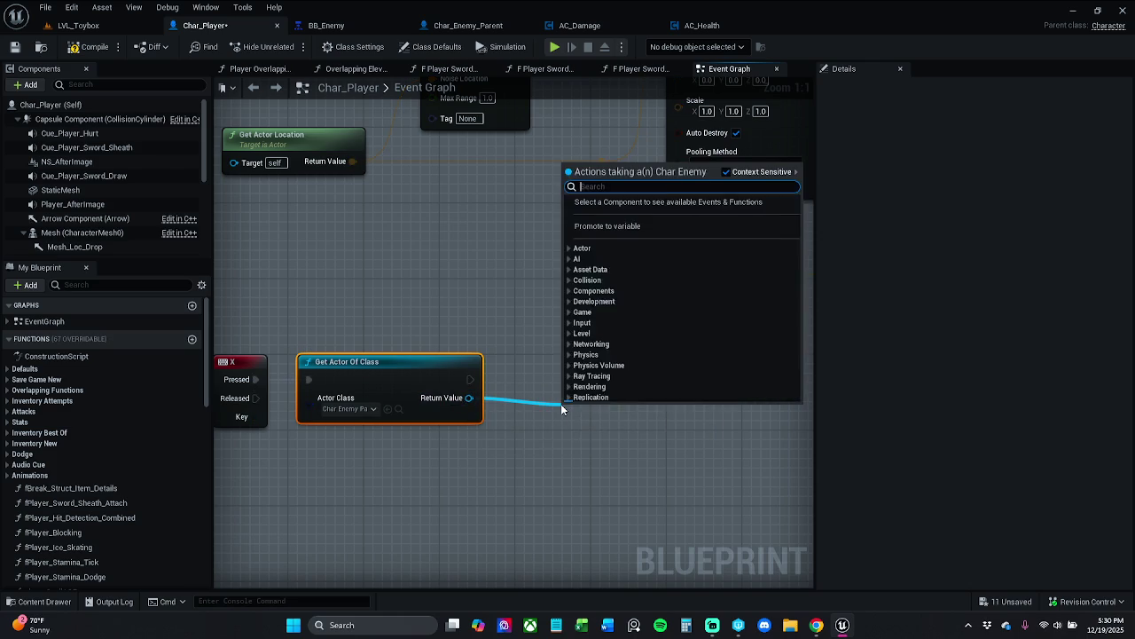
type("report")
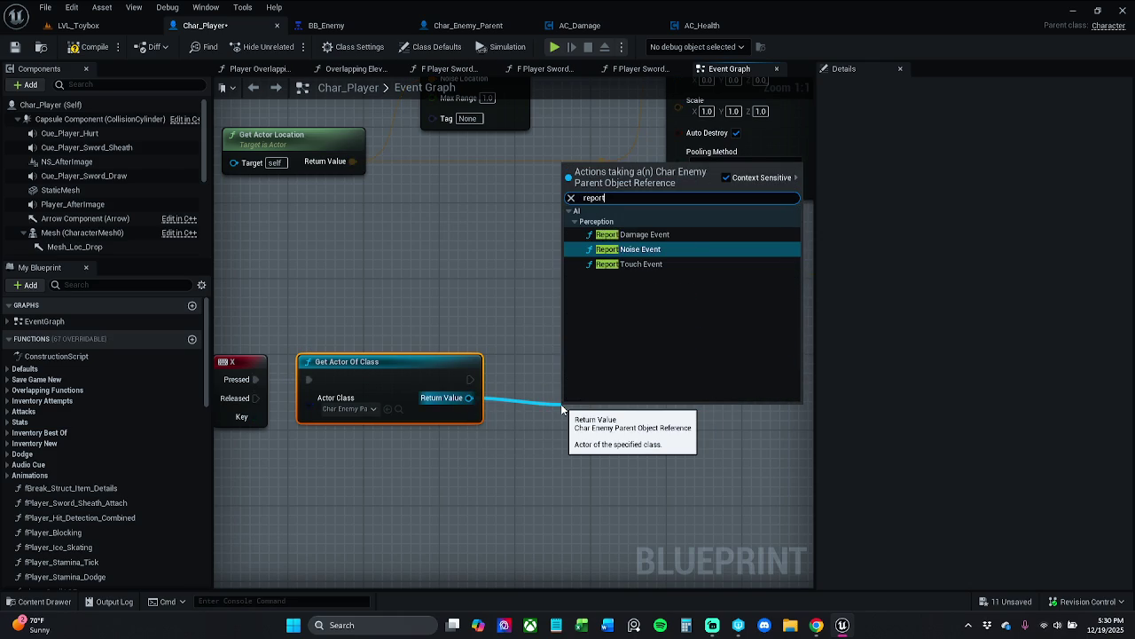
key("Up")
key("Return")
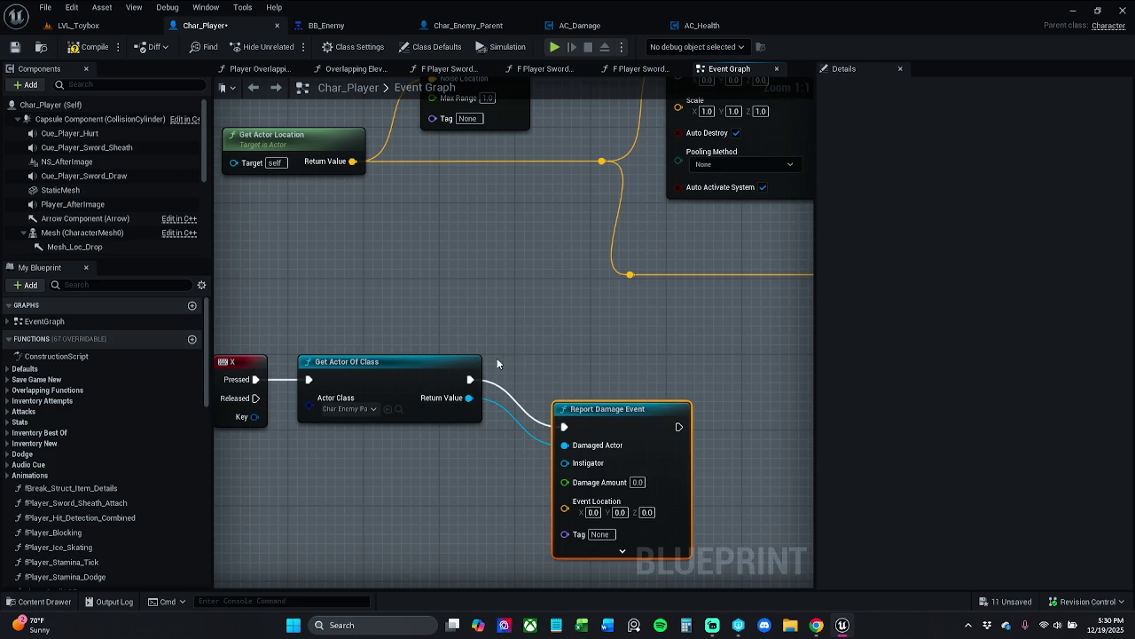
key("q")
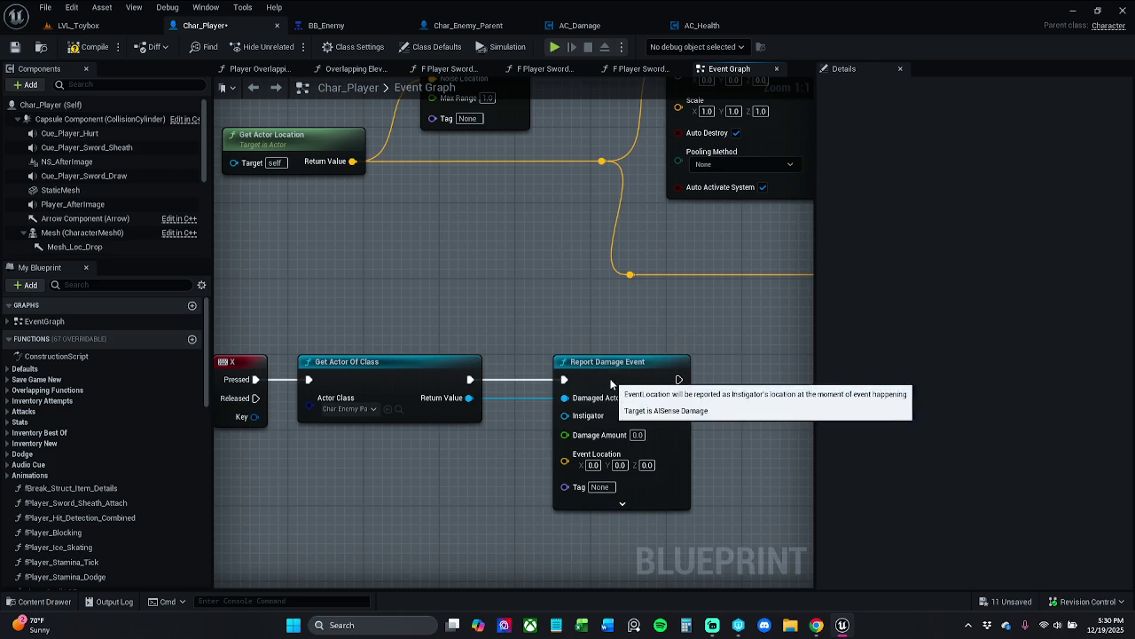
left_click_drag(611, 383, 583, 383)
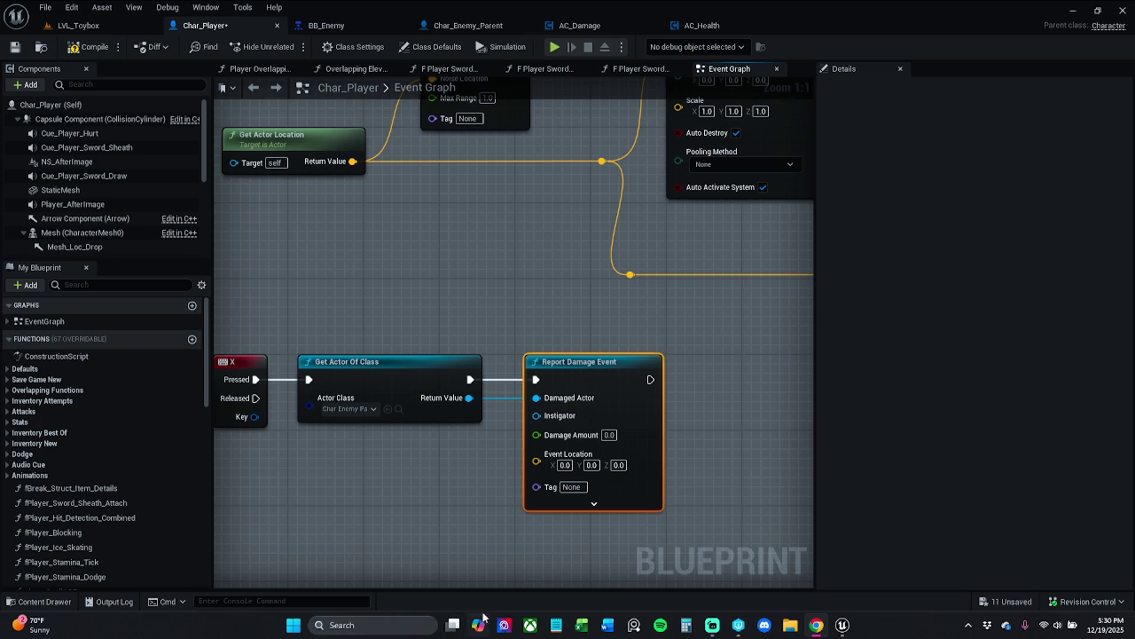
left_click(711, 628)
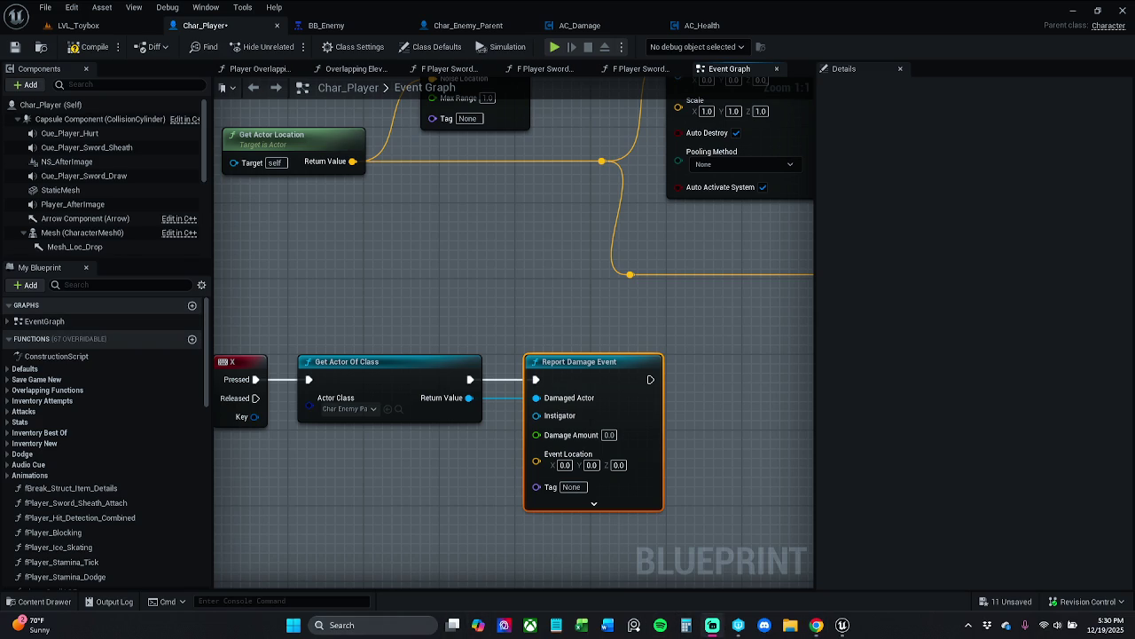
Add a Self node as the Report Damage Event's instigator
left_click(571, 294)
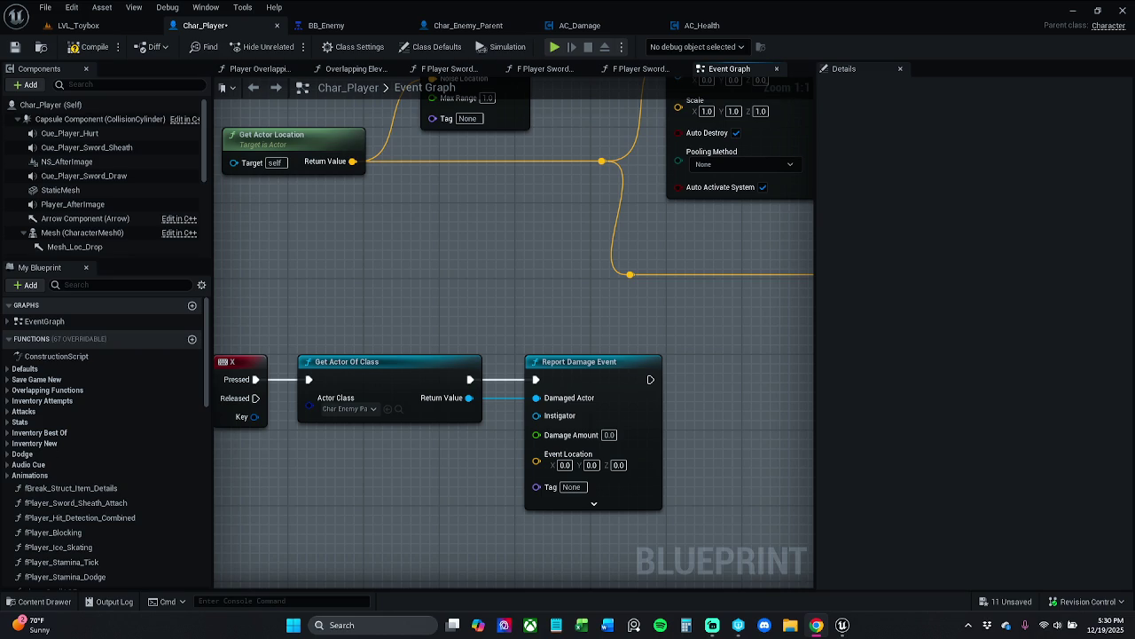
mouse_move(525, 429)
left_mouse_down()
mouse_move(627, 416)
mouse_move(590, 428)
left_mouse_up()
type("self")
key("Return")
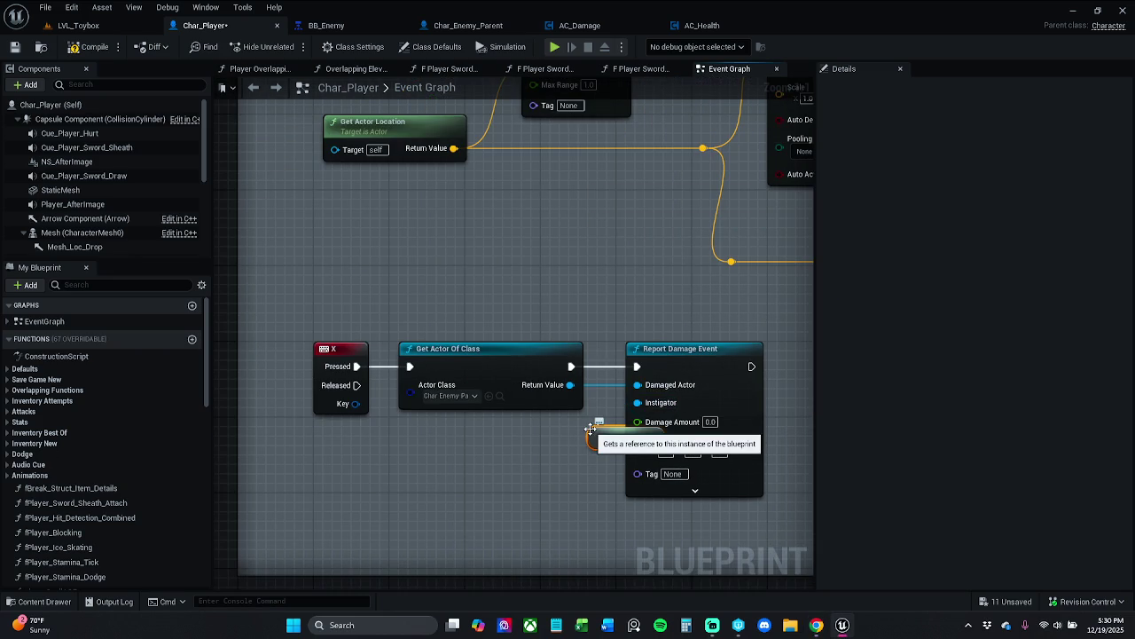
left_click_drag(602, 433, 517, 423)
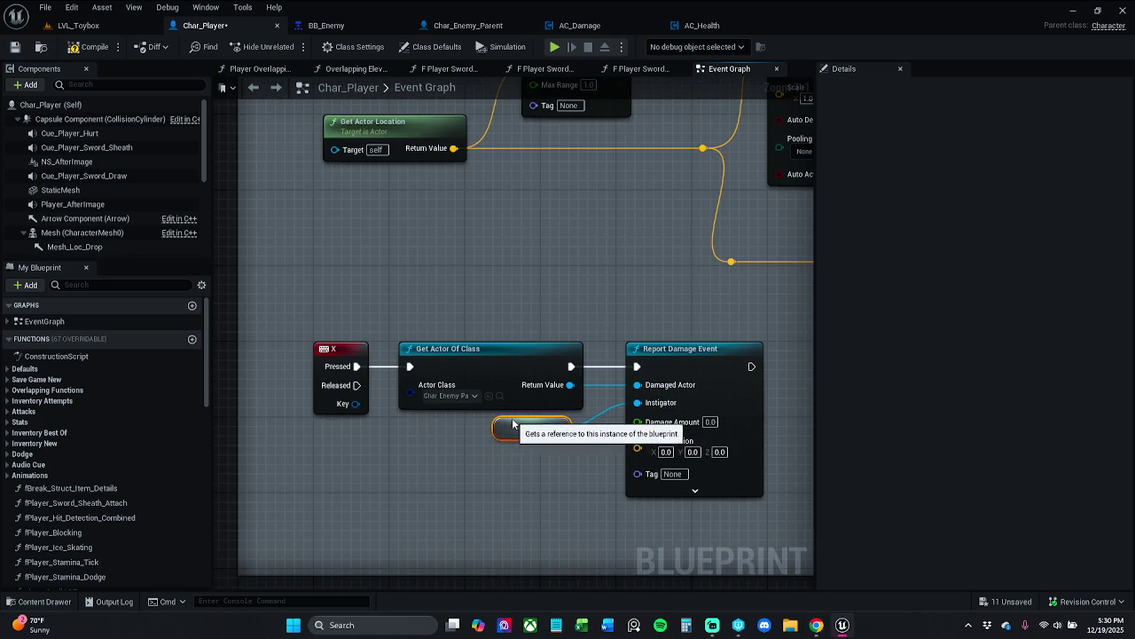
Feed Get Actor Location into the Report Damage Event's Event Location
left_click_drag(648, 457, 570, 475)
type("get actor")
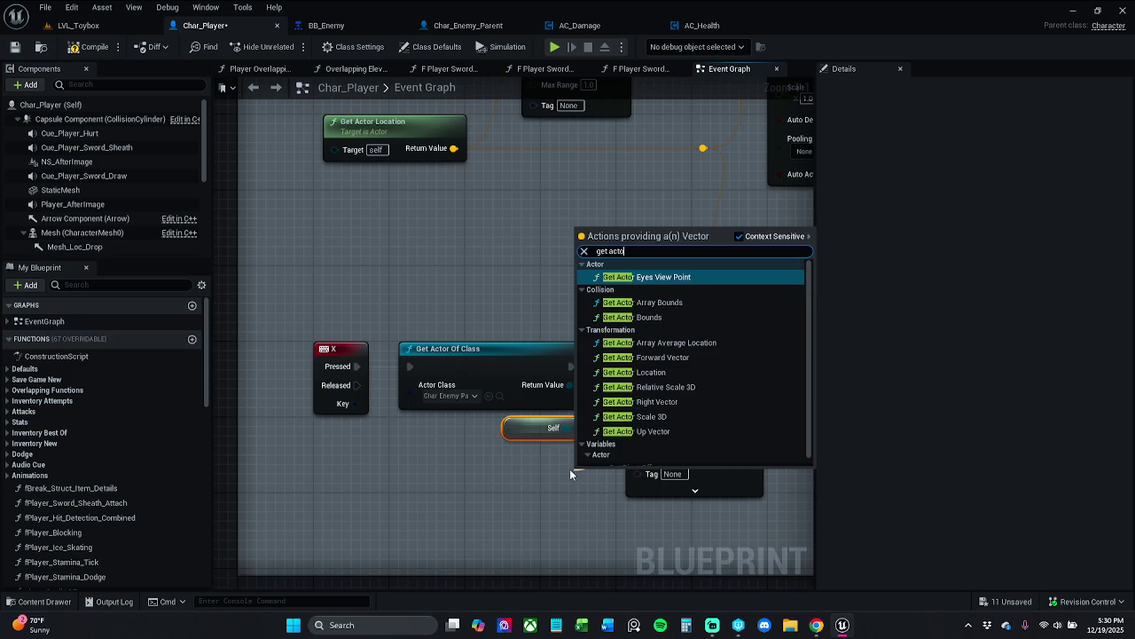
type(" lo")
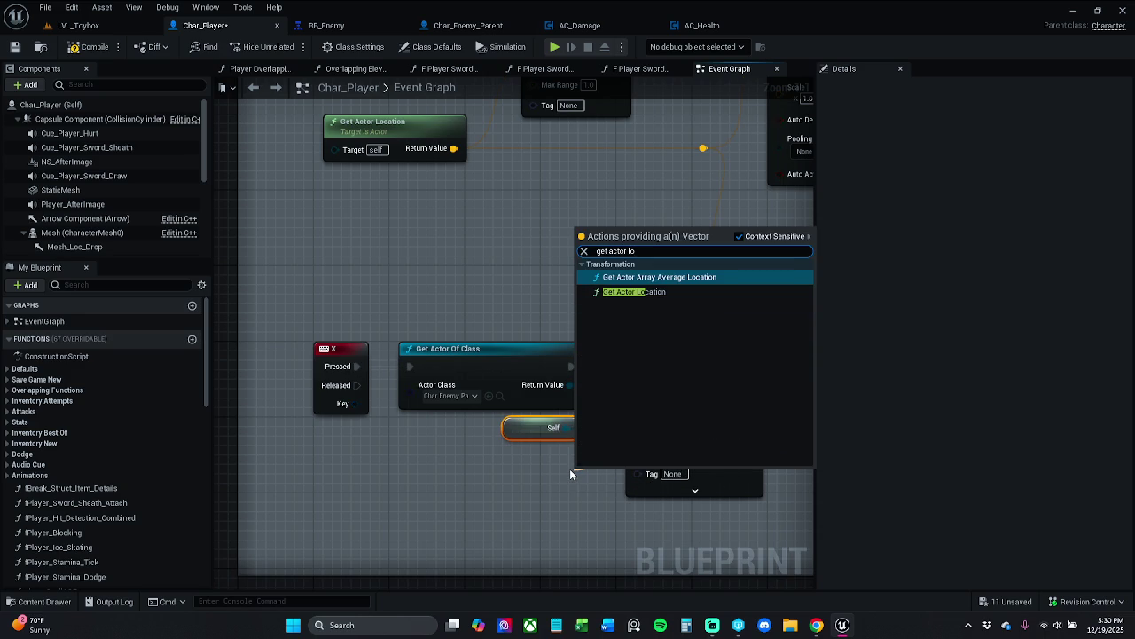
key("Down")
key("Return")
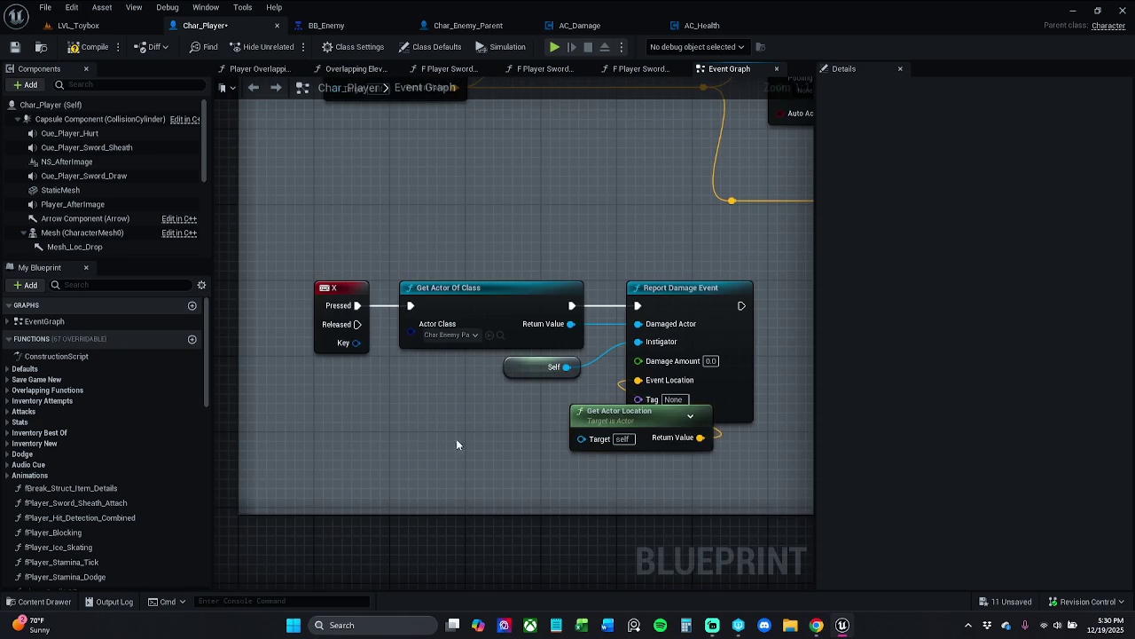
left_click_drag(594, 423, 470, 412)
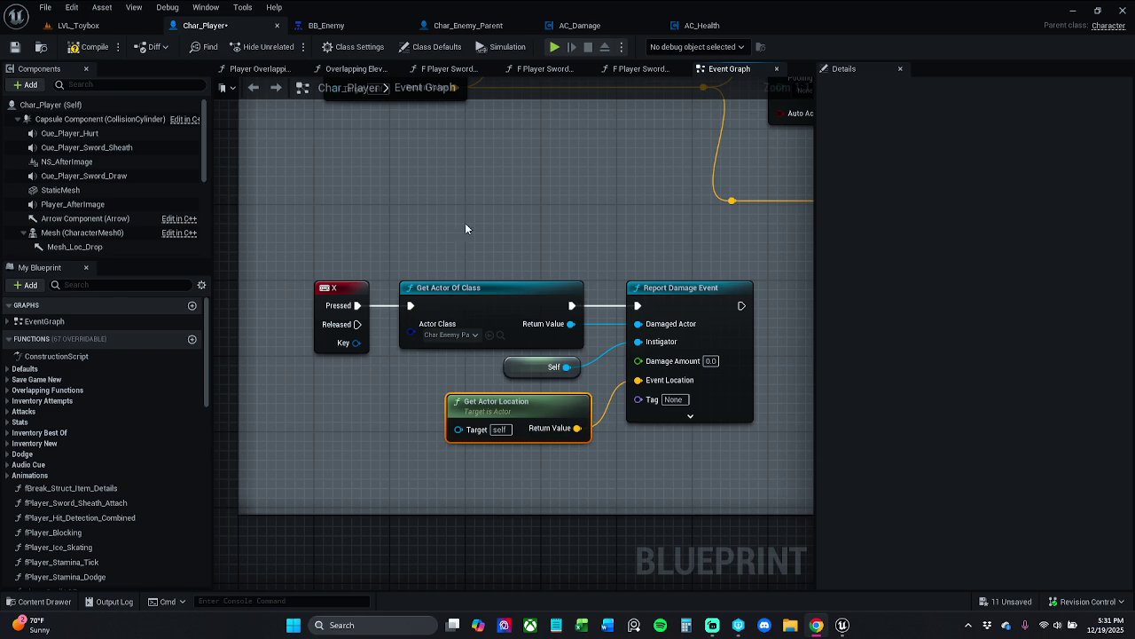
Set Damage Amount to 10, then compile and save Char_Player
left_click(710, 361)
type("10")
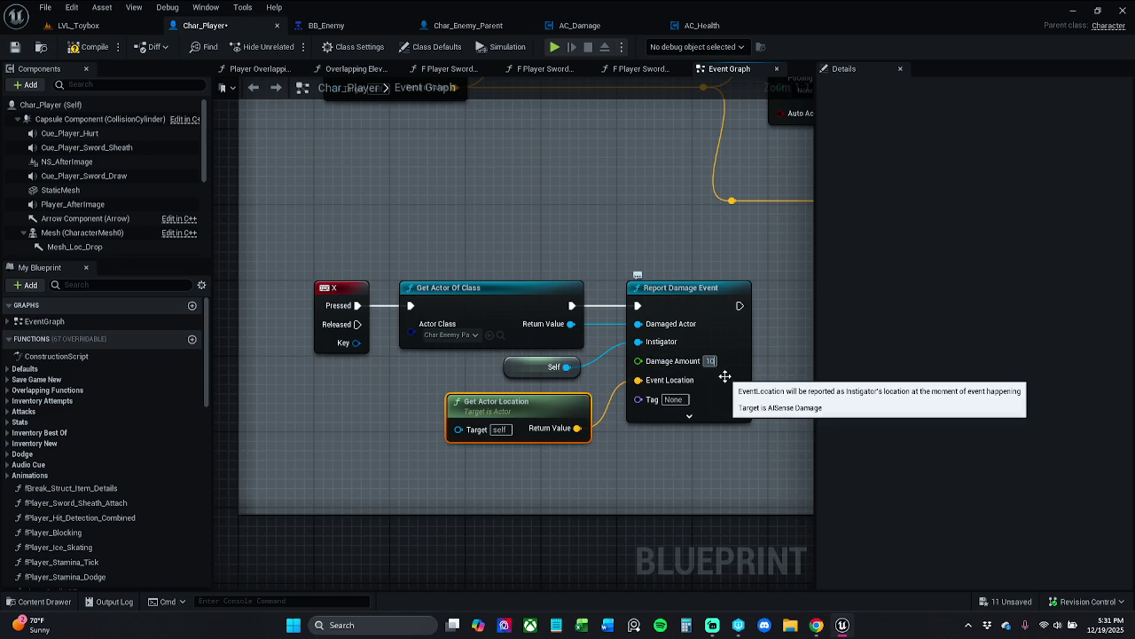
key("Return")
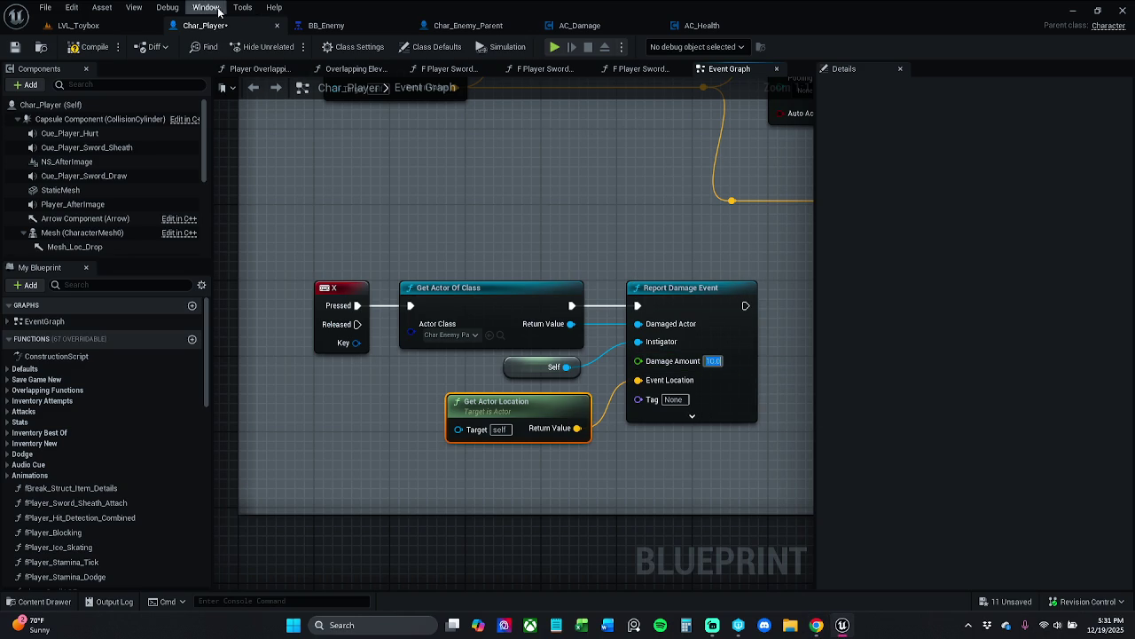
left_click(94, 48)
left_click(15, 46)
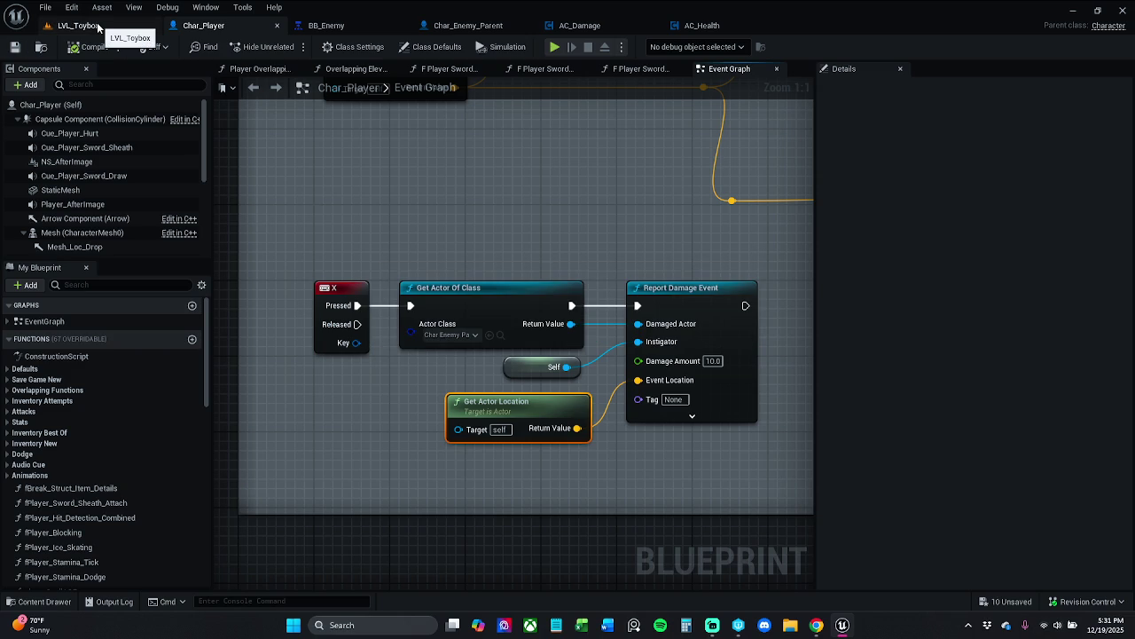
Start a play test and show the gameplay debugger's AI perception overlay
left_click(89, 26)
left_click(289, 46)
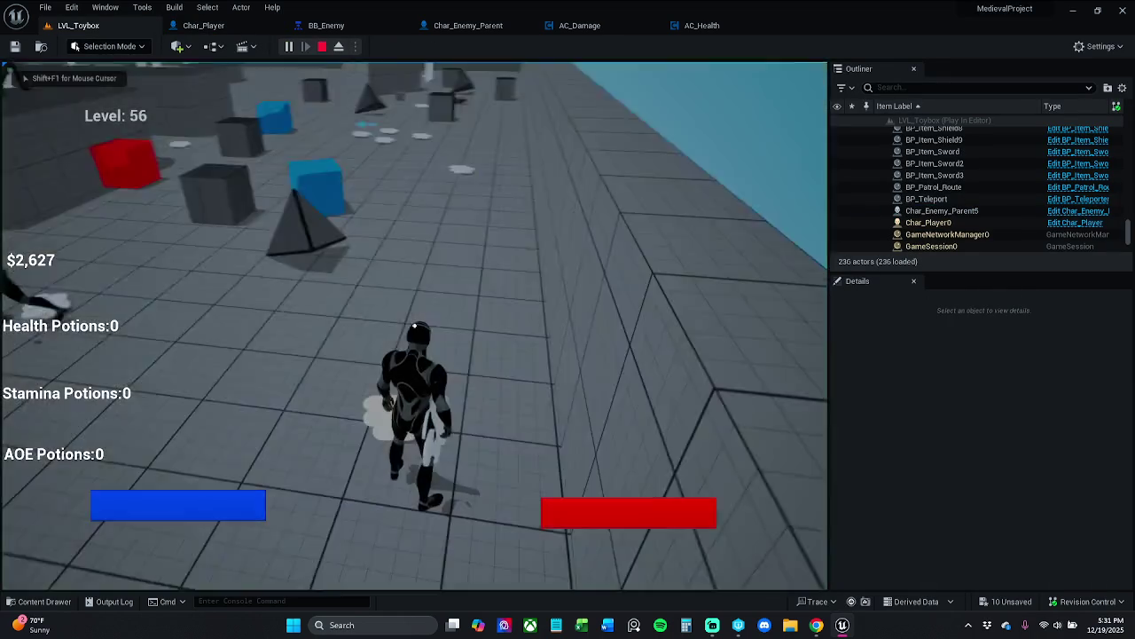
key("w")
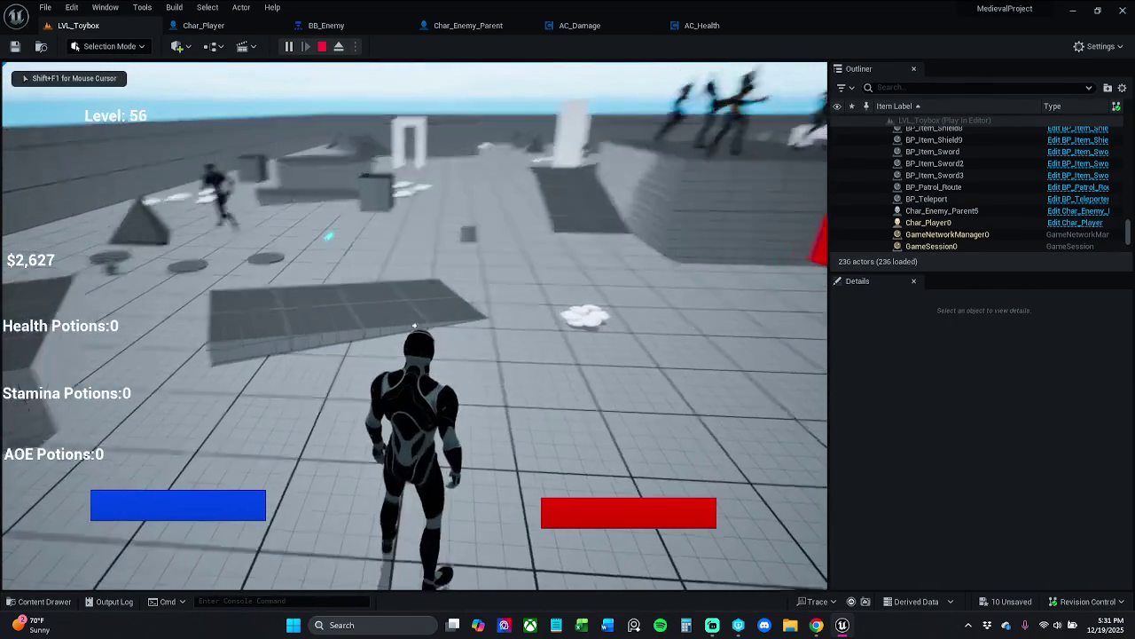
key("apostrophe")
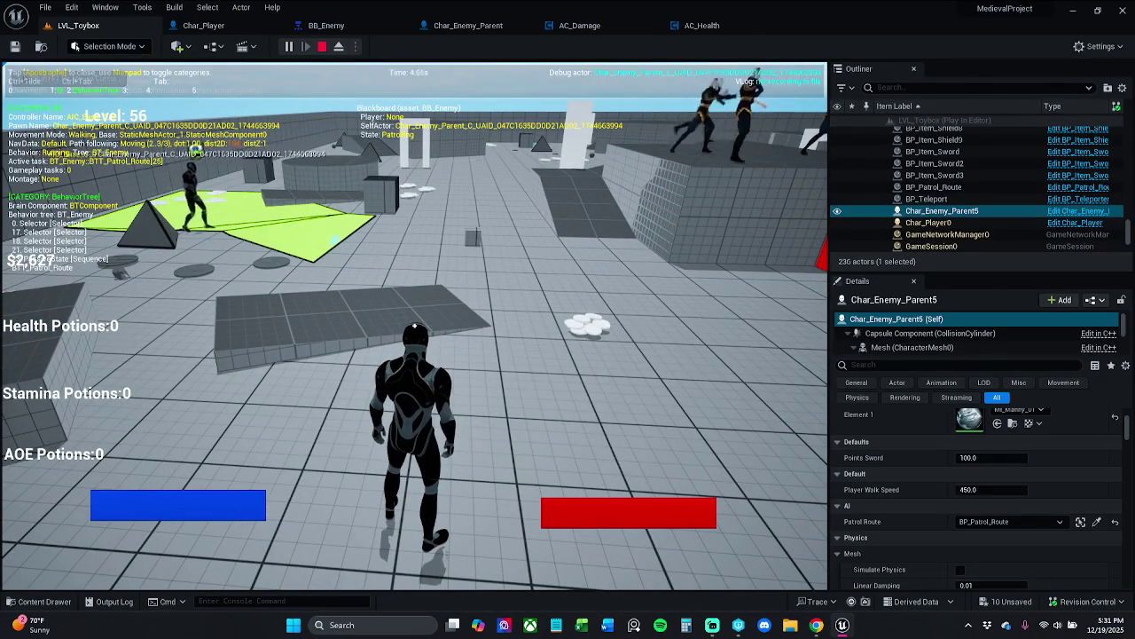
key("KP_5")
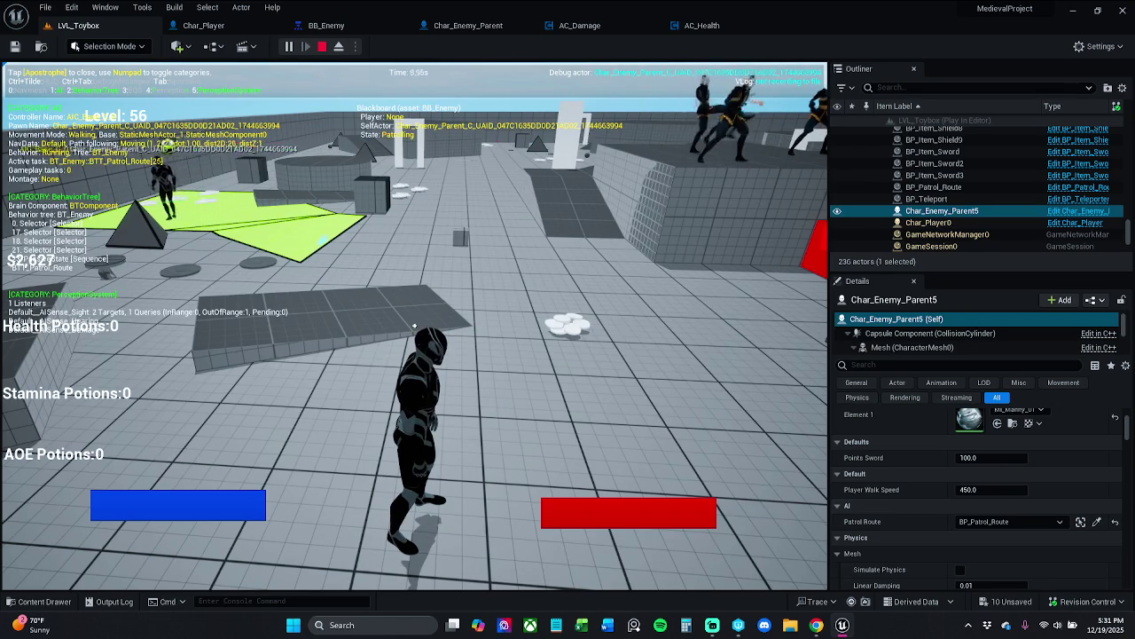
key("KP_4")
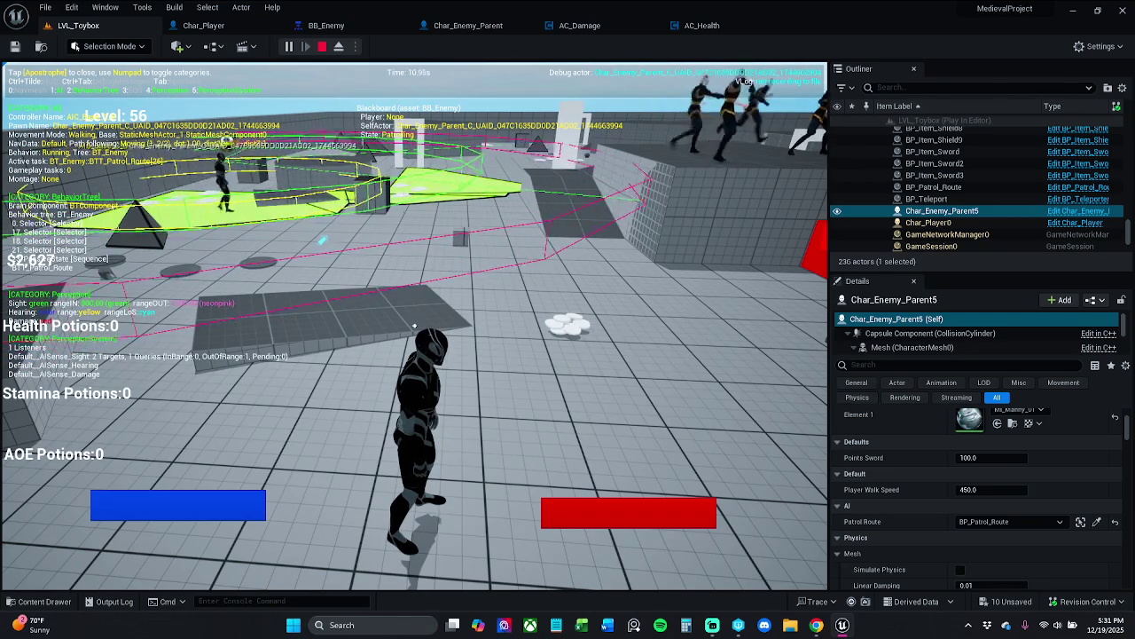
Run toward the red cube, stop the play test, and return to the blueprint graphs
key("w")
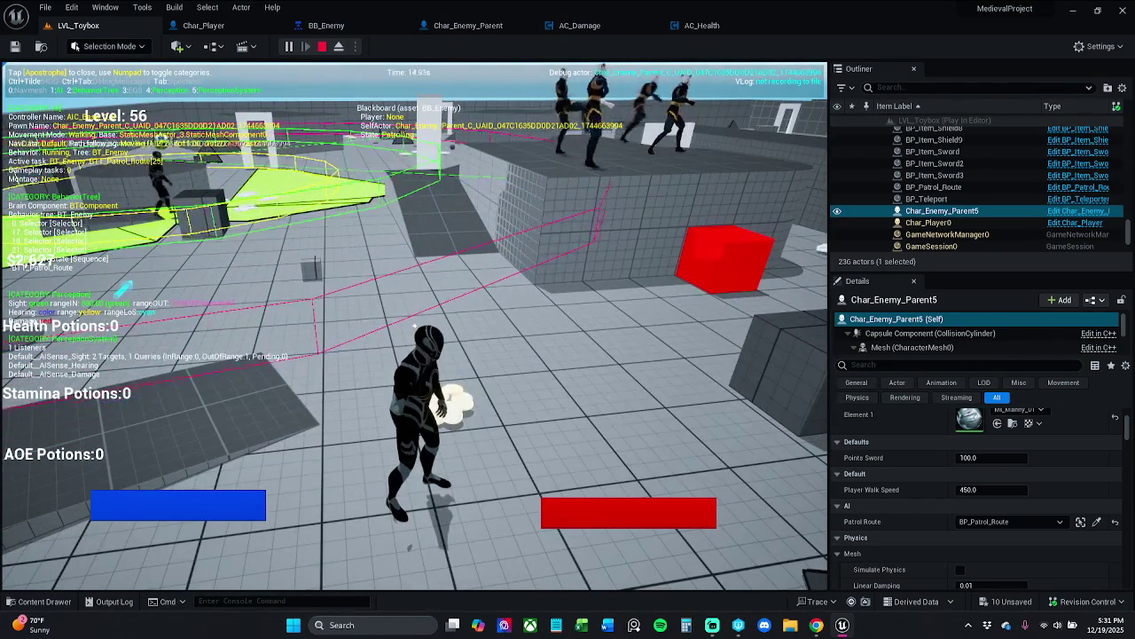
key("Escape")
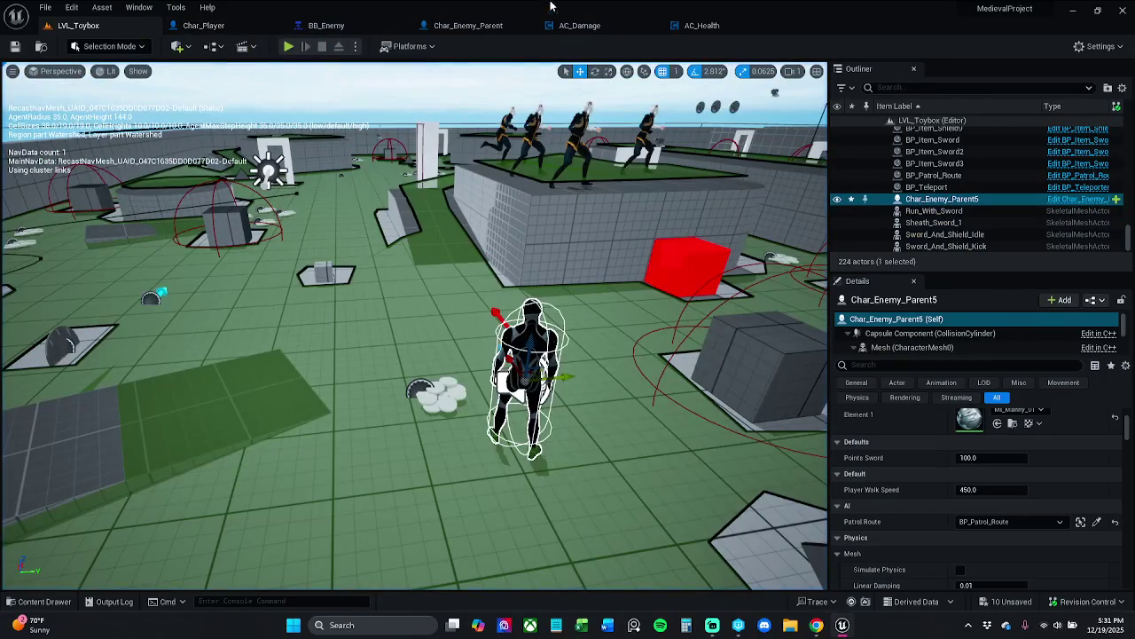
left_click(581, 24)
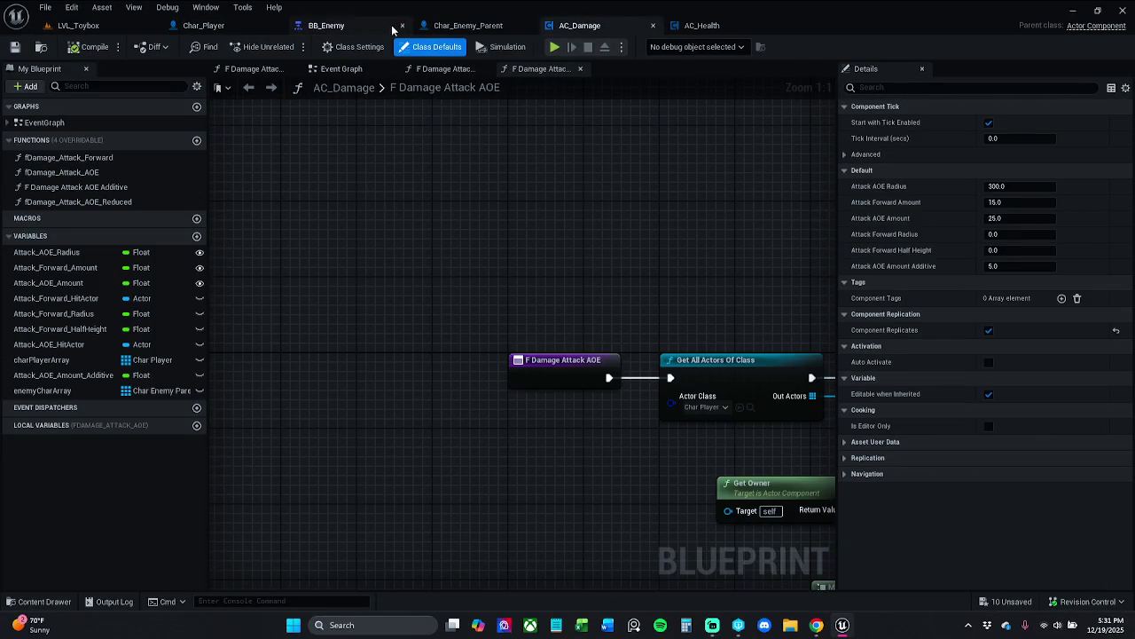
left_click(467, 25)
Add a Print String node after Report Damage Event in Char_Player
left_click(222, 25)
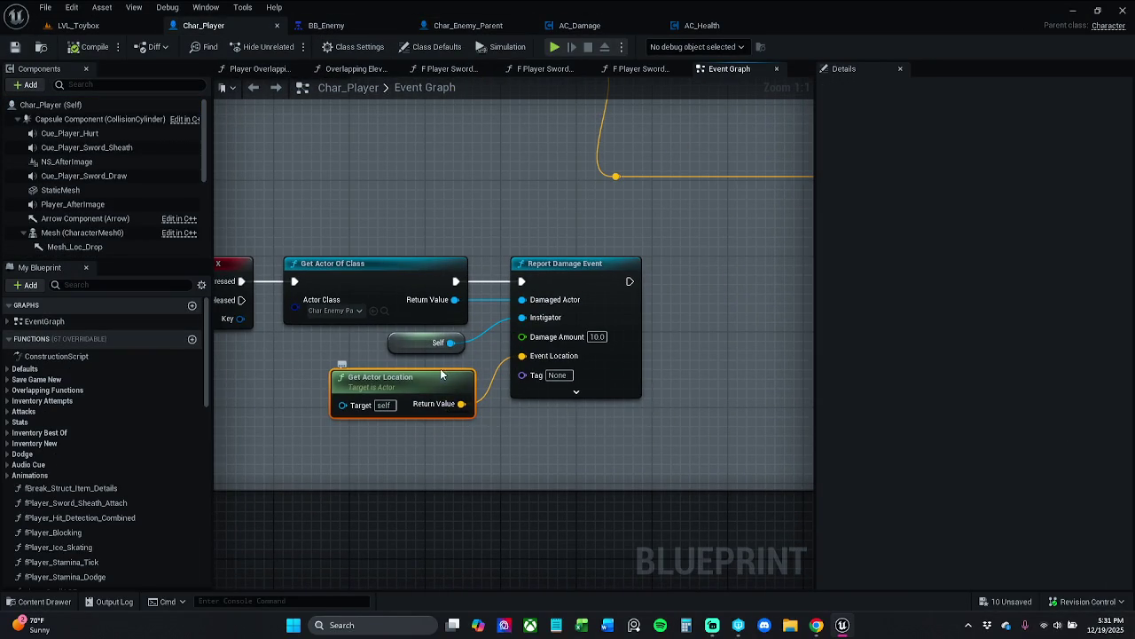
left_click_drag(630, 281, 691, 280)
type("print")
key("Return")
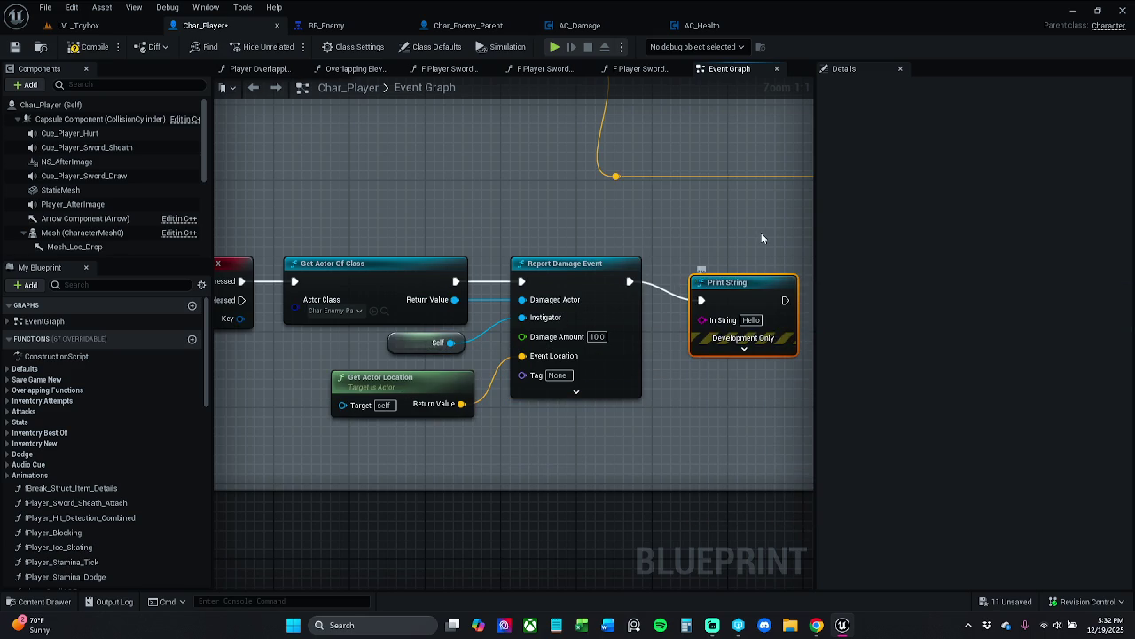
left_click_drag(714, 283, 733, 264)
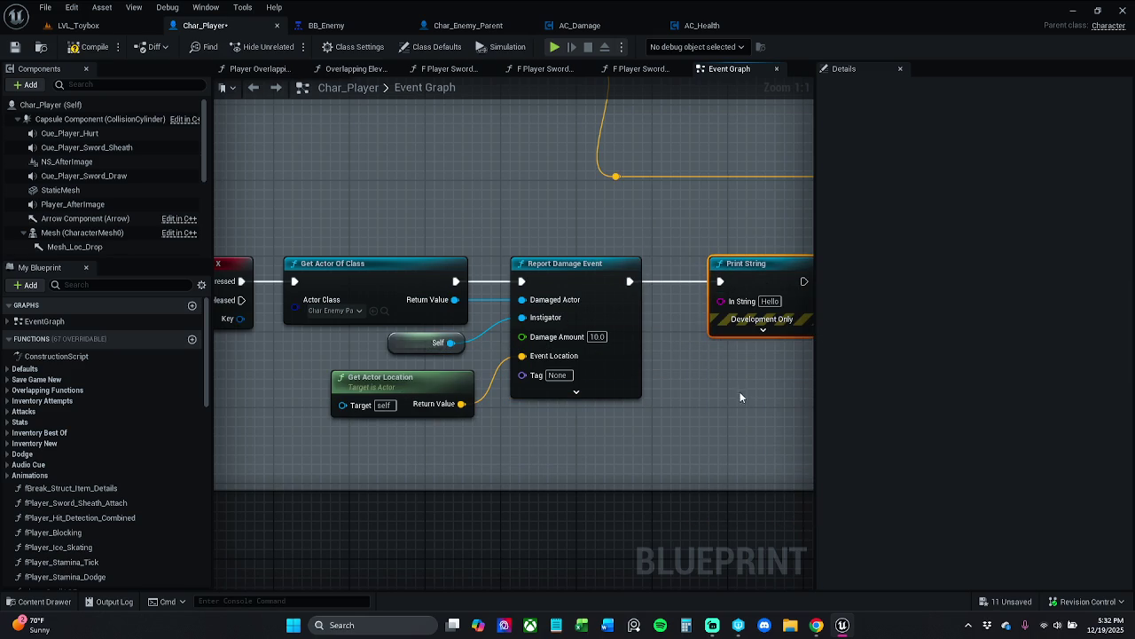
Promote Damage Amount to a variable, compile, and rework its string conversion into Print String
mouse_move(522, 336)
left_mouse_down()
mouse_move(464, 276)
mouse_move(502, 232)
left_mouse_up()
left_click(578, 300)
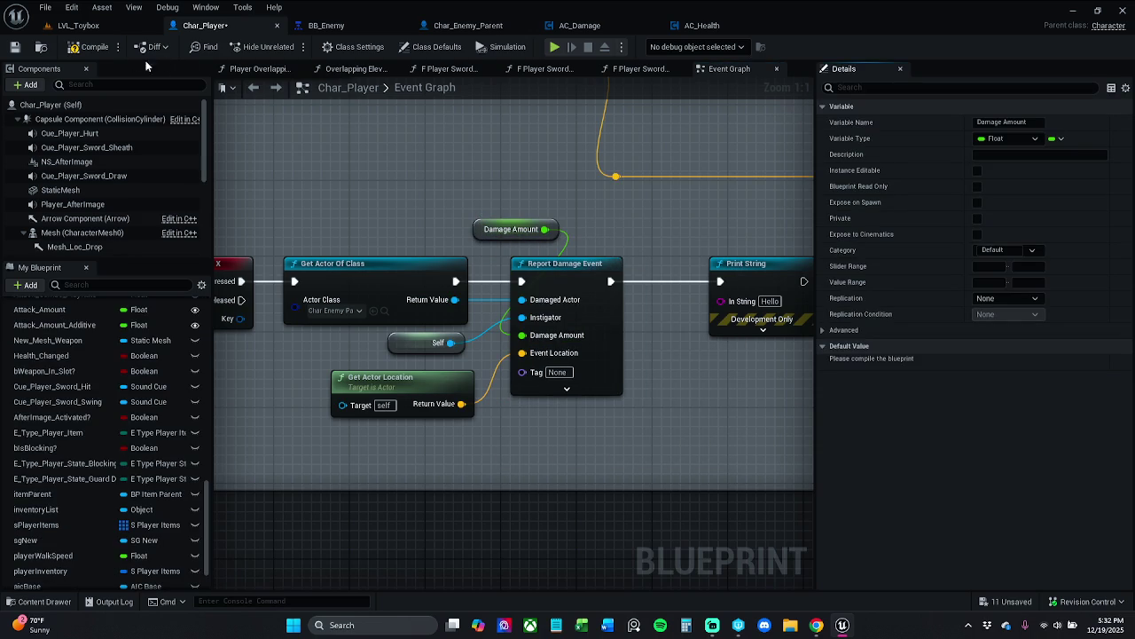
left_click(89, 46)
mouse_move(606, 239)
left_mouse_down()
mouse_move(462, 213)
mouse_move(596, 274)
left_mouse_up()
left_click_drag(501, 214, 529, 206)
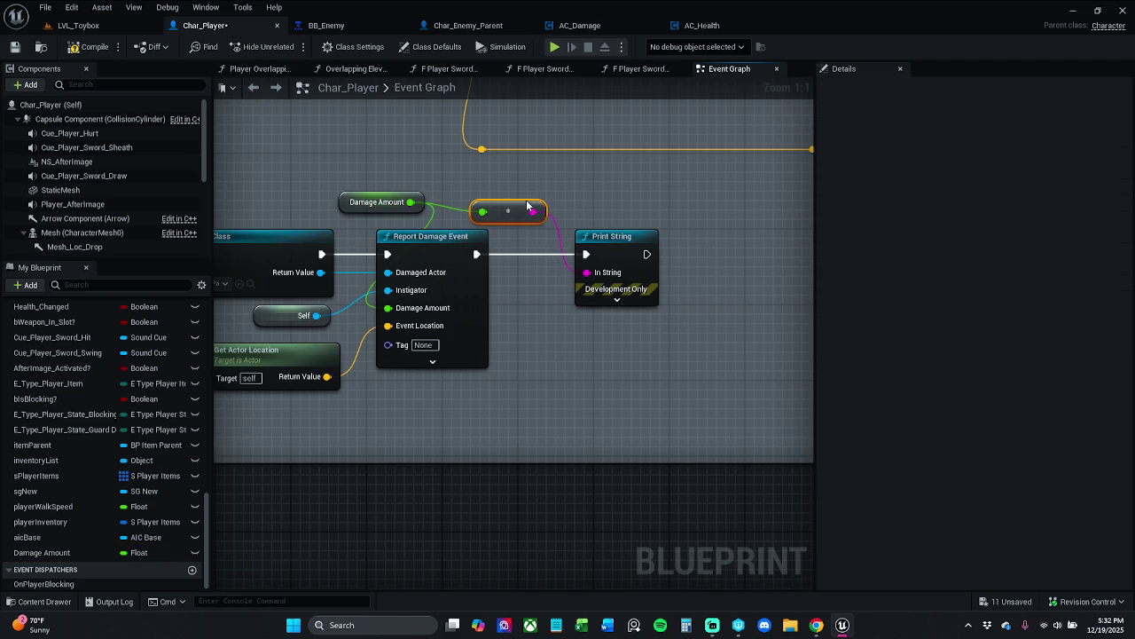
left_click_drag(624, 239, 663, 241)
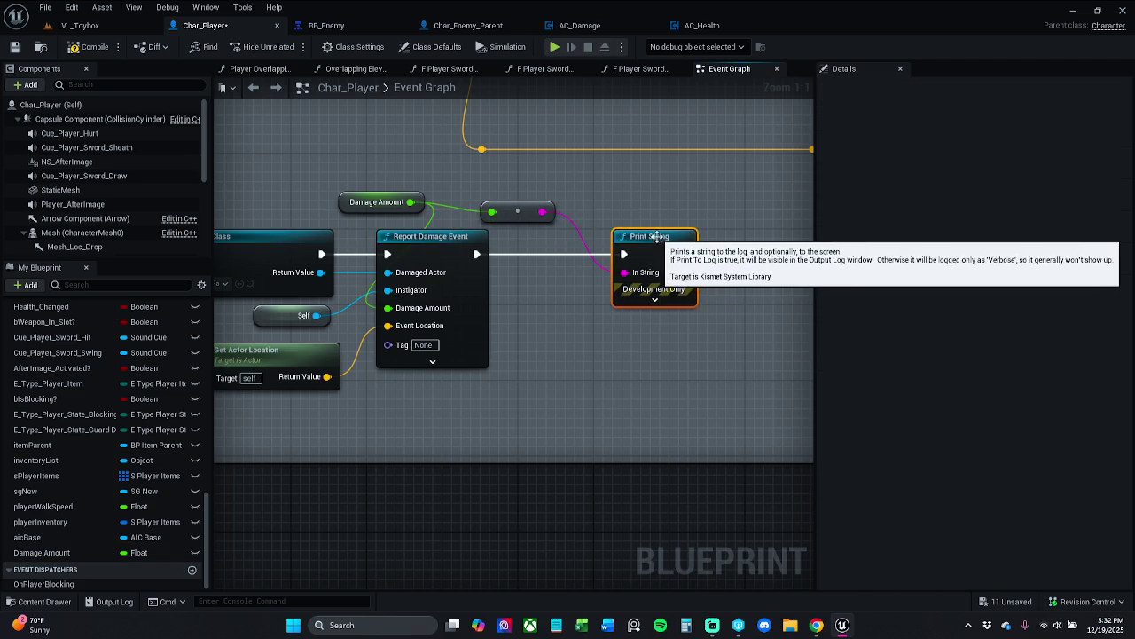
left_click_drag(529, 177, 553, 235)
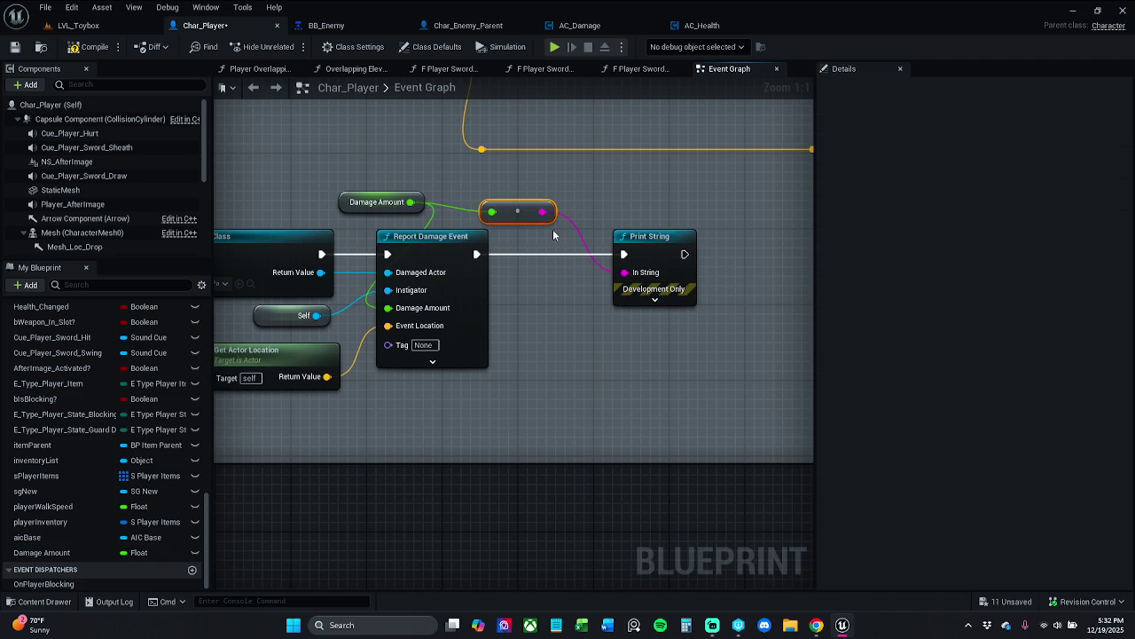
key("Delete")
Add an Add node from the Damage Amount variable's output
left_click_drag(408, 203, 545, 224)
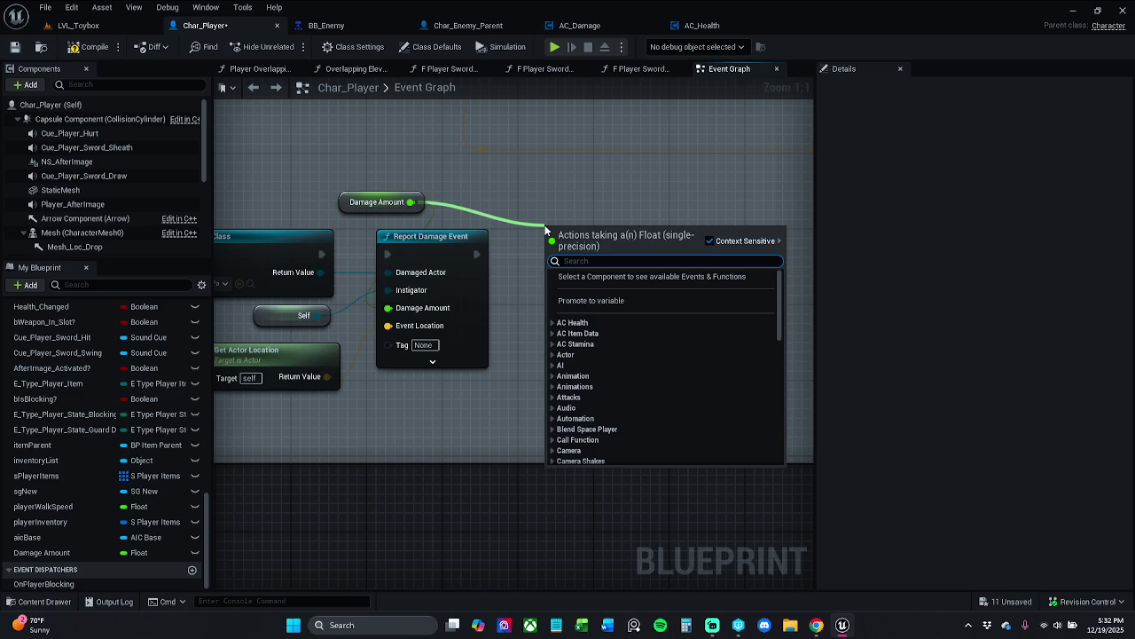
type("+=")
key("BackSpace")
key("BackSpace")
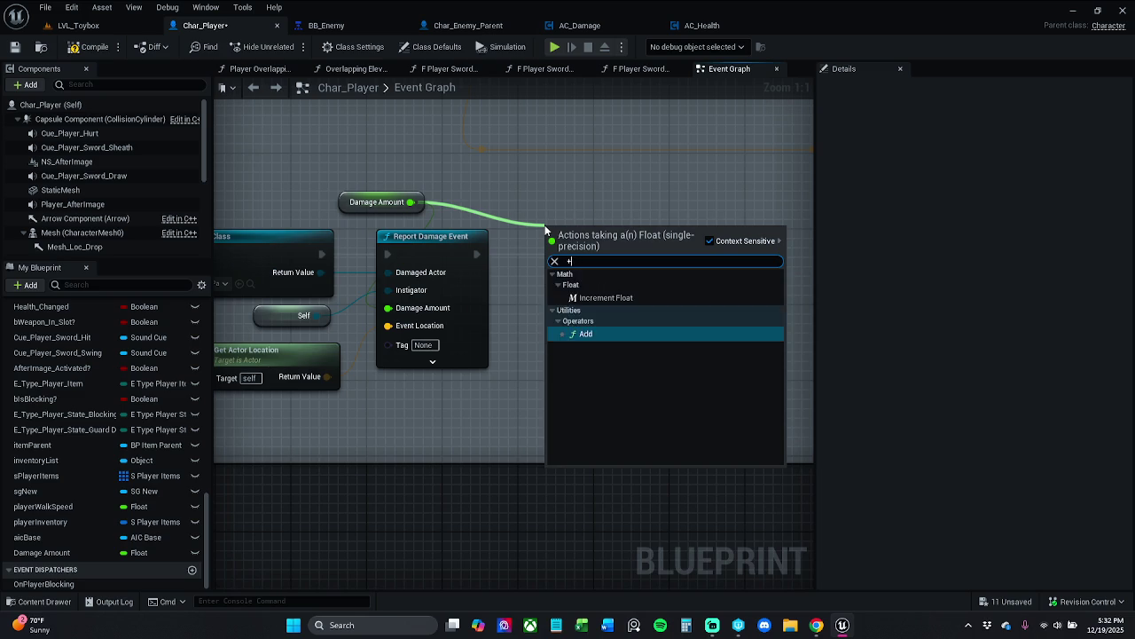
type("=")
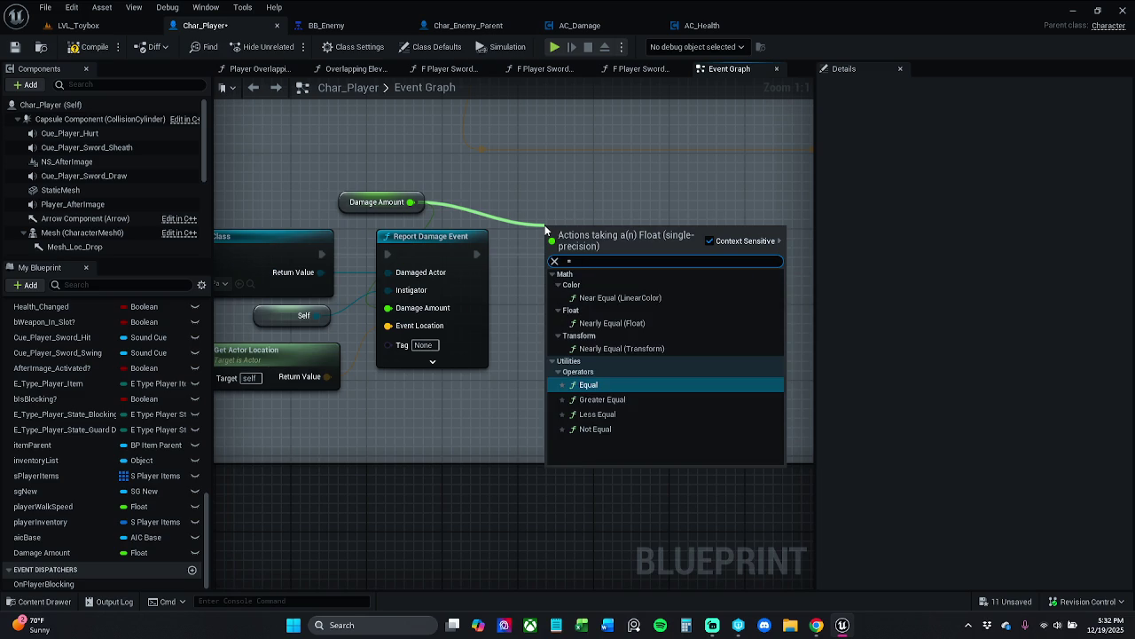
type("+")
key("BackSpace")
key("BackSpace")
type("+")
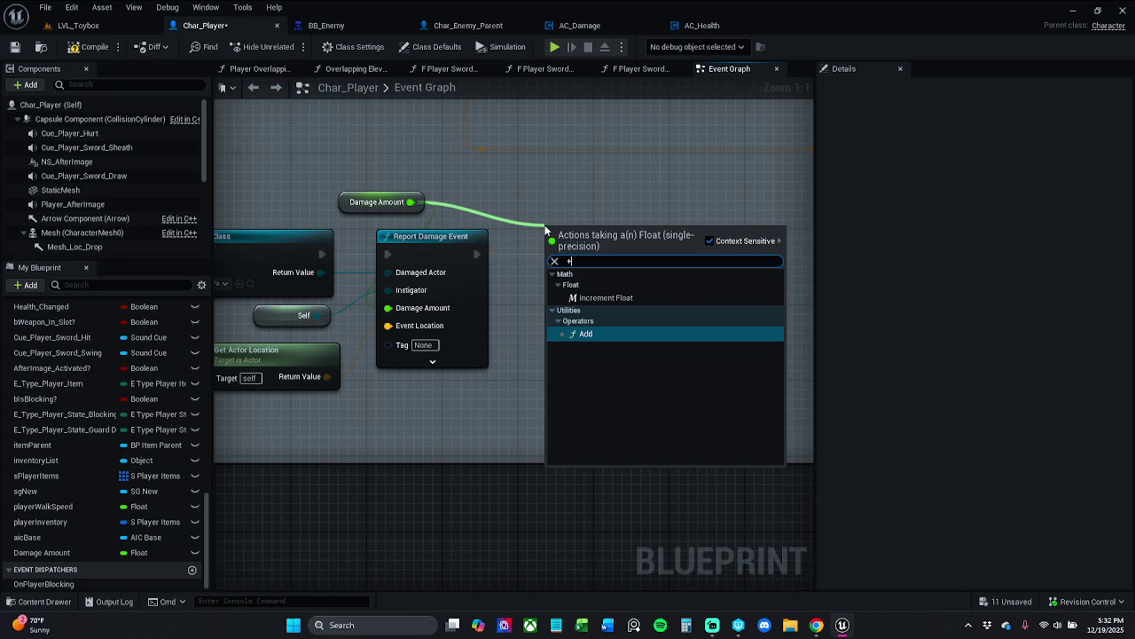
key("Return")
Arrange the Add and conversion nodes, connect Damage Amount to Add, and save Char_Player
left_click_drag(693, 248, 731, 249)
mouse_move(587, 239)
left_mouse_down()
mouse_move(579, 287)
mouse_move(682, 283)
mouse_move(661, 257)
mouse_move(768, 249)
left_mouse_up()
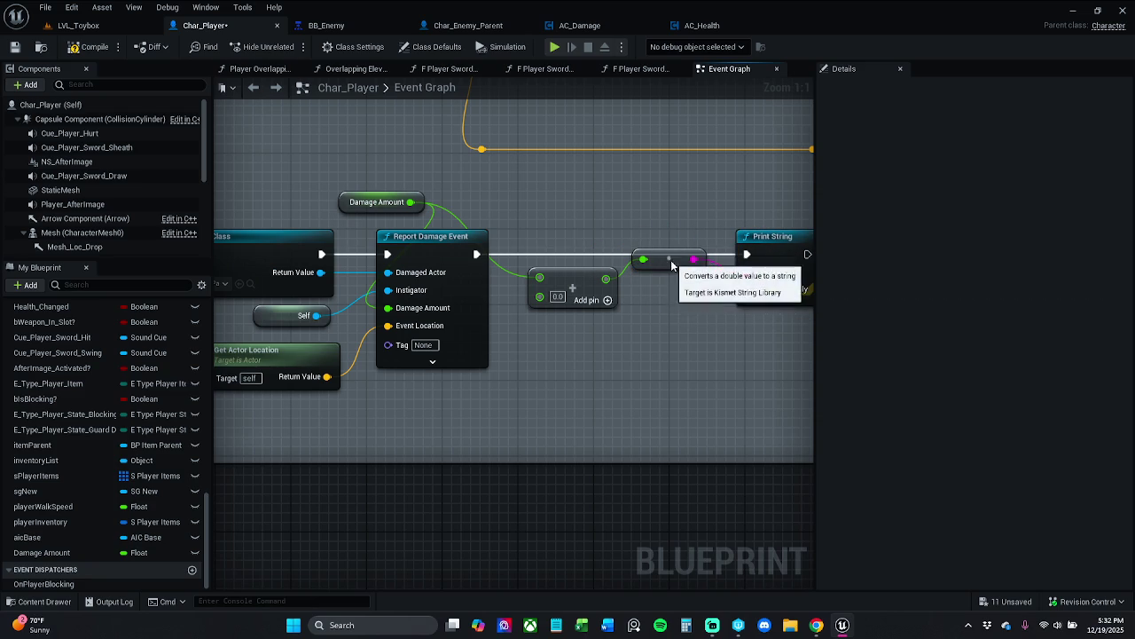
left_click_drag(671, 263, 672, 291)
mouse_move(419, 203)
left_mouse_down()
mouse_move(552, 298)
mouse_move(526, 153)
left_mouse_up()
left_click(518, 195)
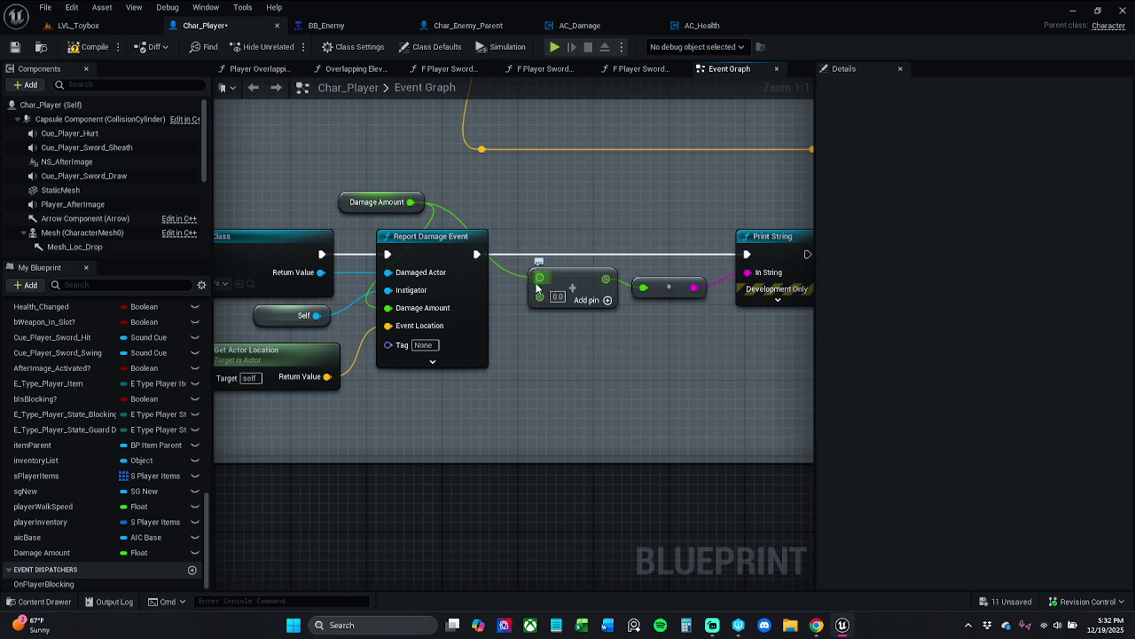
left_click(16, 47)
Run a quick play test of LVL_Toybox, then stop it
mouse_move(561, 259)
left_mouse_down()
mouse_move(523, 257)
mouse_move(486, 217)
left_mouse_up()
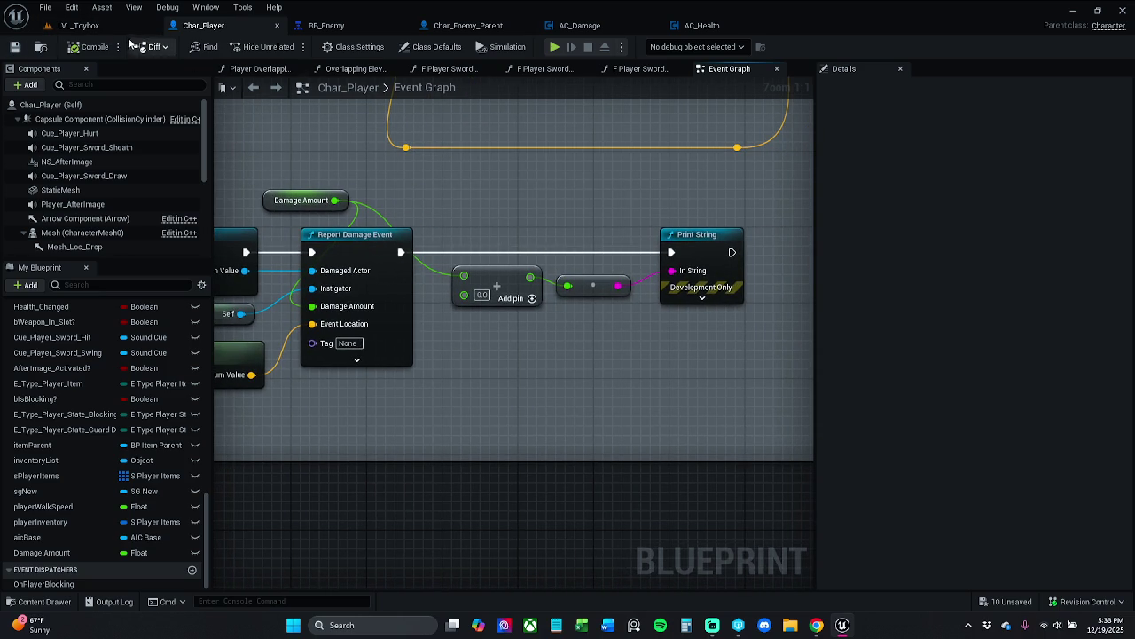
left_click(78, 25)
left_click(288, 47)
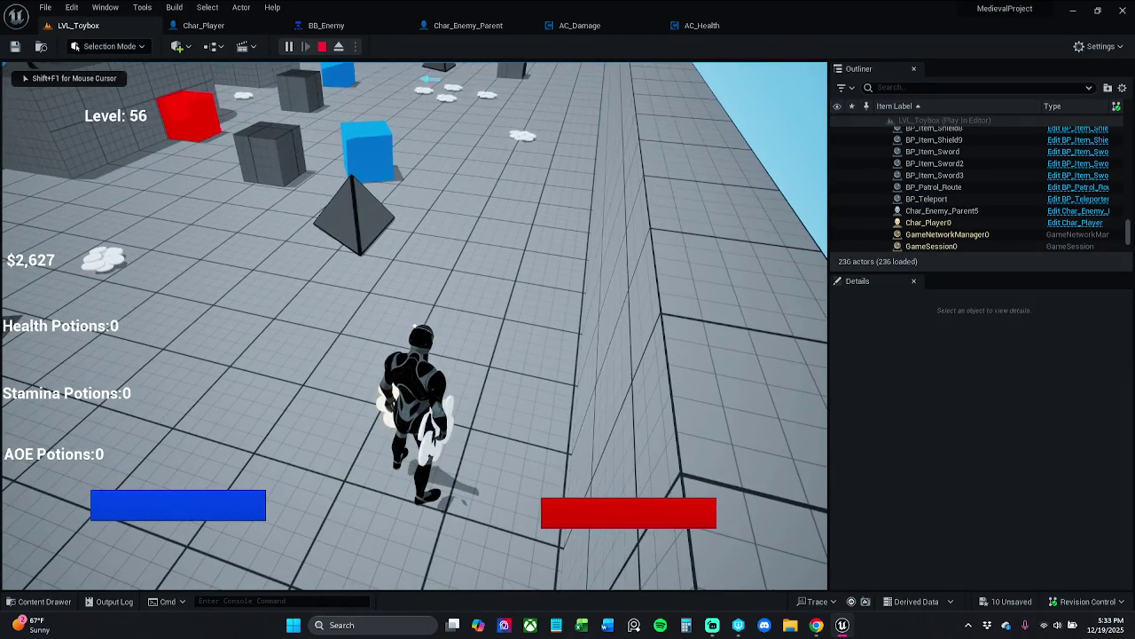
key("Escape")
Return to Char_Player's graph and select the InputKey X event node
left_click(203, 25)
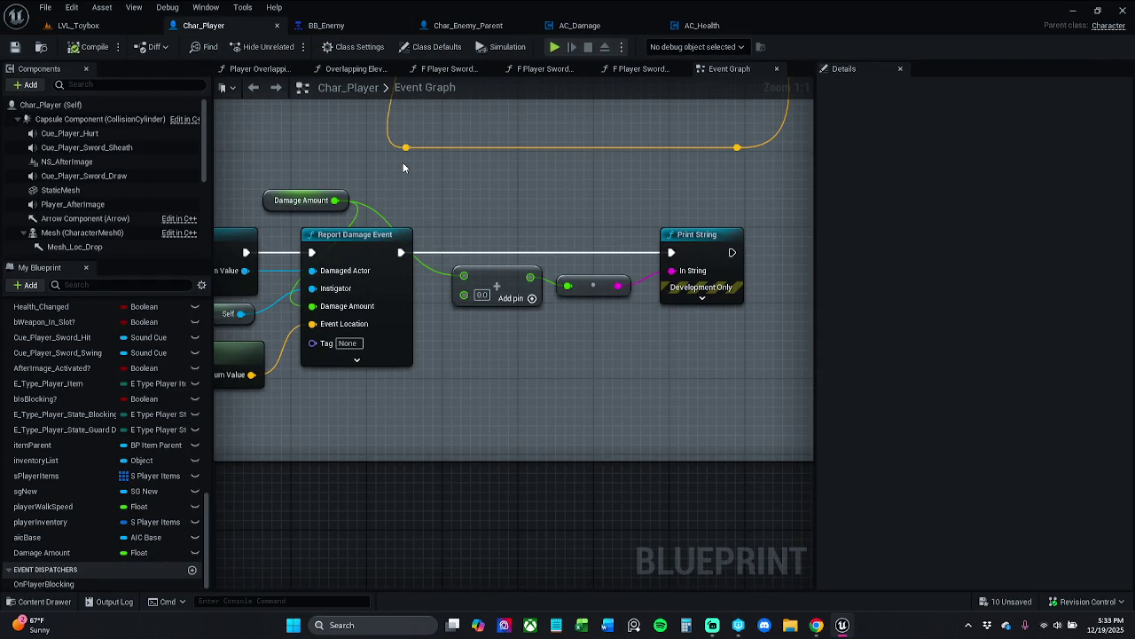
left_click(122, 29)
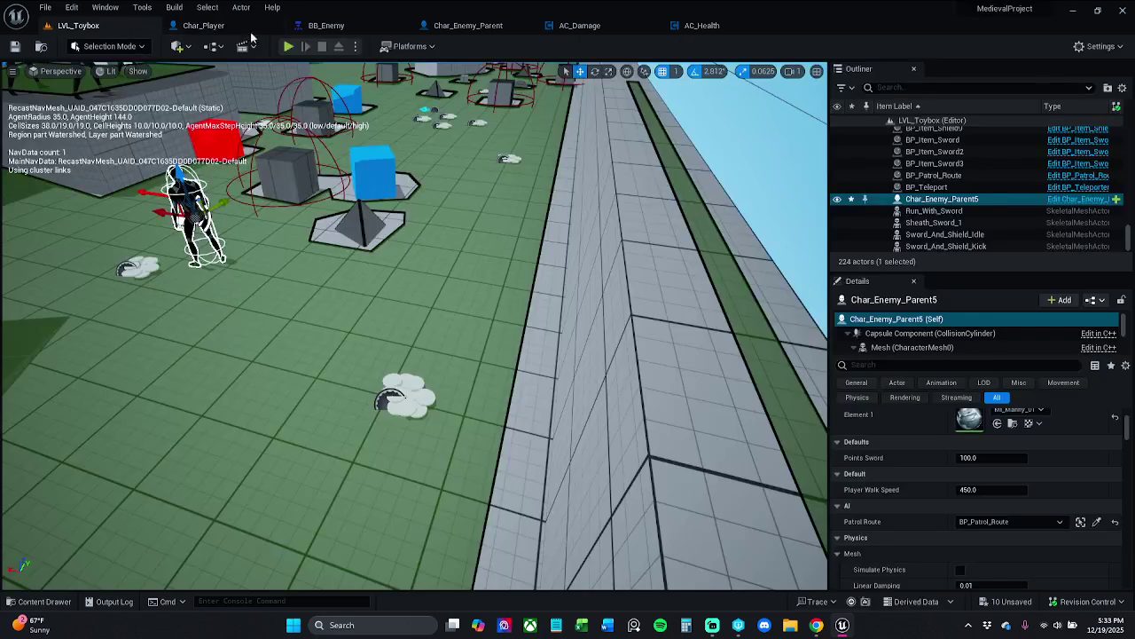
left_click(203, 25)
mouse_move(379, 208)
left_mouse_down()
mouse_move(706, 425)
mouse_move(679, 409)
left_mouse_up()
left_click(364, 450)
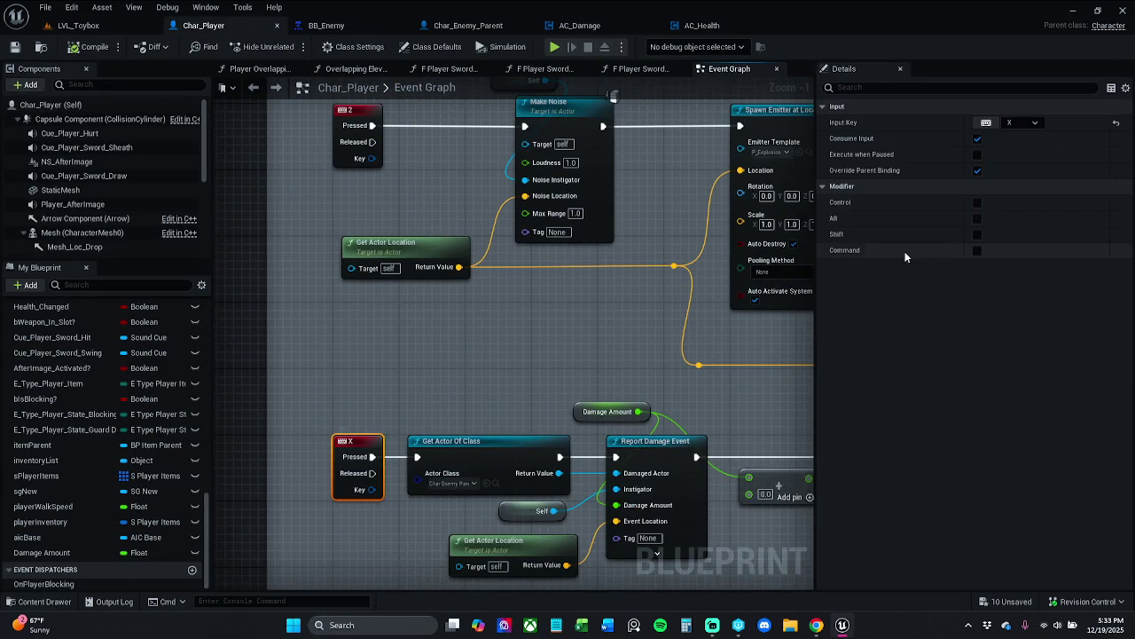
Save the Char_Player blueprint and run a quick play test in LVL_Toybox
left_click(986, 122)
mouse_move(523, 301)
left_mouse_down()
mouse_move(547, 561)
mouse_move(521, 377)
mouse_move(513, 550)
mouse_move(404, 230)
mouse_move(449, 112)
left_mouse_up()
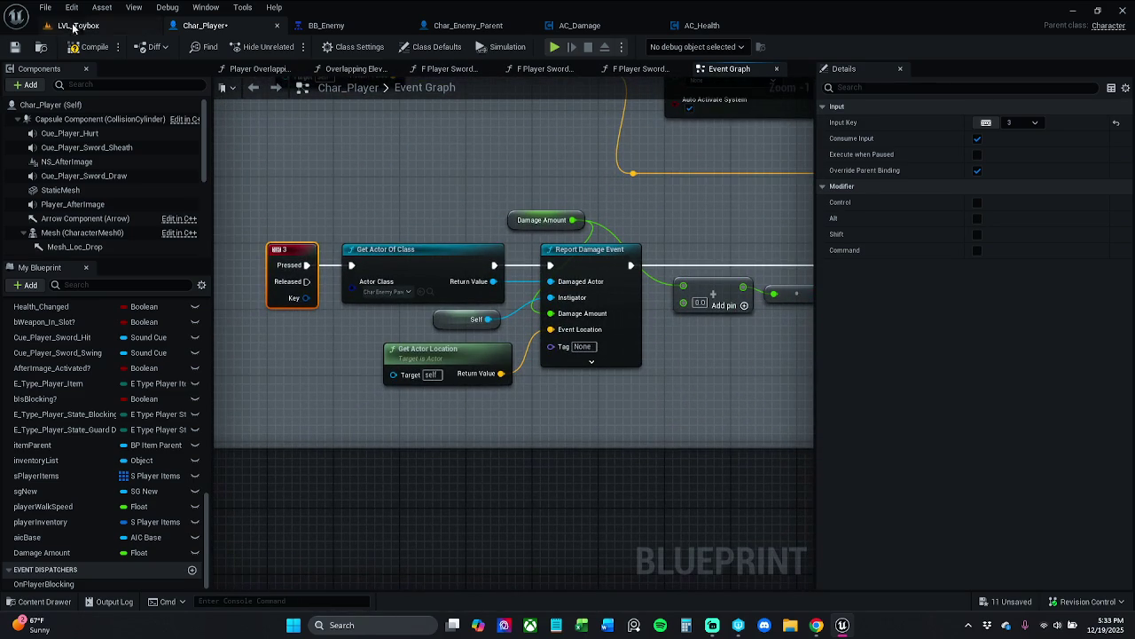
left_click(15, 50)
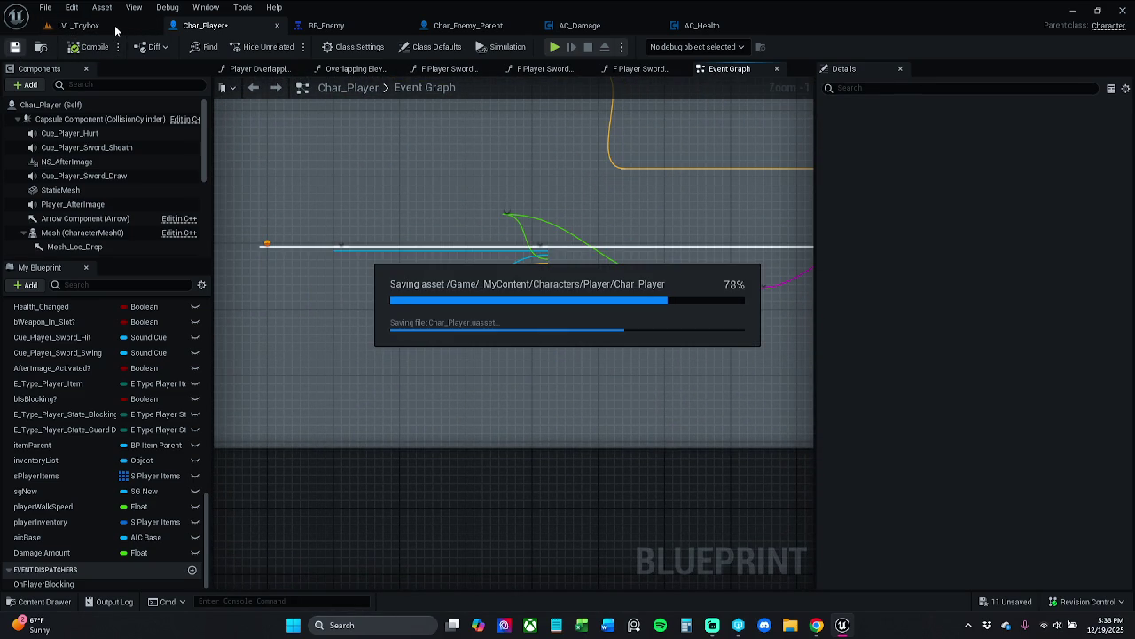
left_click(114, 27)
left_click(289, 47)
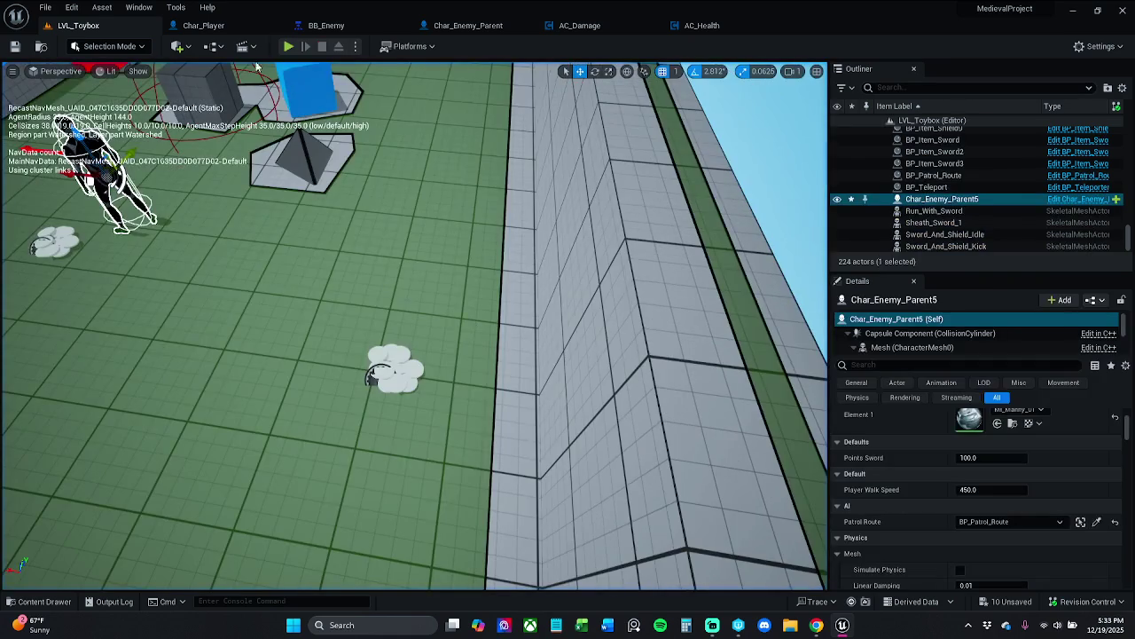
key("Escape")
left_click(203, 24)
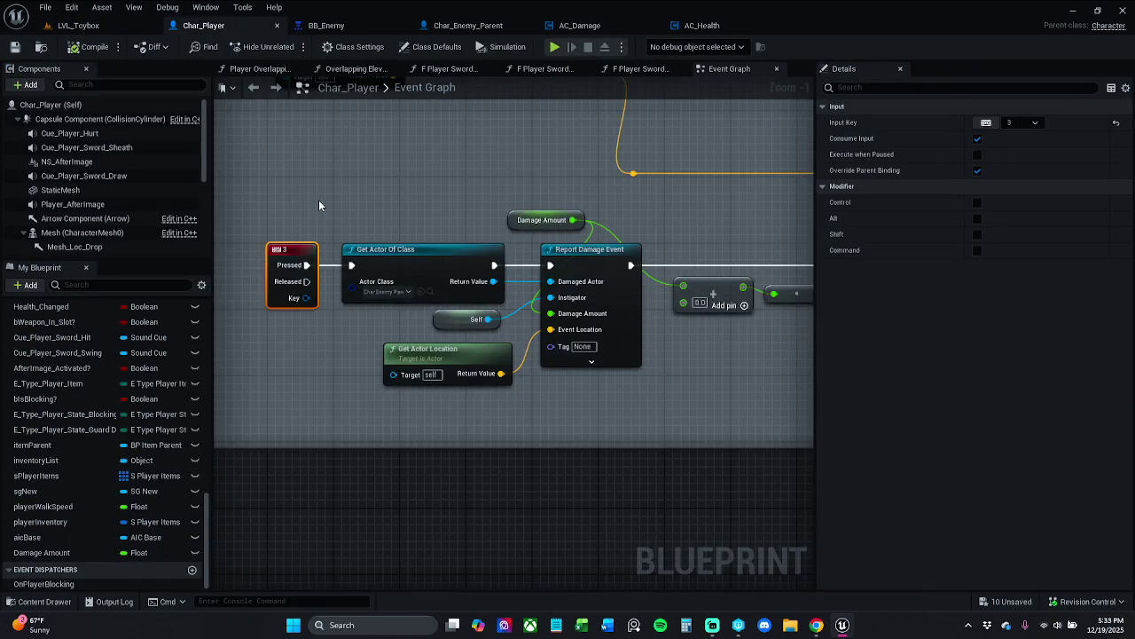
Put a breakpoint on the Print String node, then return to LVL_Toybox
scroll(320, 205, "down", 3)
left_click(646, 242)
right_click(647, 246)
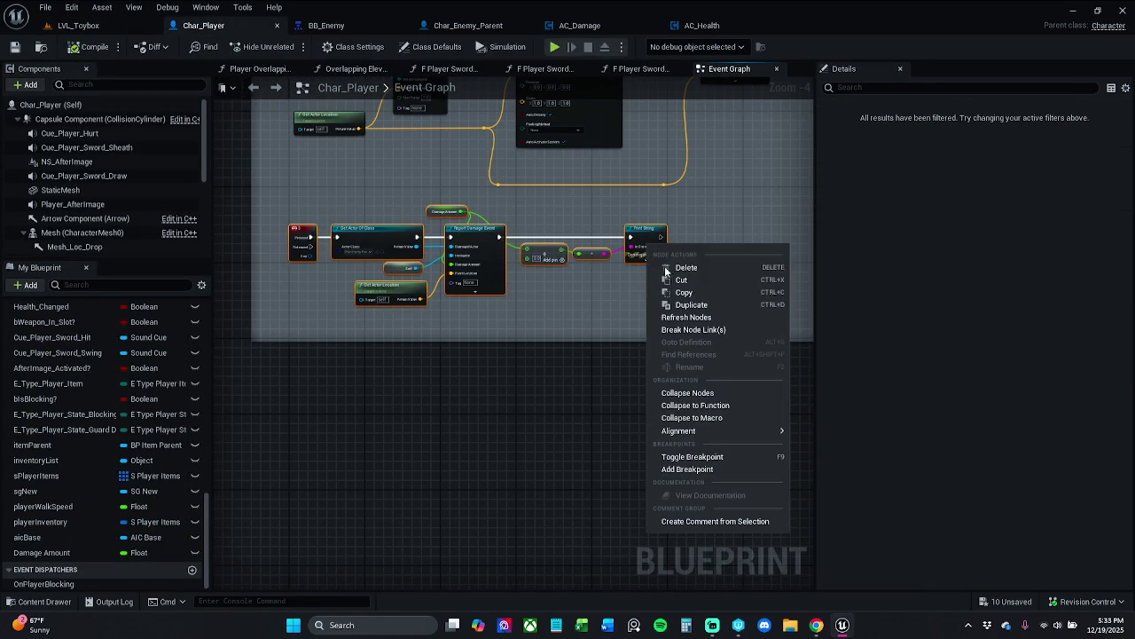
left_click(728, 457)
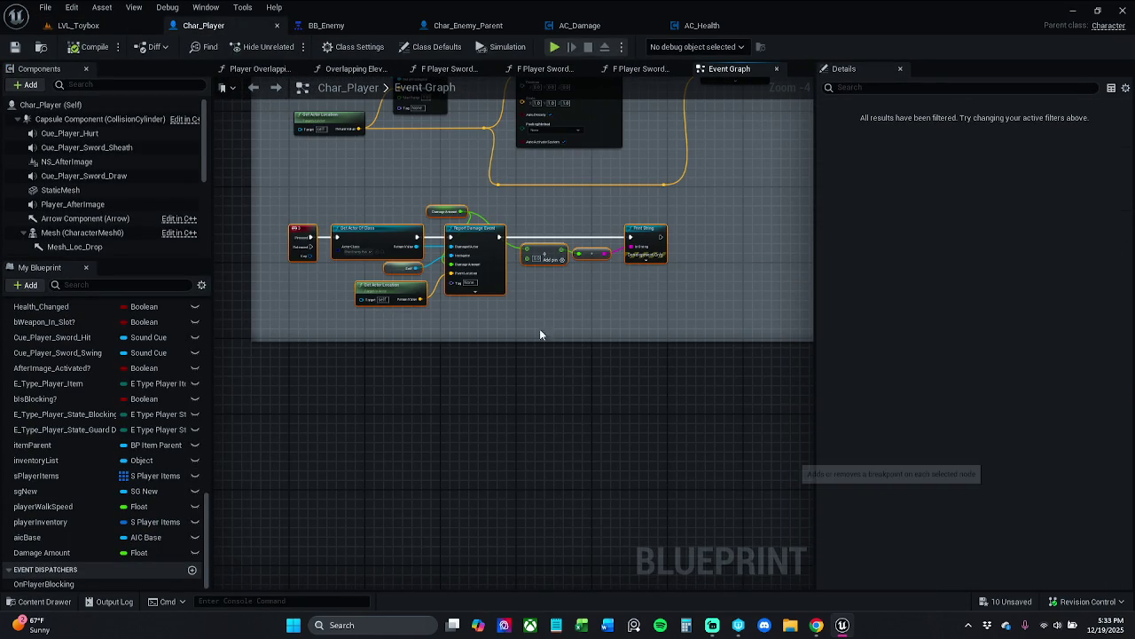
left_click(78, 24)
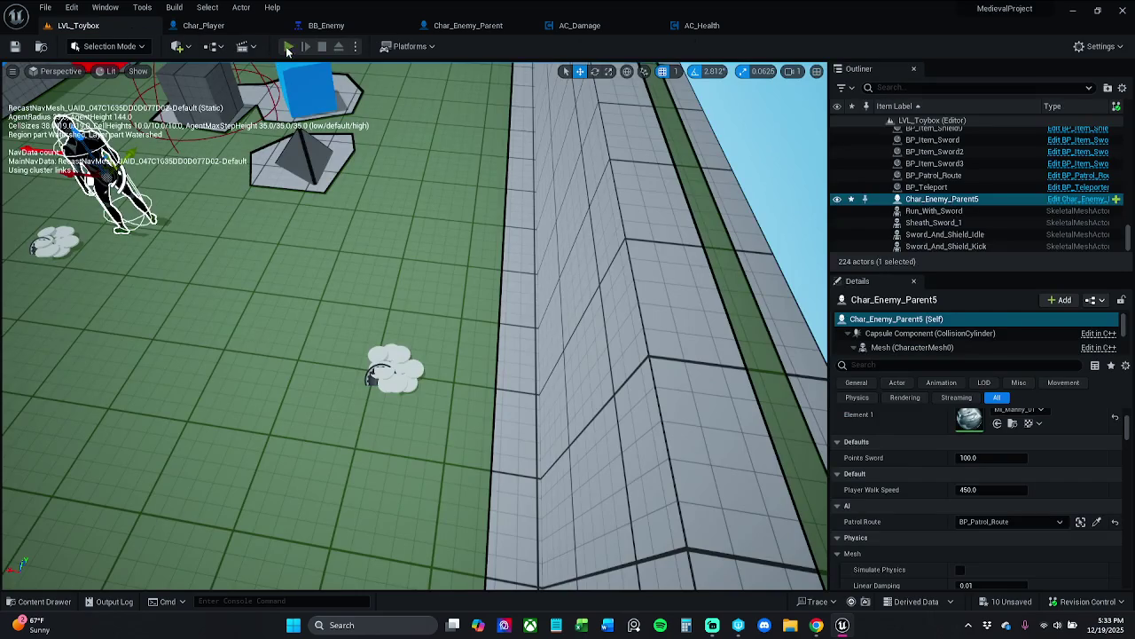
Play the level, step over three breakpointed nodes with F10, resume, stop, and reopen Char_Player
left_click(289, 47)
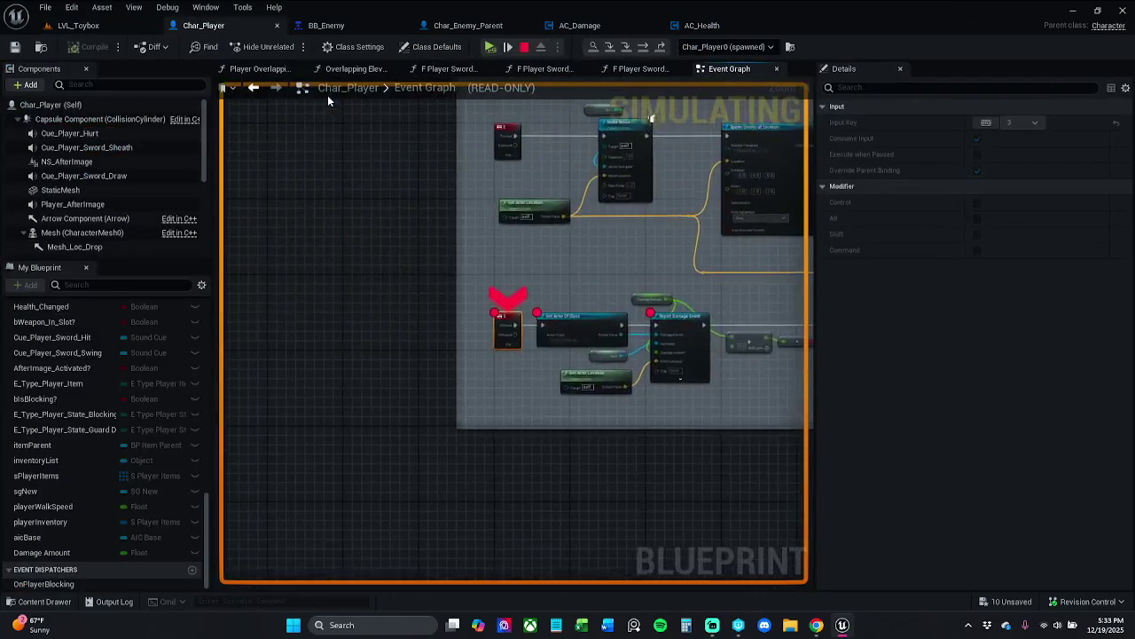
key("F10")
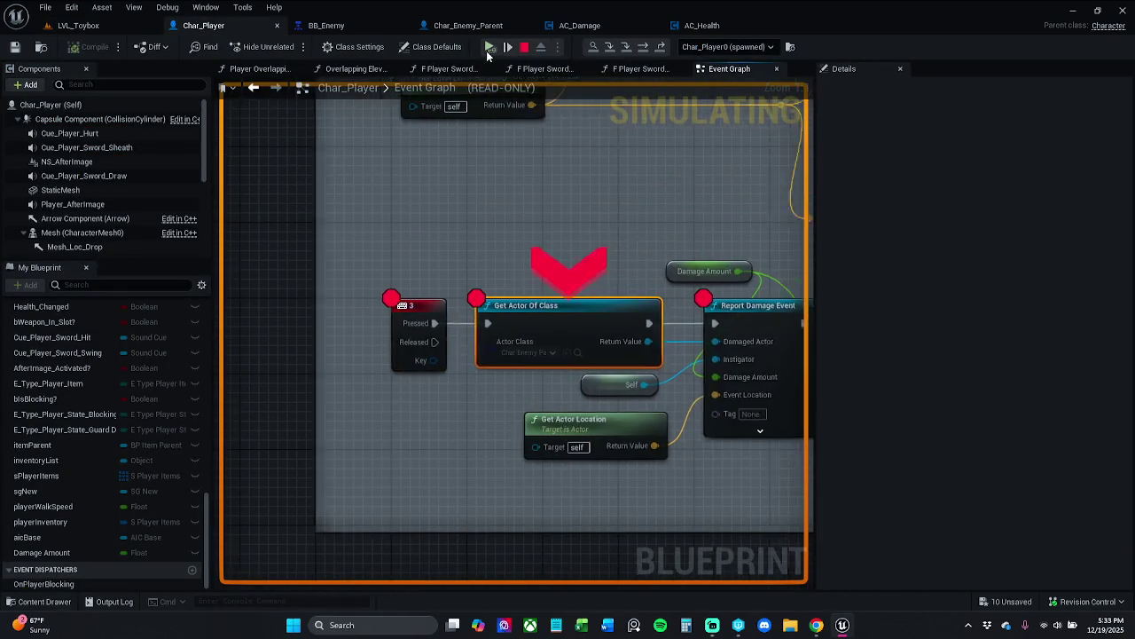
key("F10")
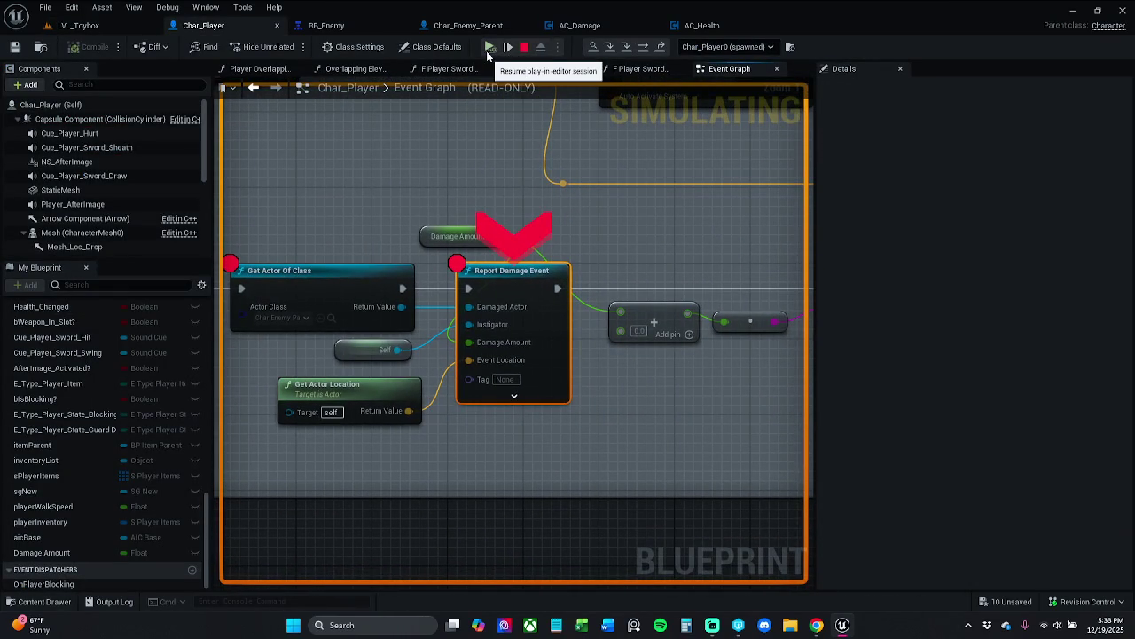
key("F10")
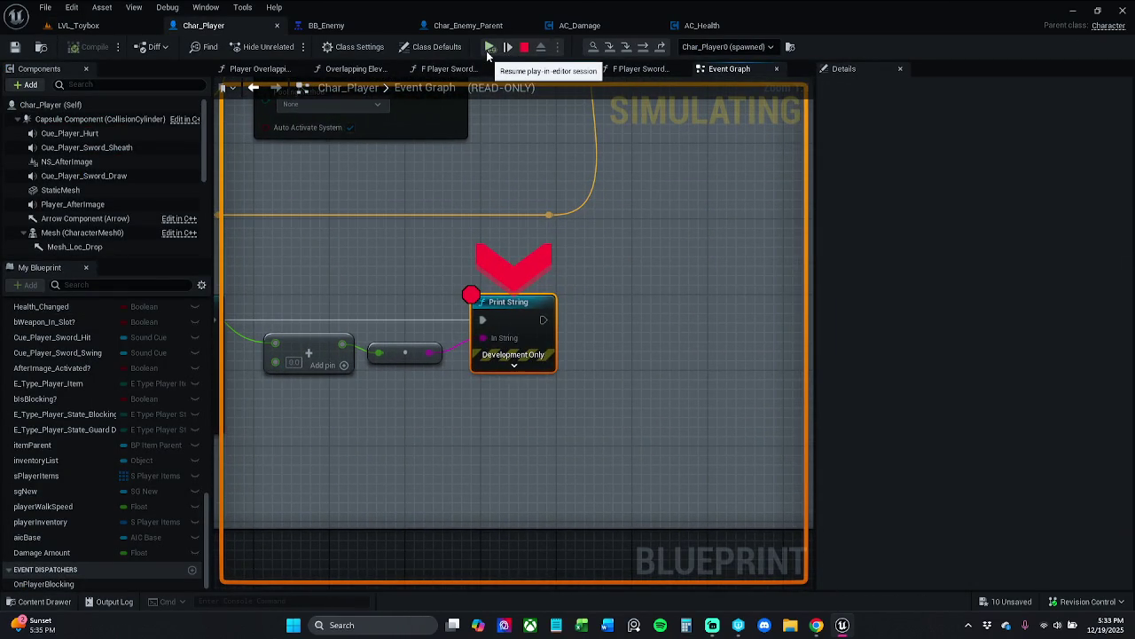
left_click(486, 51)
key("Escape")
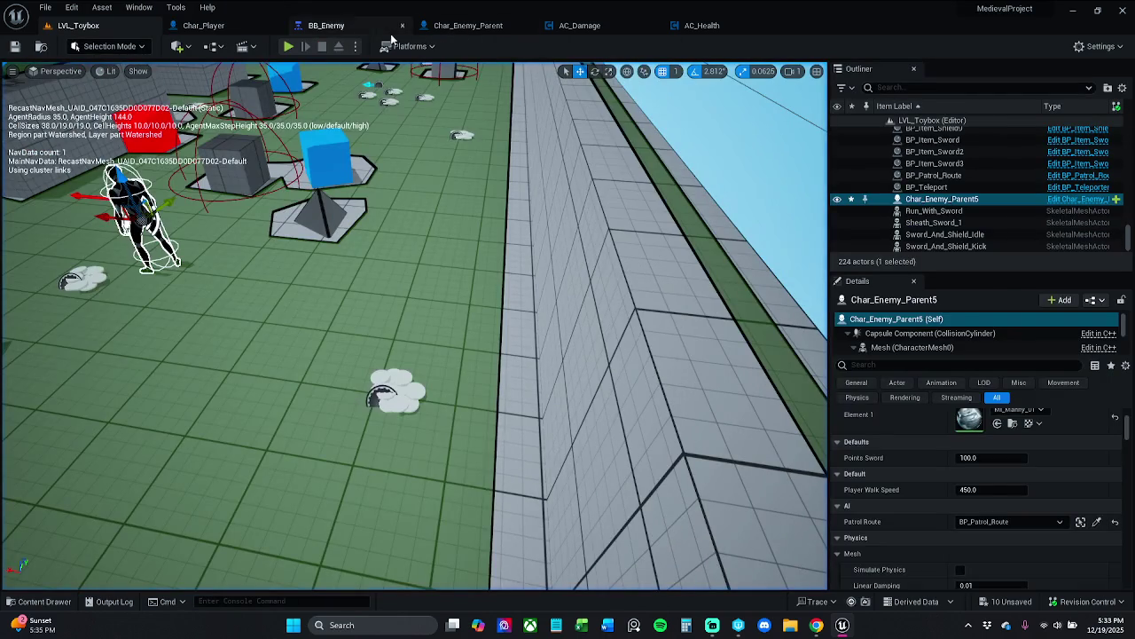
left_click(235, 32)
Make room in the graph and add a SET Damage Amount node fed by the Add result
left_click_drag(413, 273, 622, 385)
left_click_drag(576, 297, 652, 297)
left_click(506, 330)
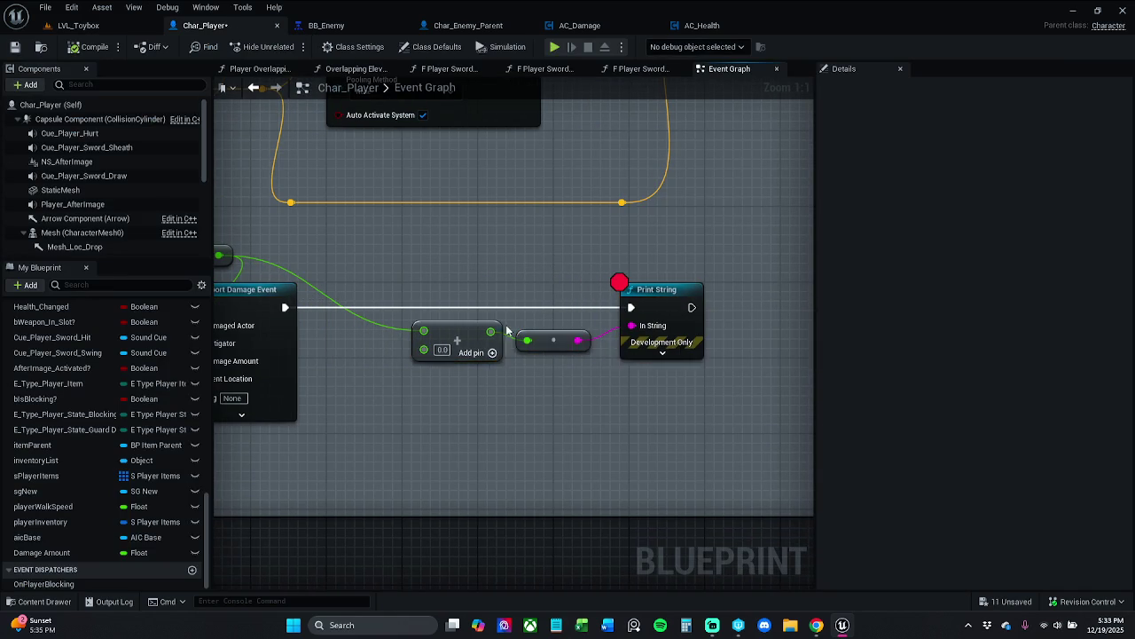
left_click_drag(486, 341, 438, 408)
mouse_move(73, 548)
left_mouse_down()
mouse_move(367, 275)
mouse_move(311, 316)
mouse_move(319, 298)
mouse_move(396, 306)
left_mouse_up()
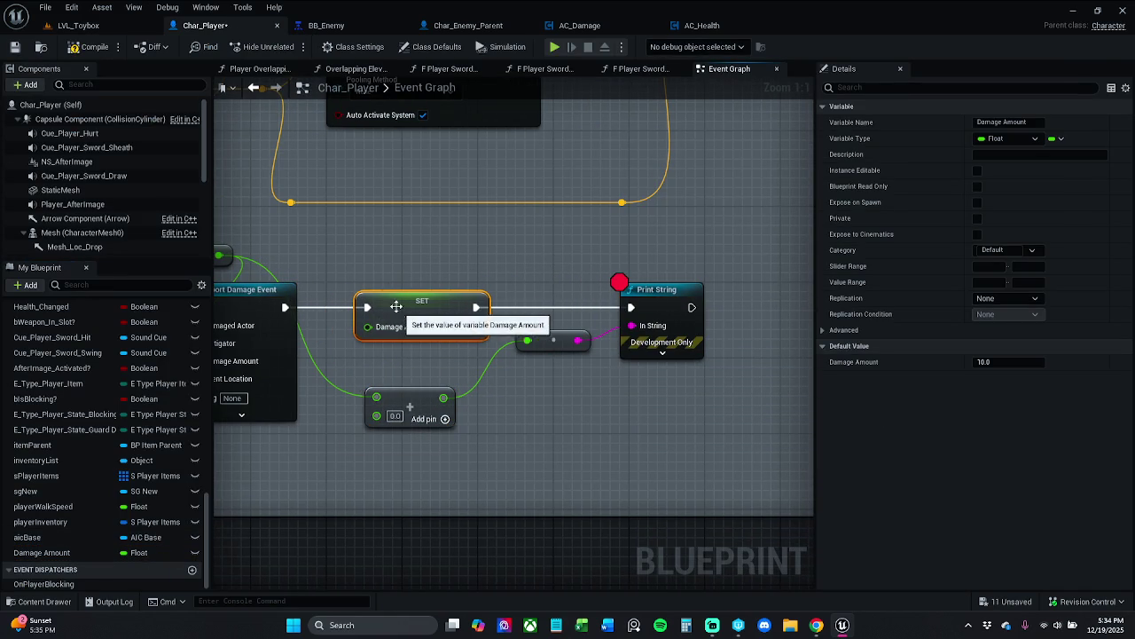
left_click(373, 270)
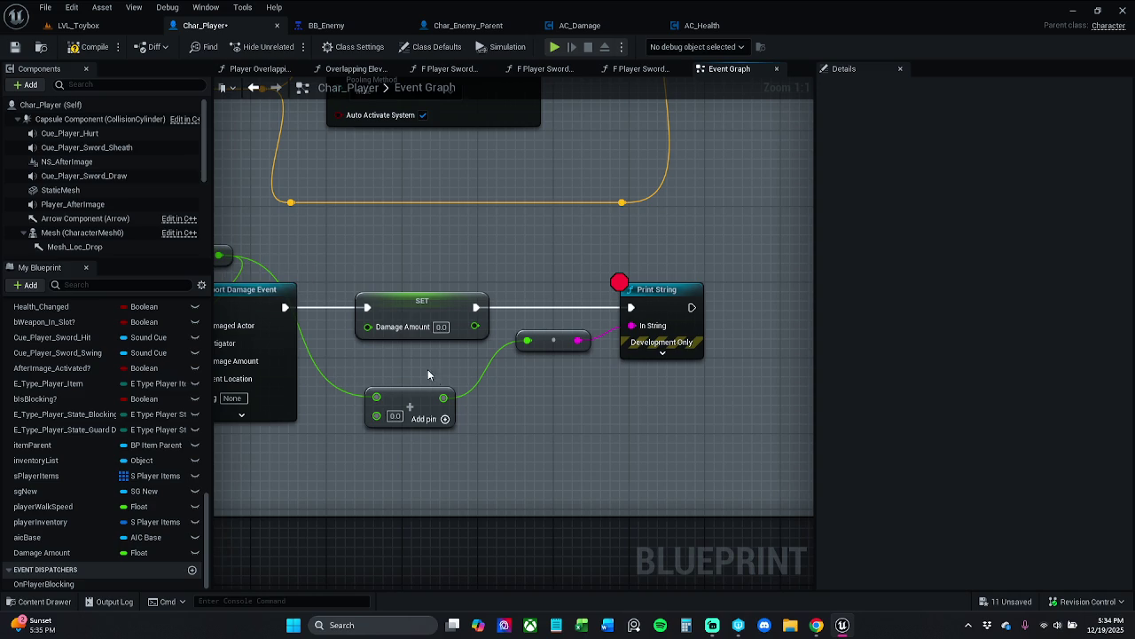
left_click_drag(444, 396, 367, 326)
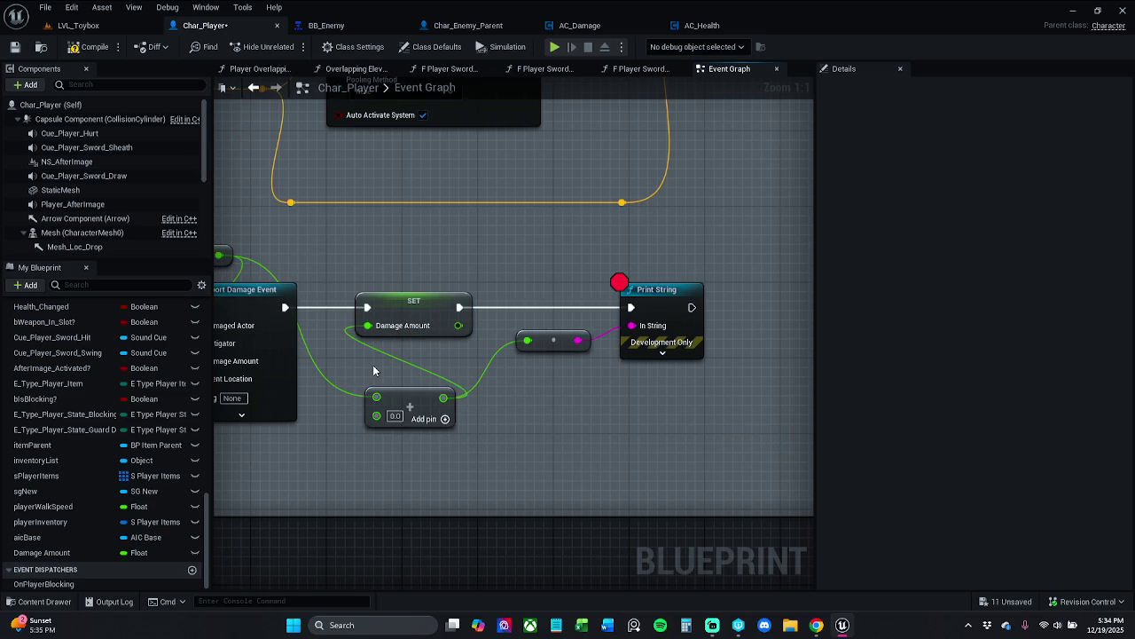
Wire SET Damage Amount onward to Print String and tidy the node layout
left_click_drag(407, 403, 415, 393)
left_click(430, 443)
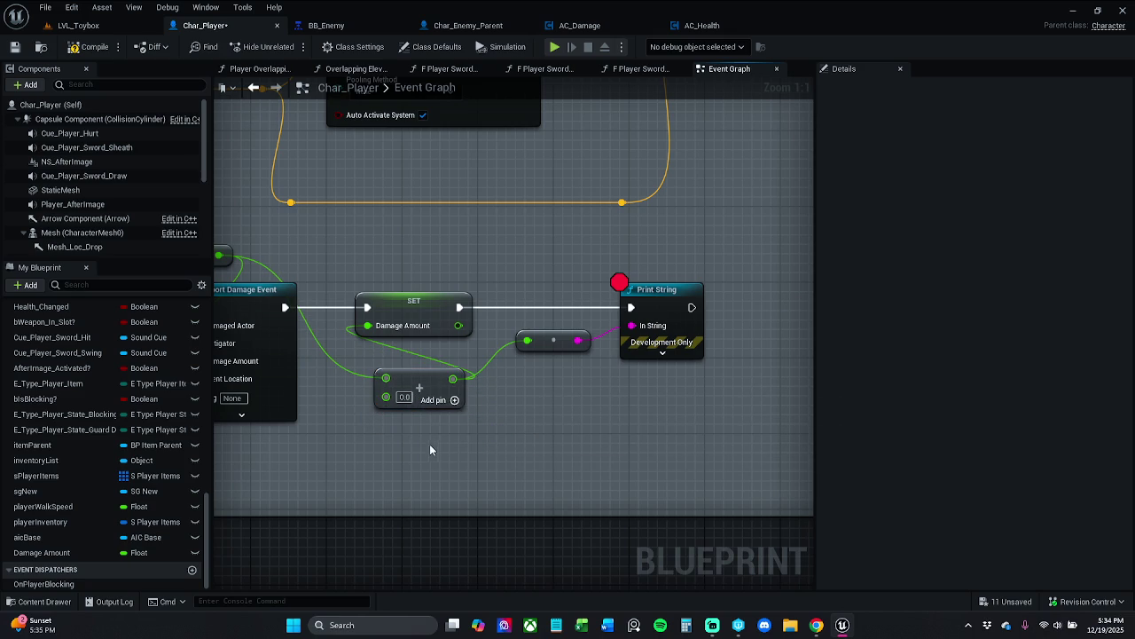
left_click_drag(382, 423, 450, 431)
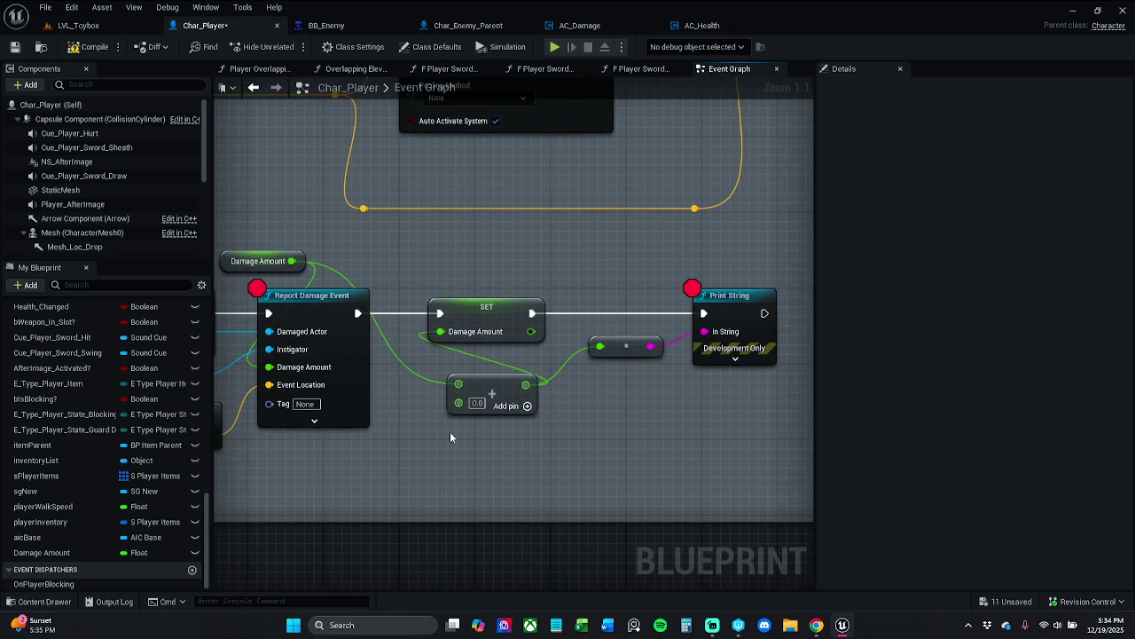
mouse_move(530, 331)
left_mouse_down()
mouse_move(582, 360)
mouse_move(600, 346)
left_mouse_up()
left_click_drag(514, 321, 561, 321)
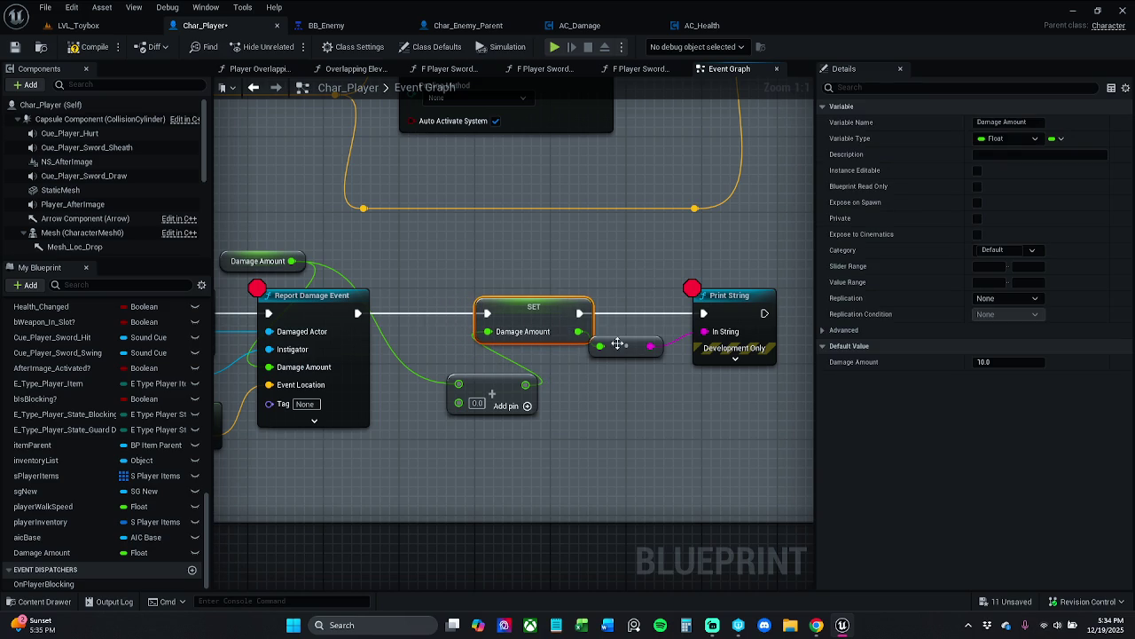
left_click_drag(617, 344, 646, 345)
left_click_drag(720, 310, 748, 310)
left_click(724, 409)
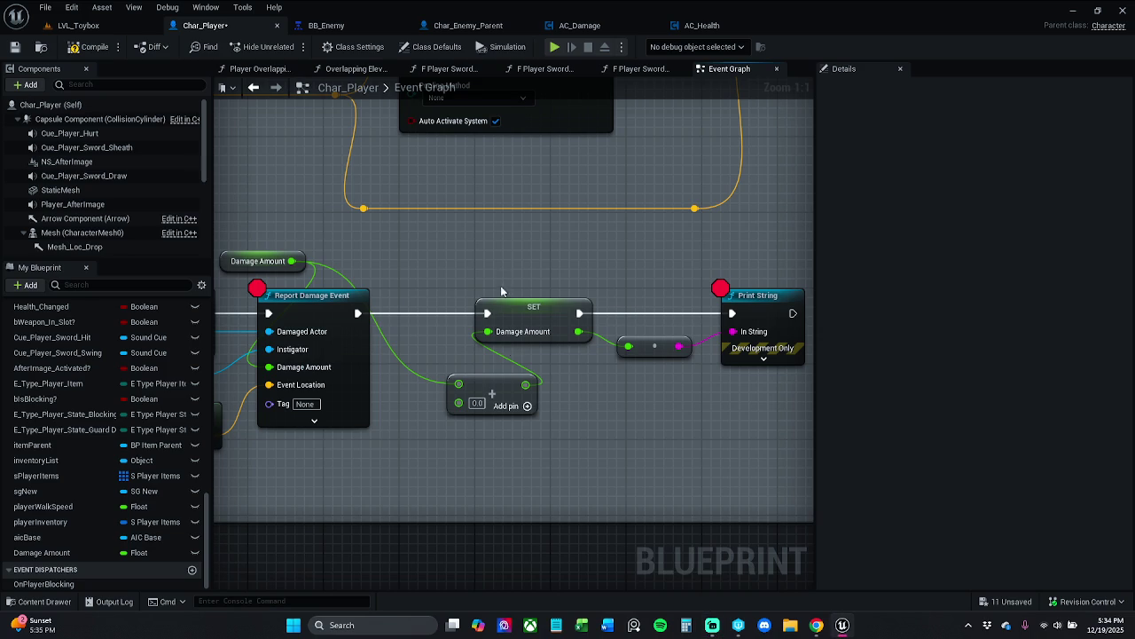
left_click_drag(494, 394, 513, 376)
left_click(522, 460)
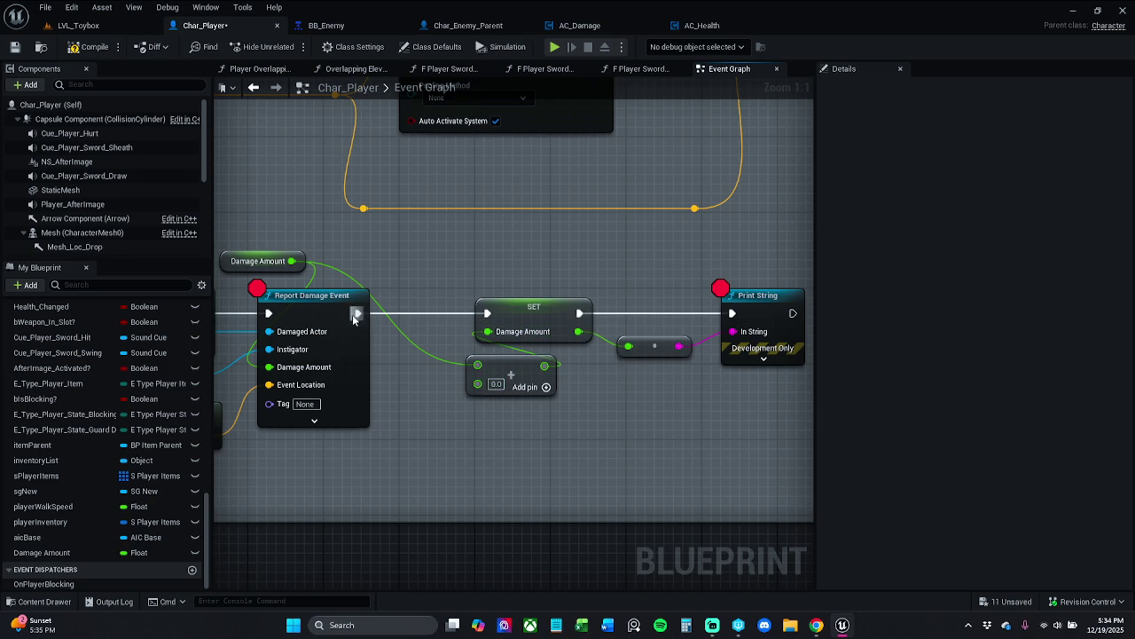
Set the Add node's constant to 100.0 and save Char_Player
left_click(495, 383)
type("100.0")
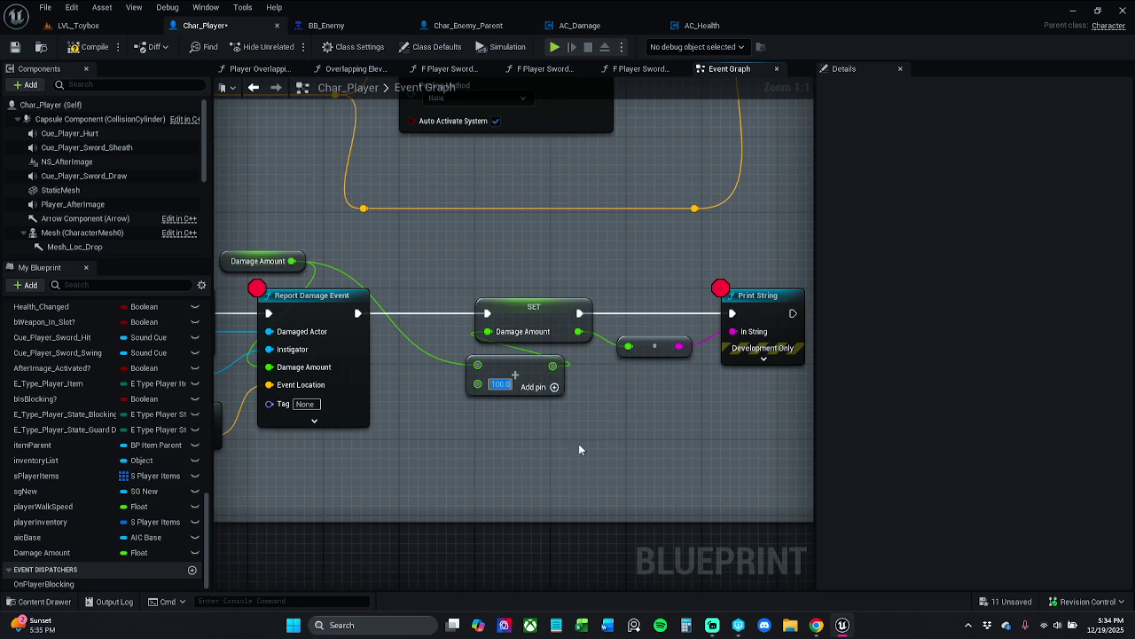
key("Return")
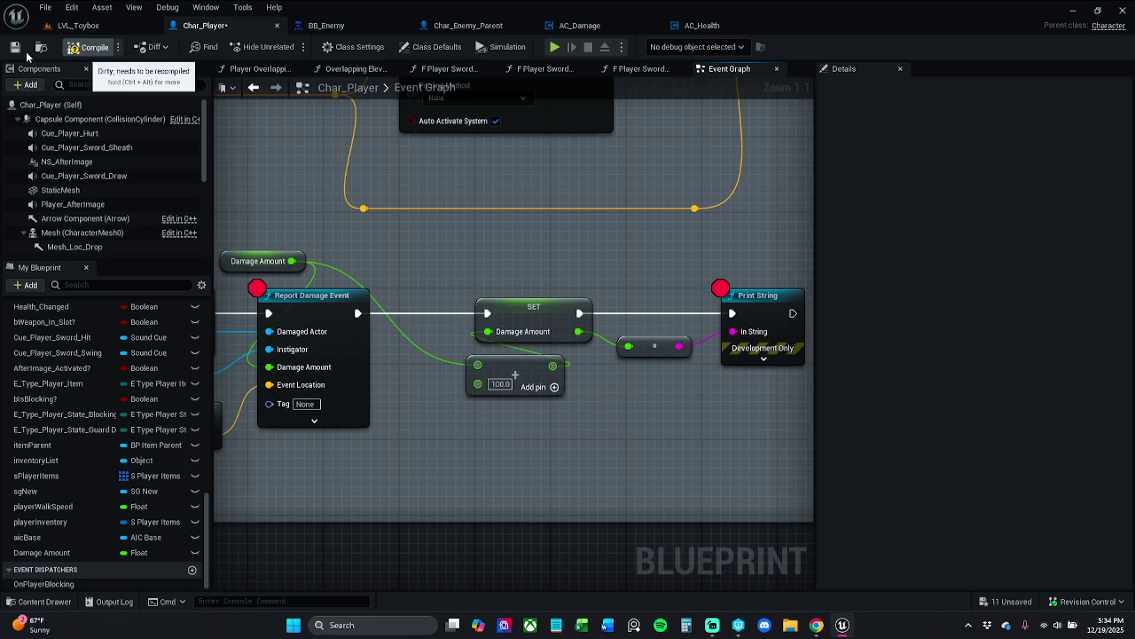
left_click(21, 50)
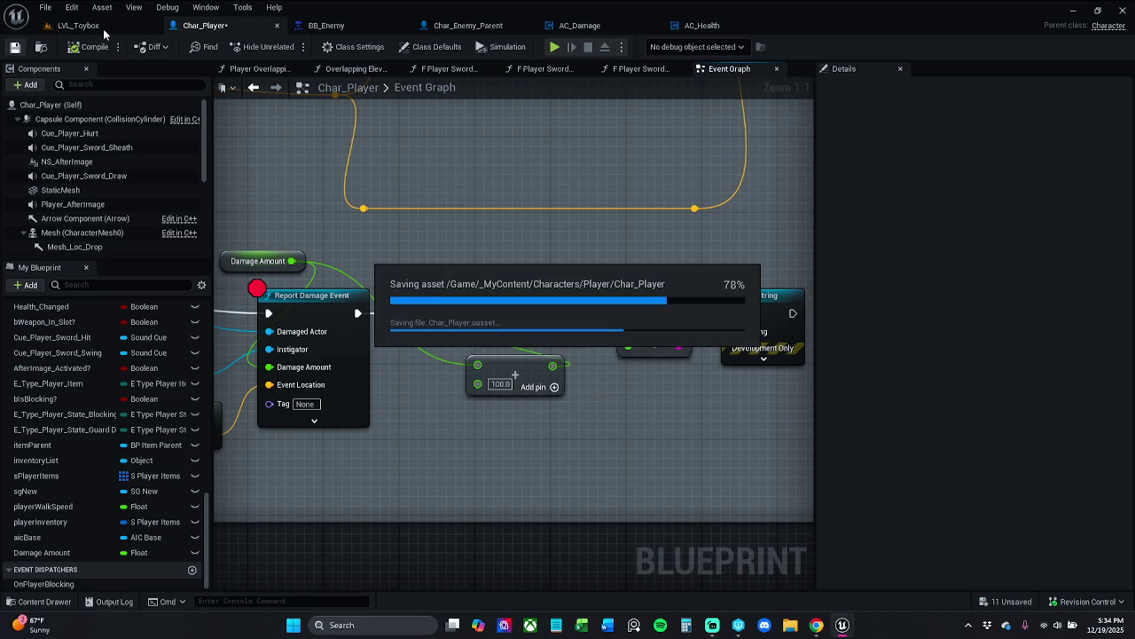
Change the Add constant to 10 and start playing LVL_Toybox
left_click(500, 383)
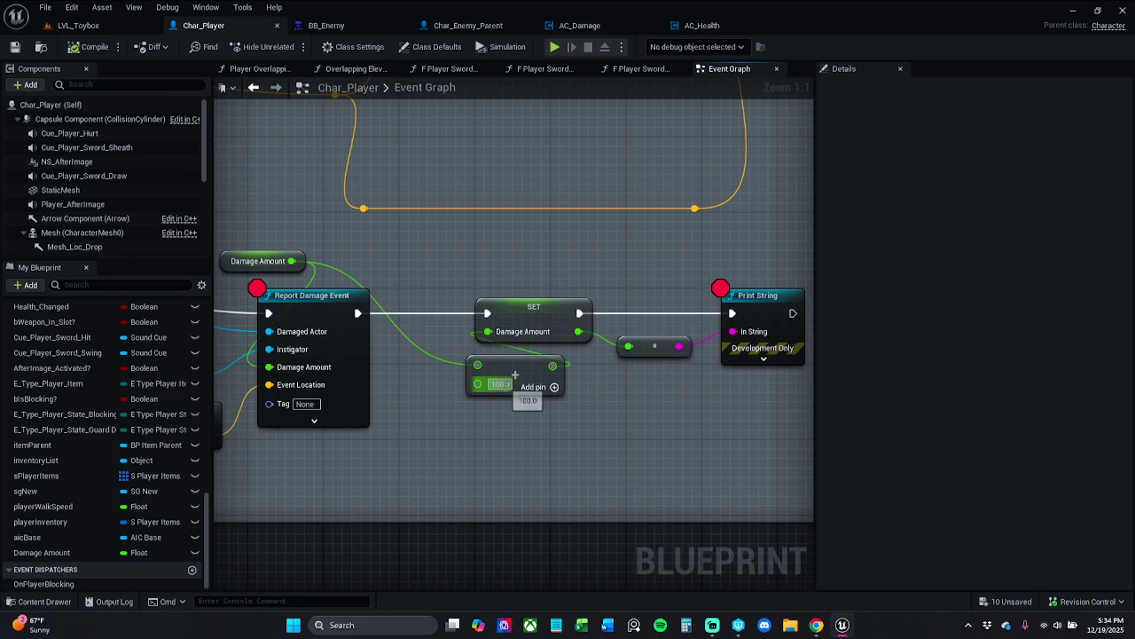
type("10")
key("Return")
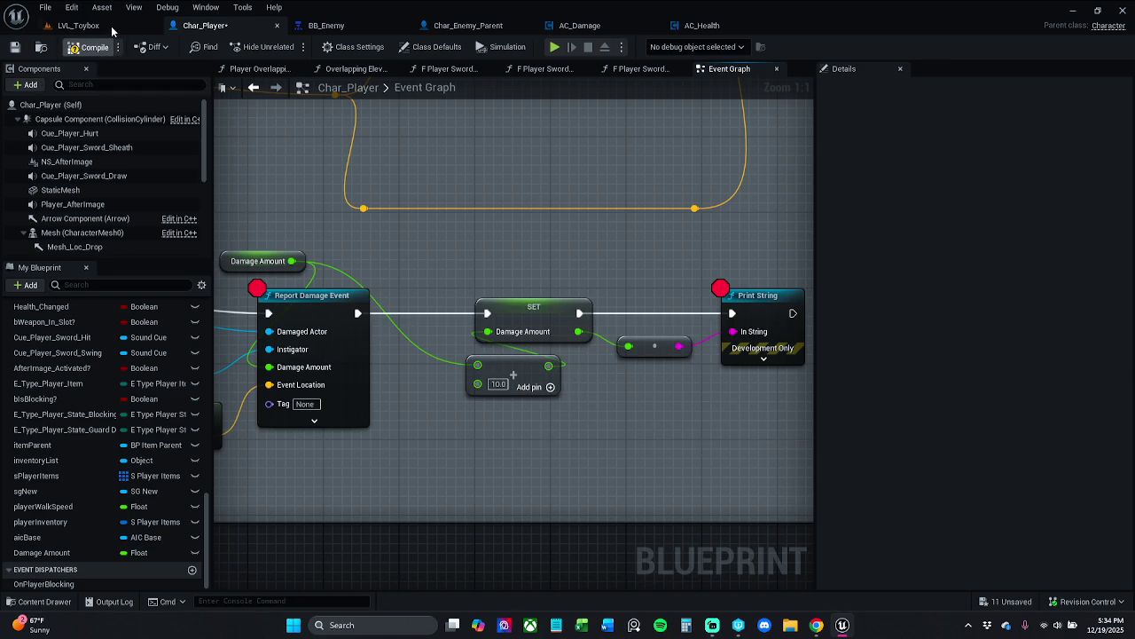
left_click(102, 27)
left_click(191, 26)
left_click(289, 46)
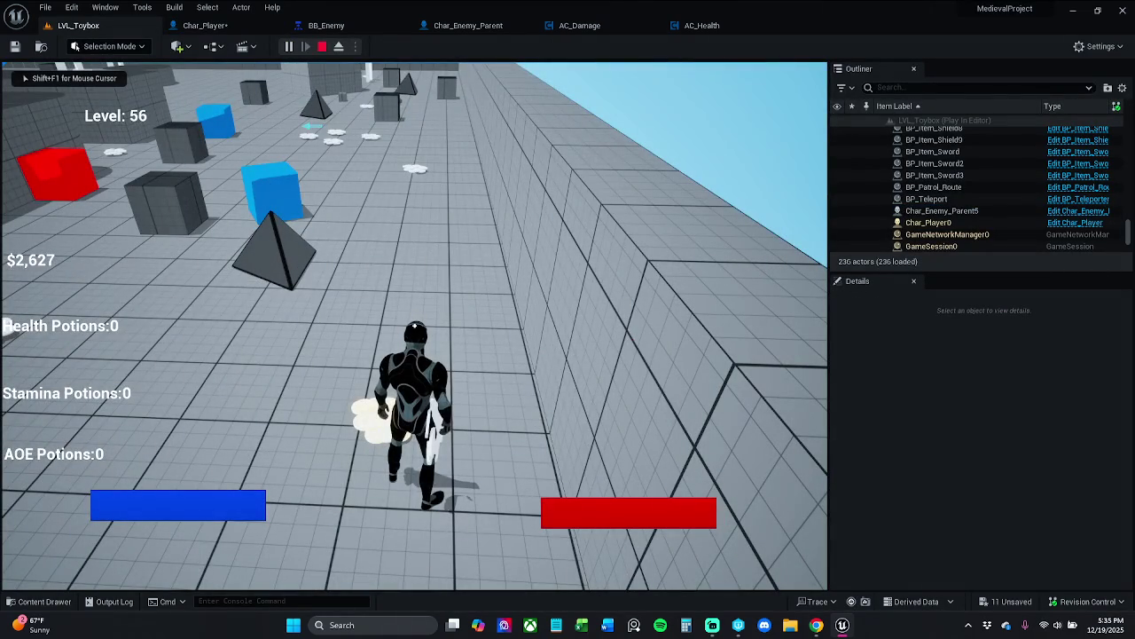
Press 3 in game, step through the damage breakpoints, and resume
key("3")
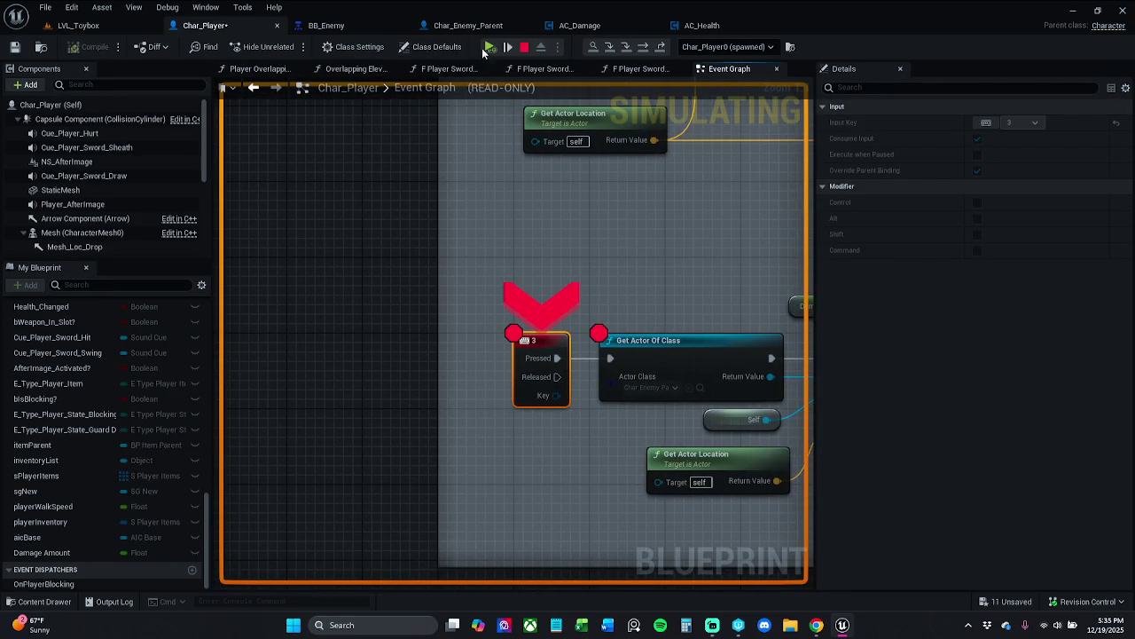
left_click(498, 49)
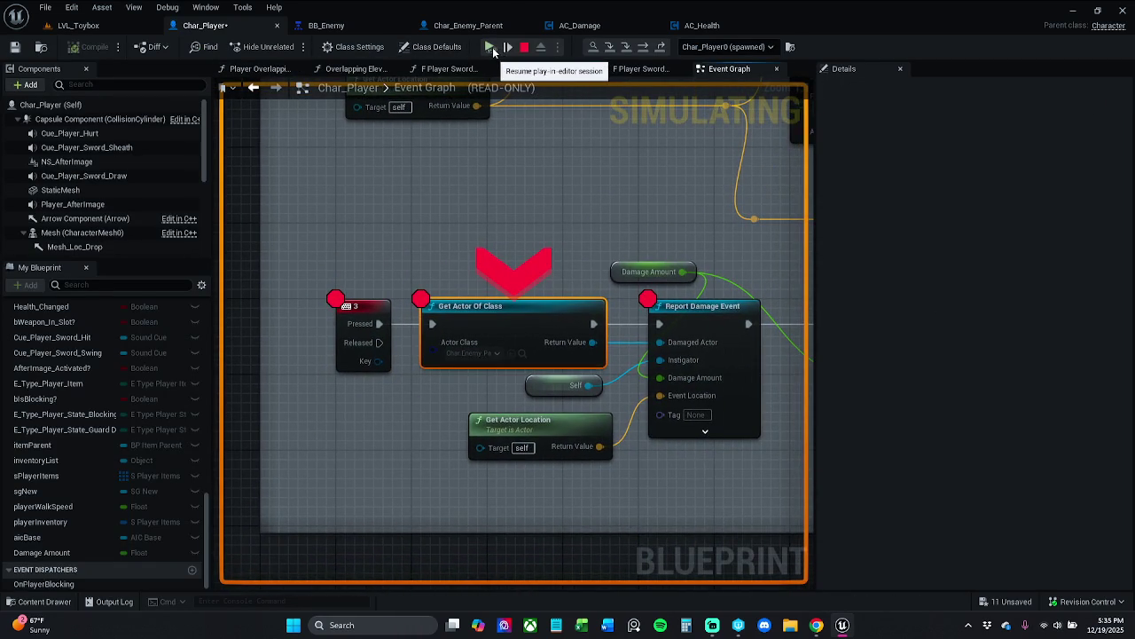
left_click(492, 47)
left_click(493, 47)
left_click(492, 47)
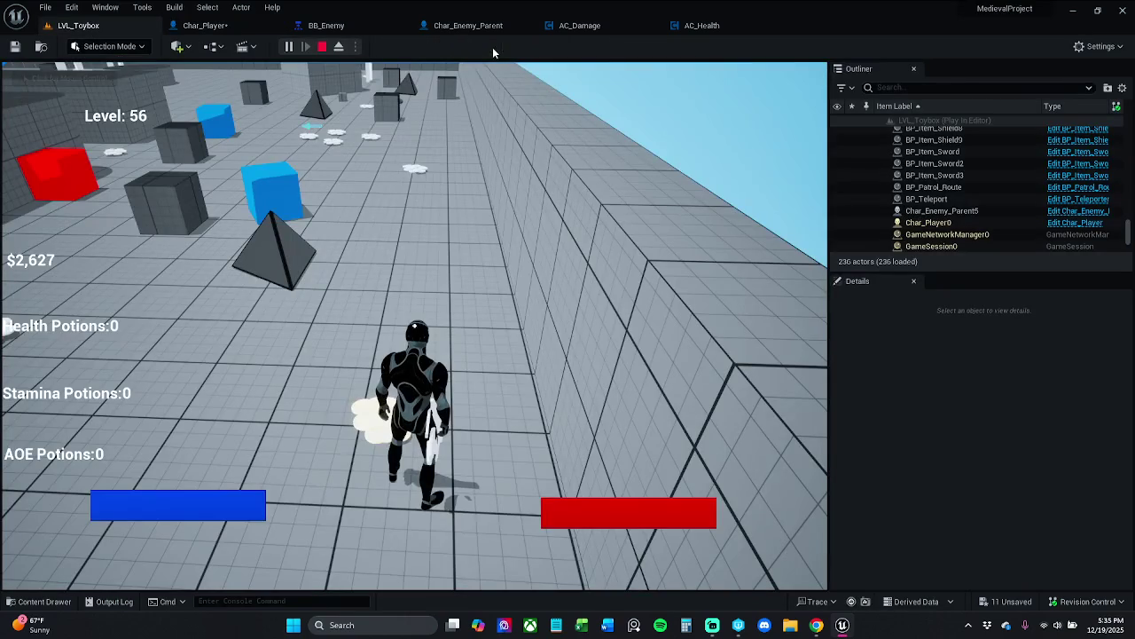
Trigger key 3 again, resume past the breakpoint, stop play, and return to Char_Player
key("3")
left_click(490, 47)
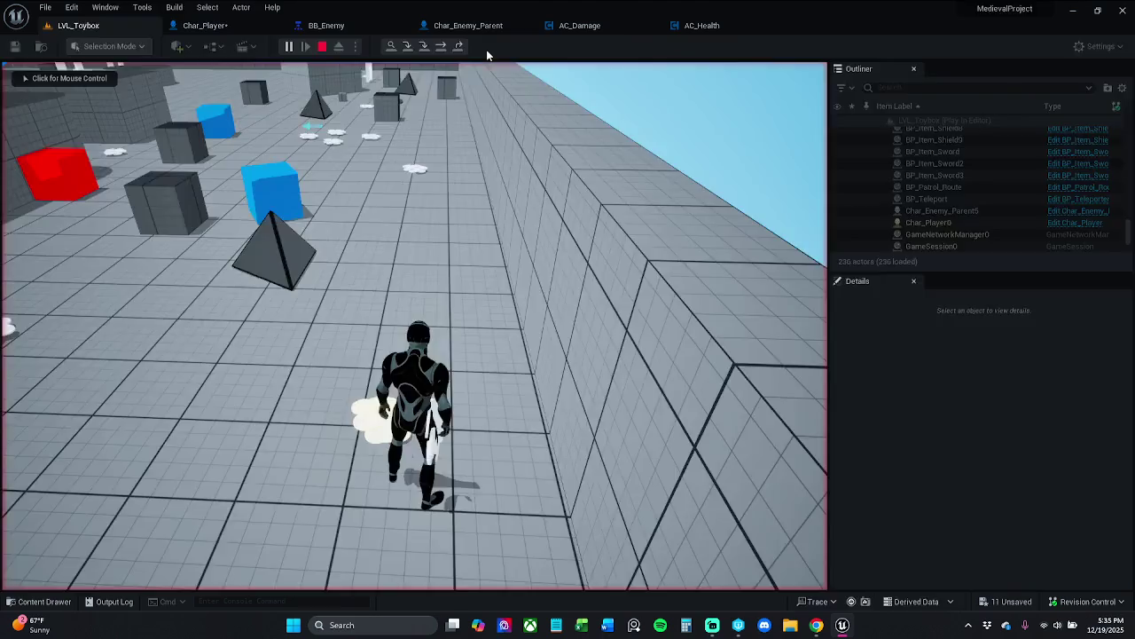
left_click(488, 47)
left_click(497, 104)
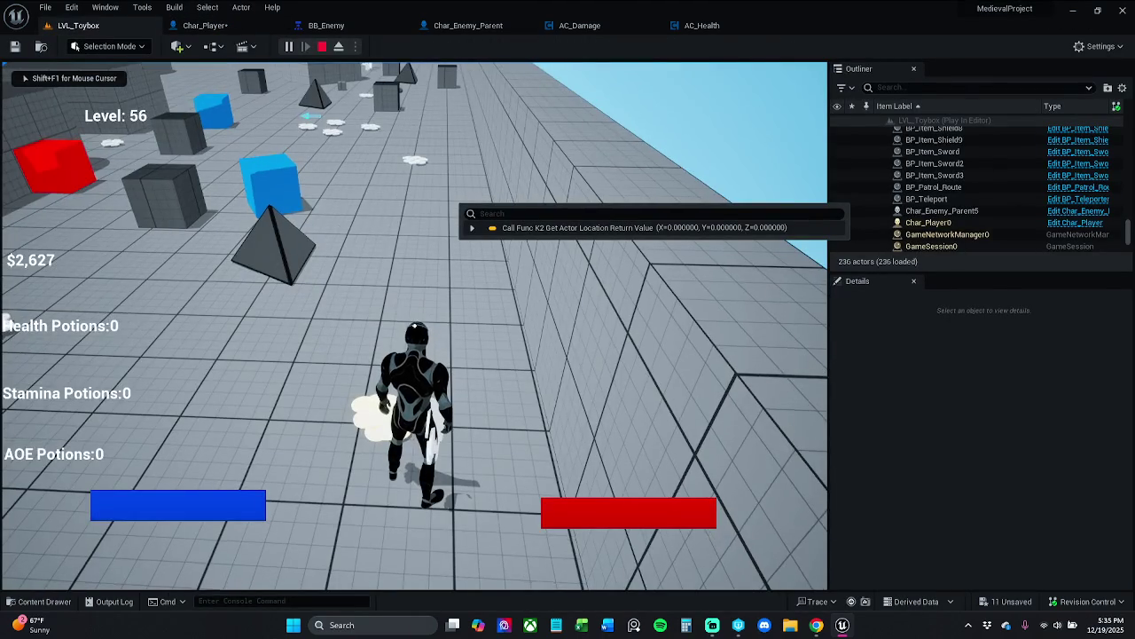
key("Escape")
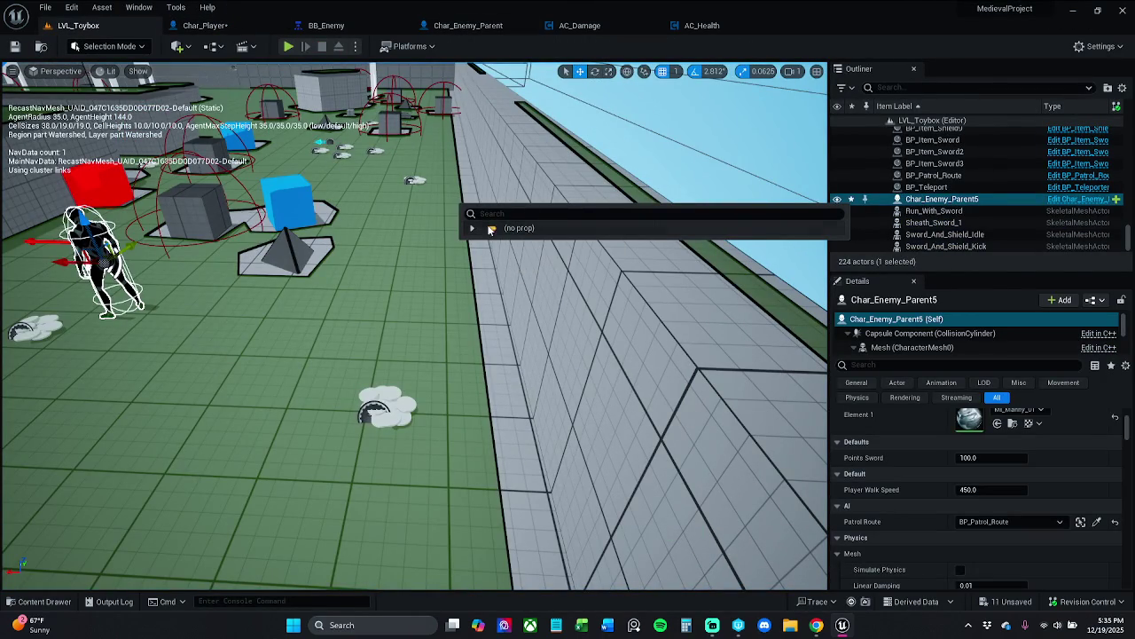
left_click(531, 232)
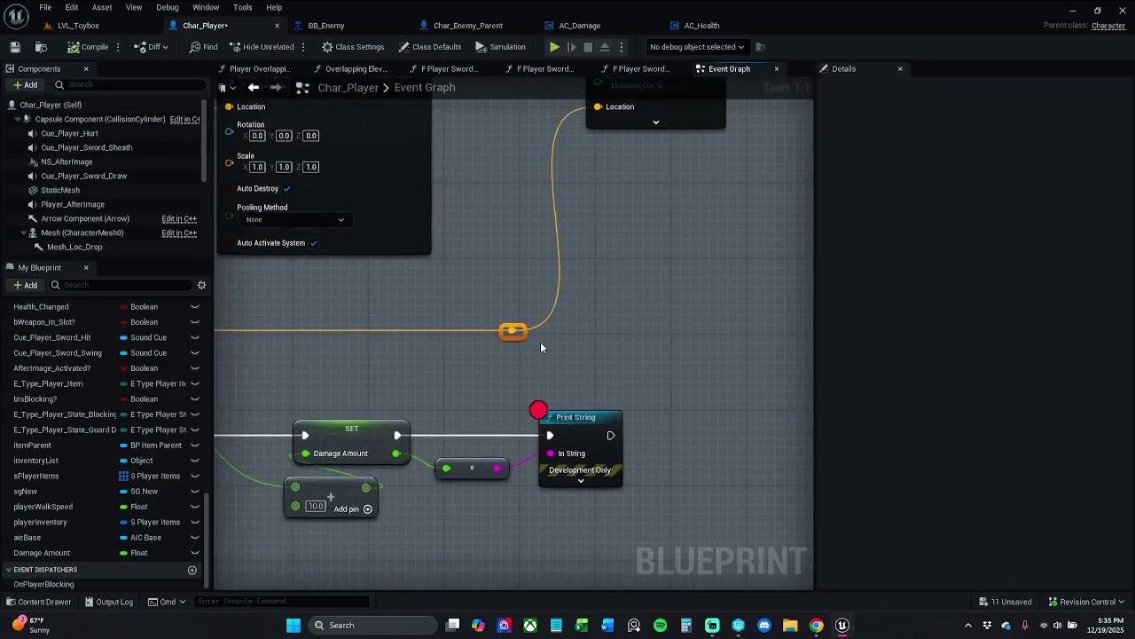
Delete the Report Damage Event, Self, Get Actor Location and Get Actor Of Class nodes
scroll(705, 324, "down", 3)
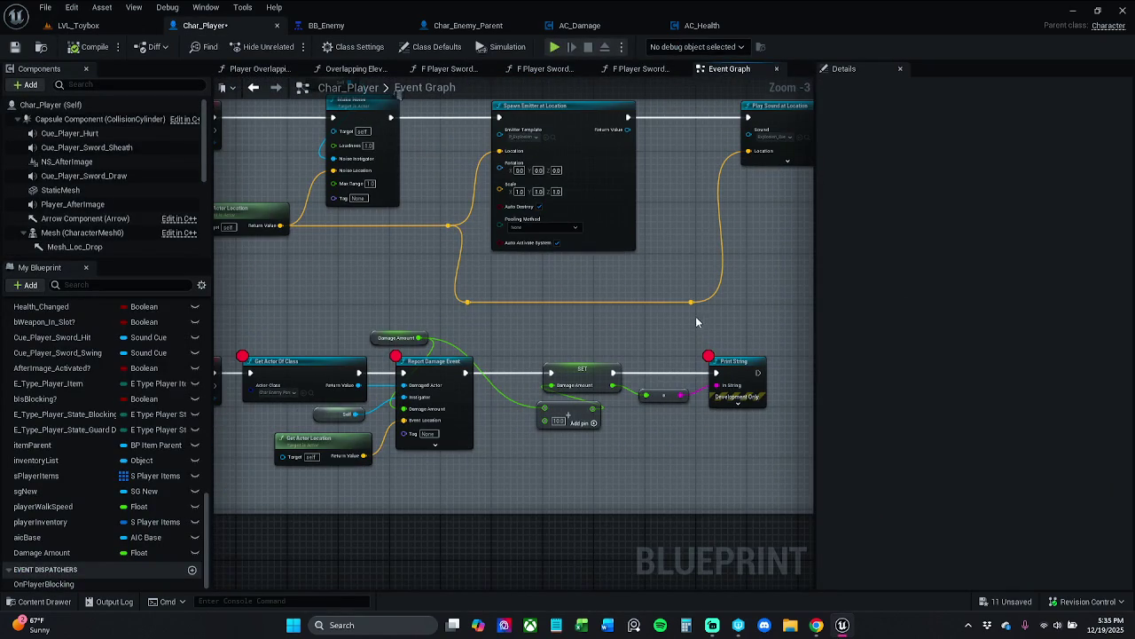
scroll(597, 341, "up", 3)
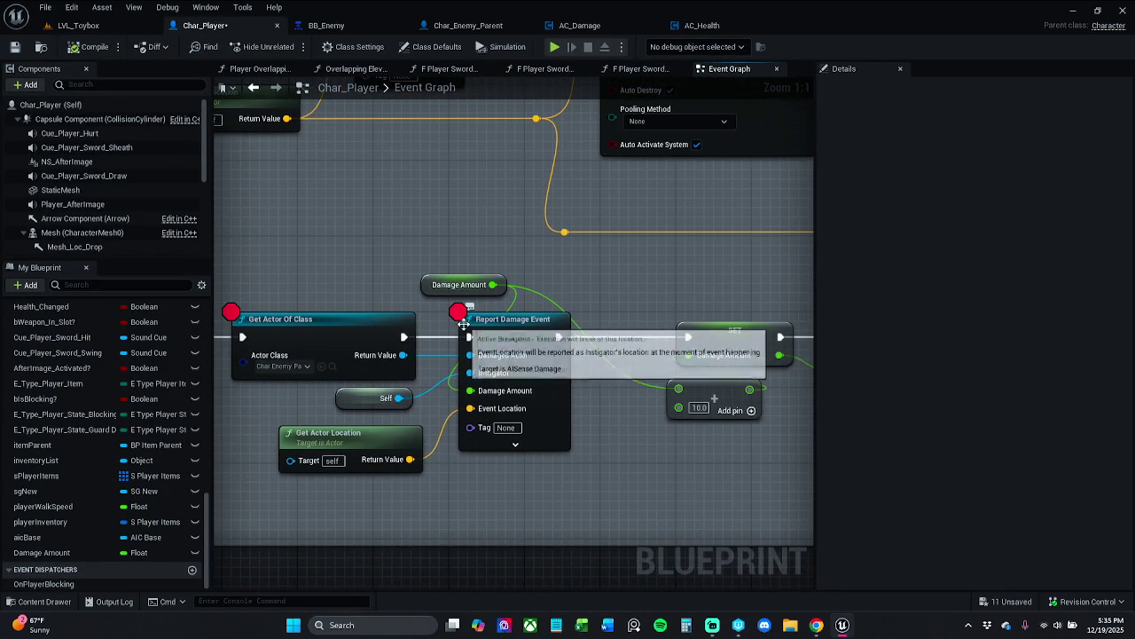
left_click(577, 390)
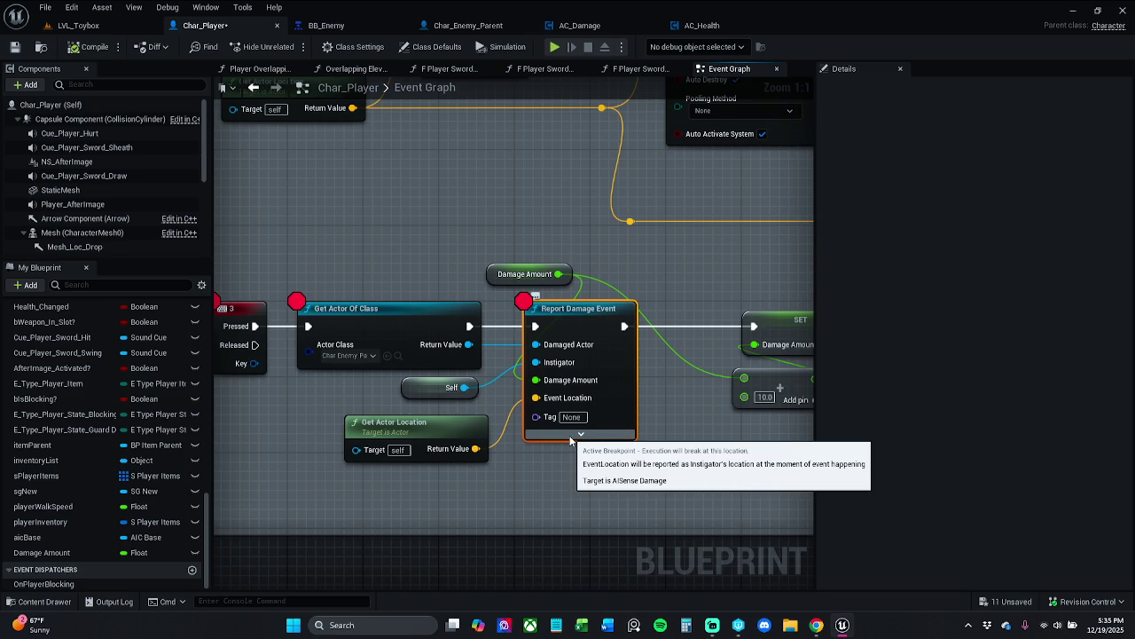
key("Delete")
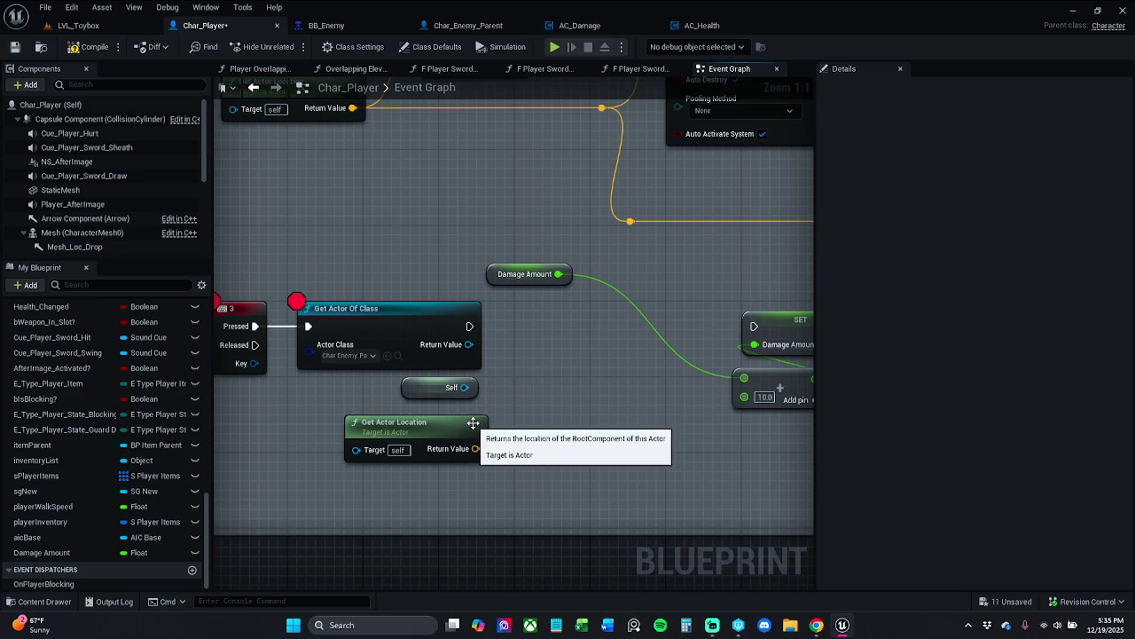
left_click_drag(515, 452, 424, 381)
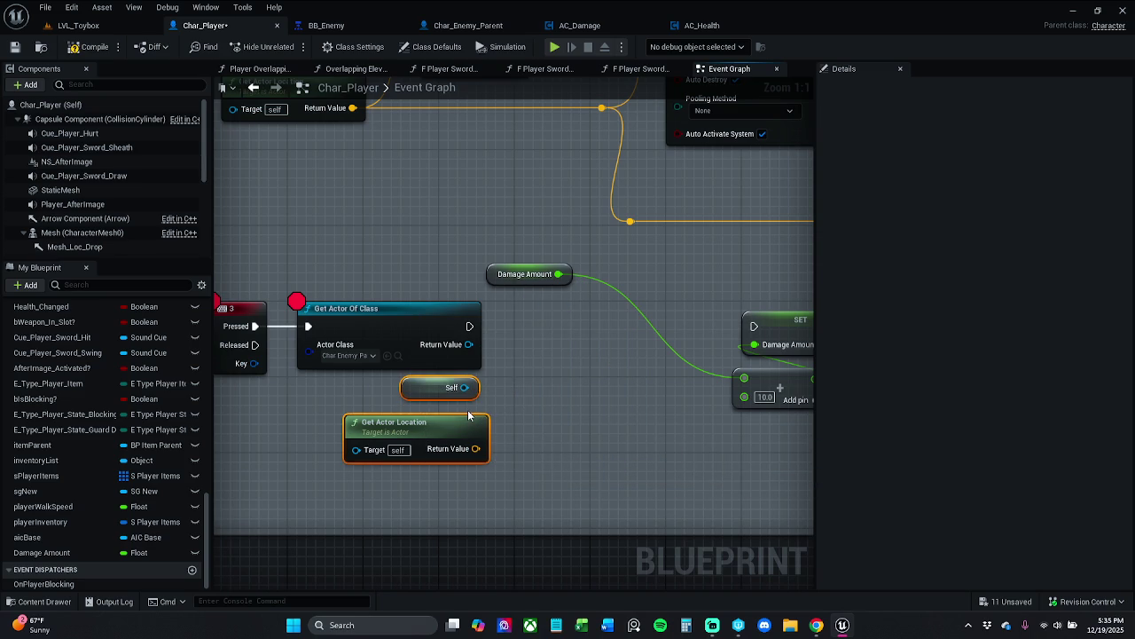
key("Delete")
left_click(449, 347)
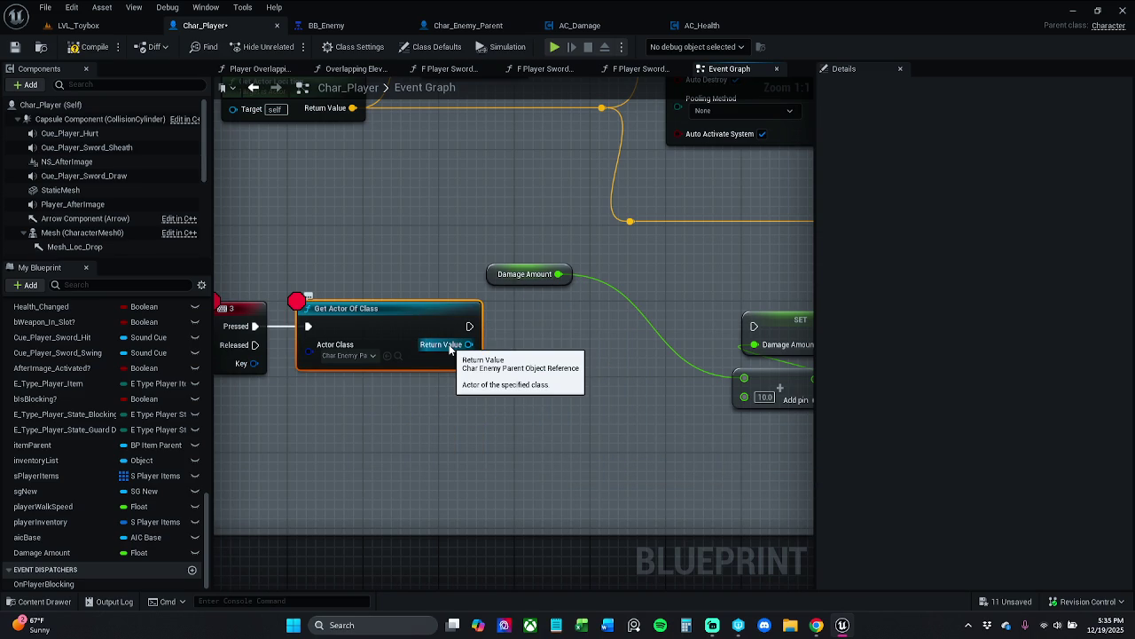
key("Delete")
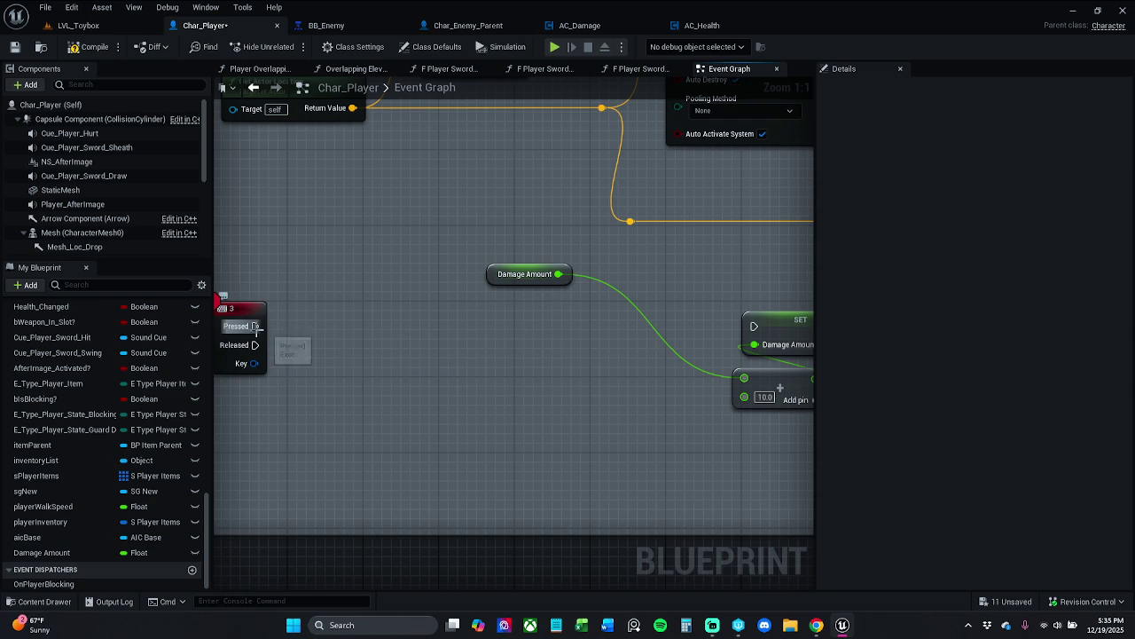
Connect key 3 Pressed to a new F Player Potion AOE call and open its graph
left_click_drag(254, 326, 303, 326)
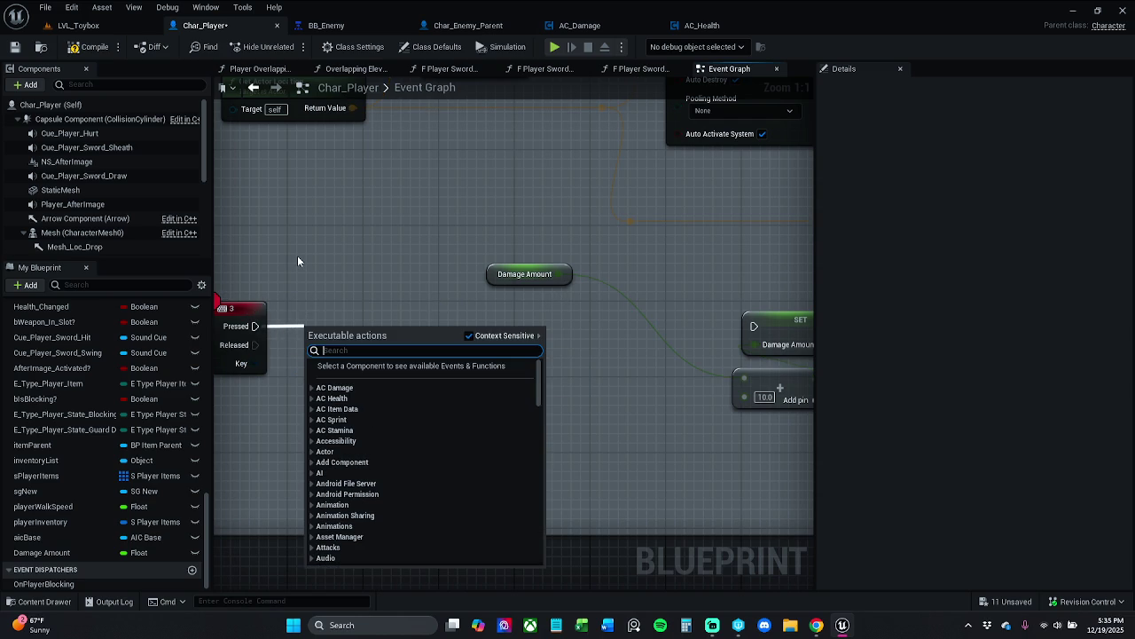
type("AOE")
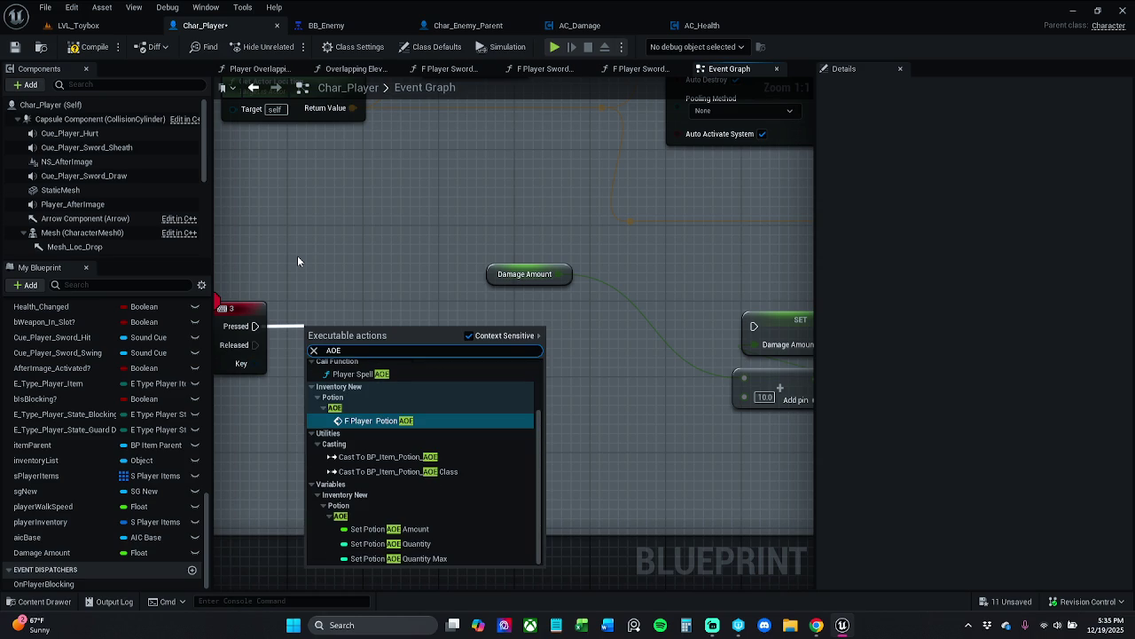
key("Return")
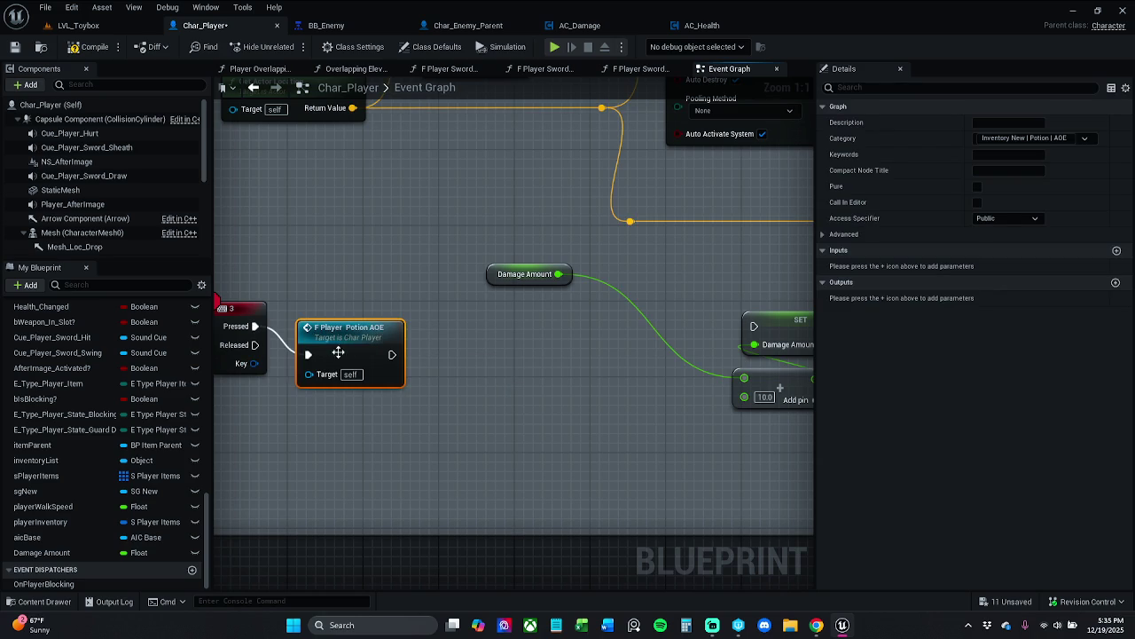
double_click(338, 352)
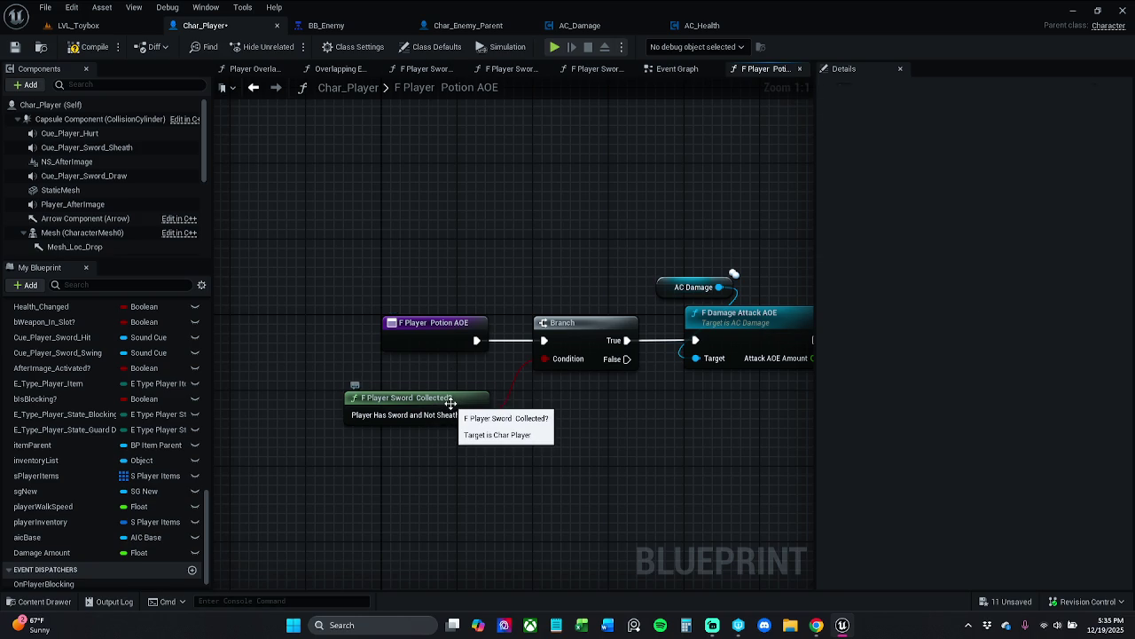
double_click(450, 401)
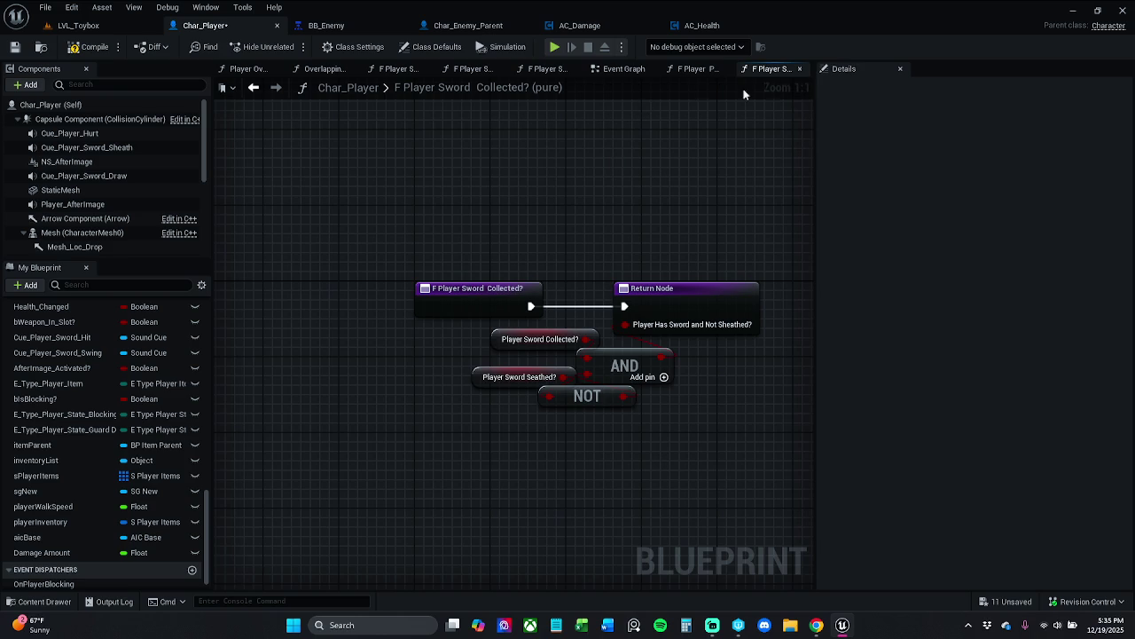
left_click(258, 91)
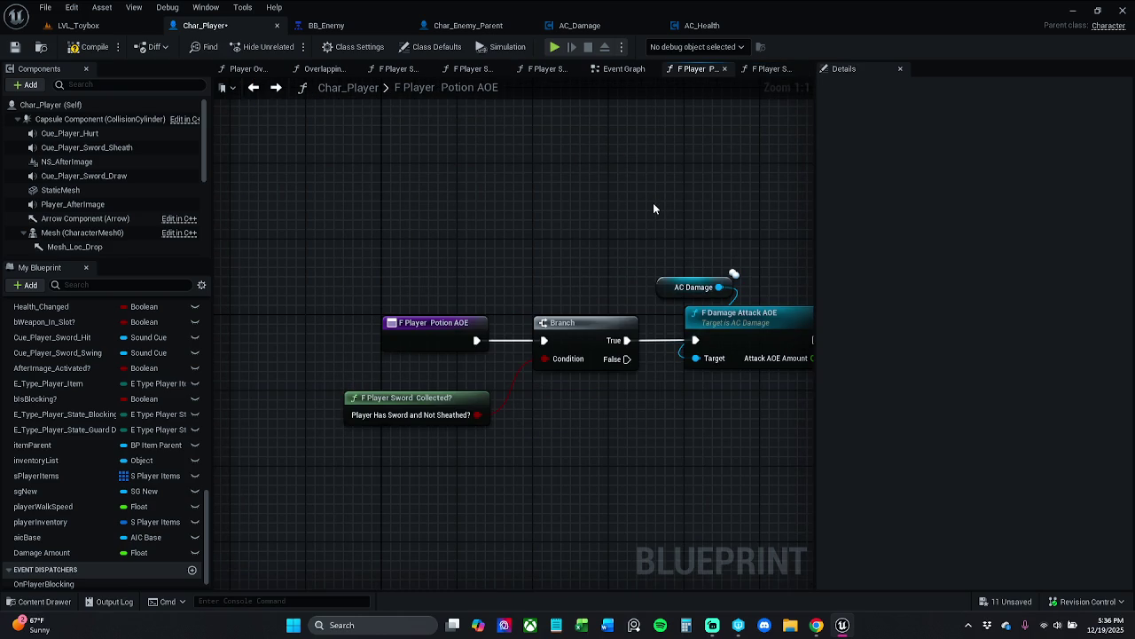
left_click_drag(653, 209, 580, 196)
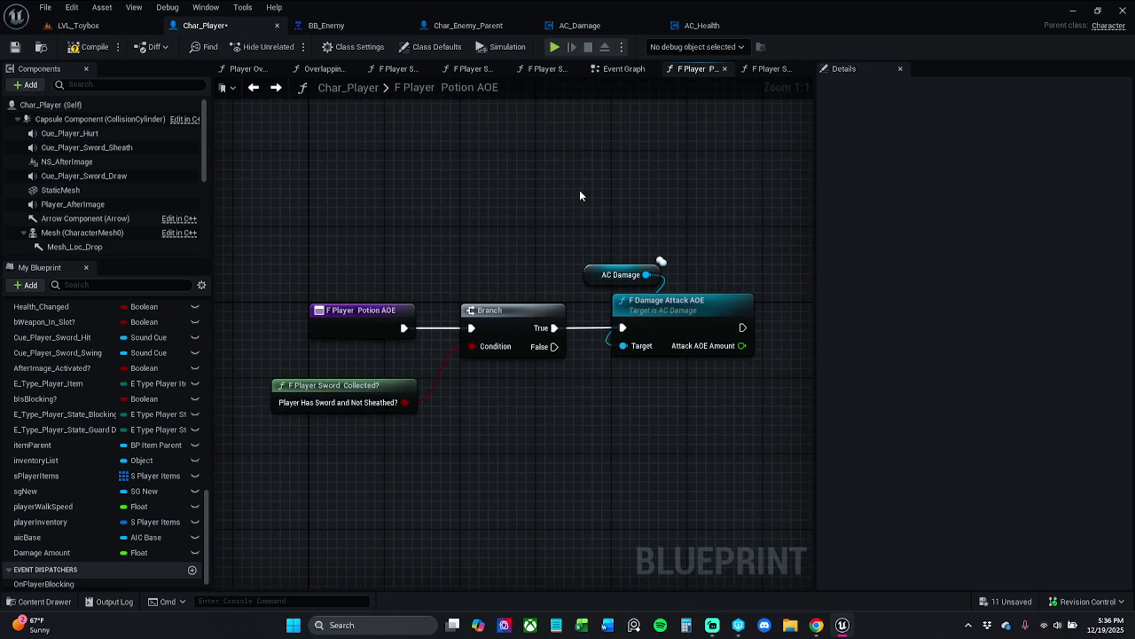
left_click(395, 387)
double_click(394, 387)
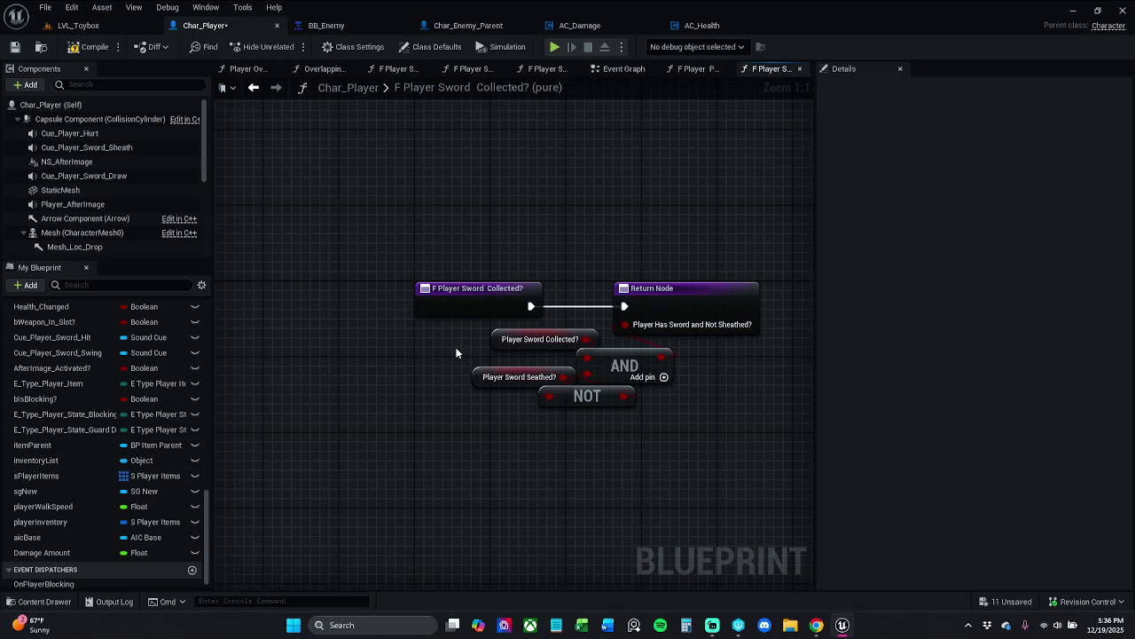
left_click(497, 342)
left_click(489, 376)
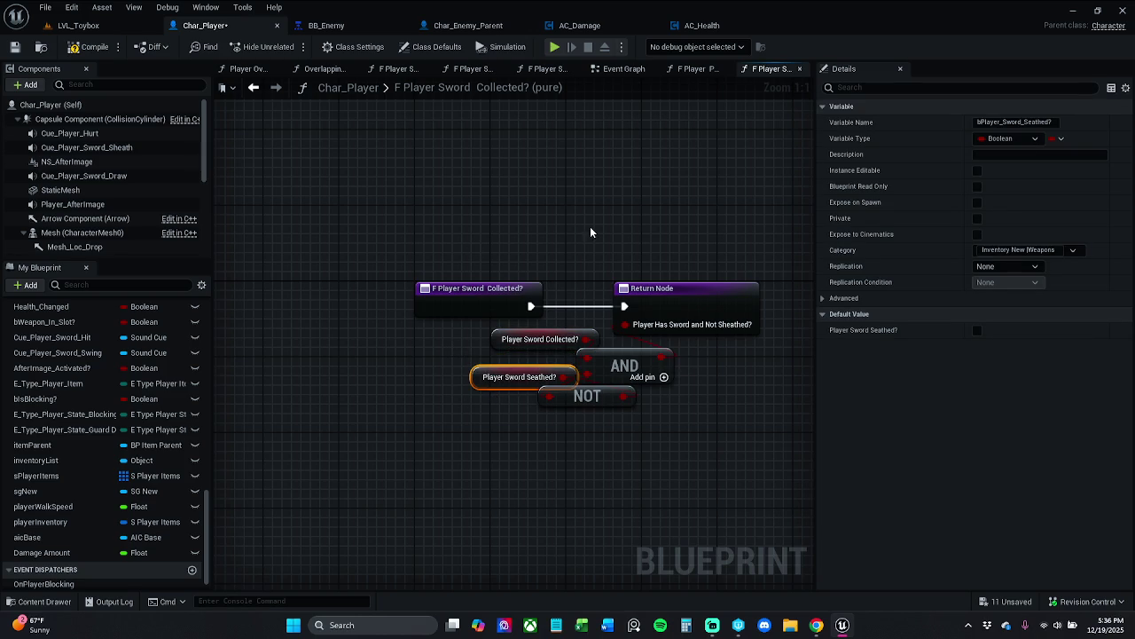
left_click(800, 68)
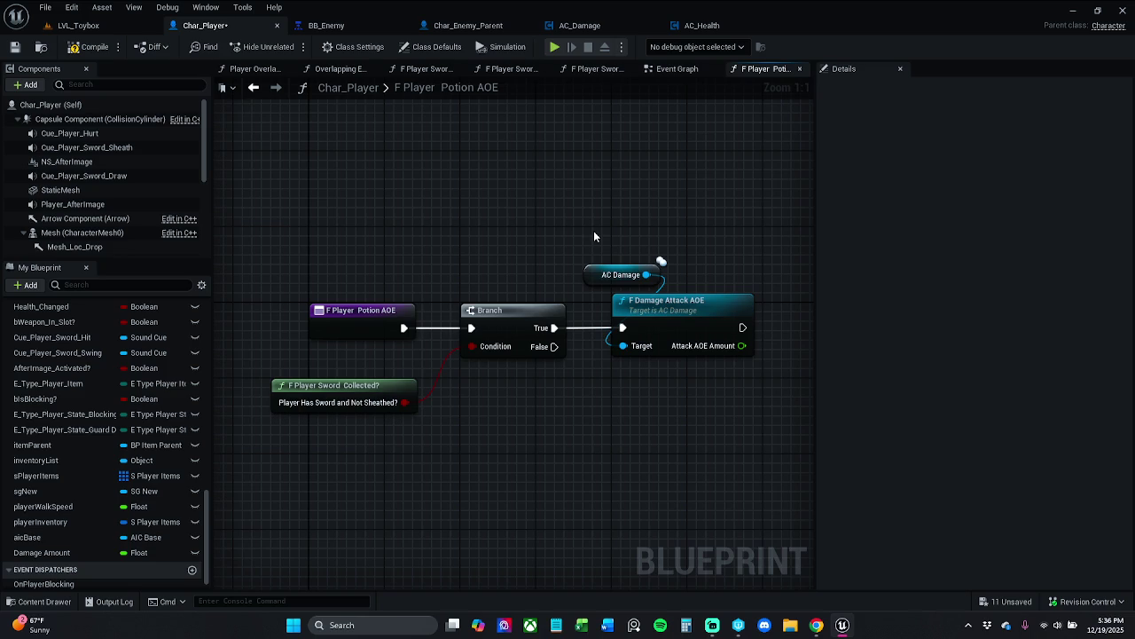
Browse F Damage Attack AOE's Multi Sphere Trace logic and collapse Break Hit Result's unused pins
double_click(670, 314)
scroll(535, 297, "down", 4)
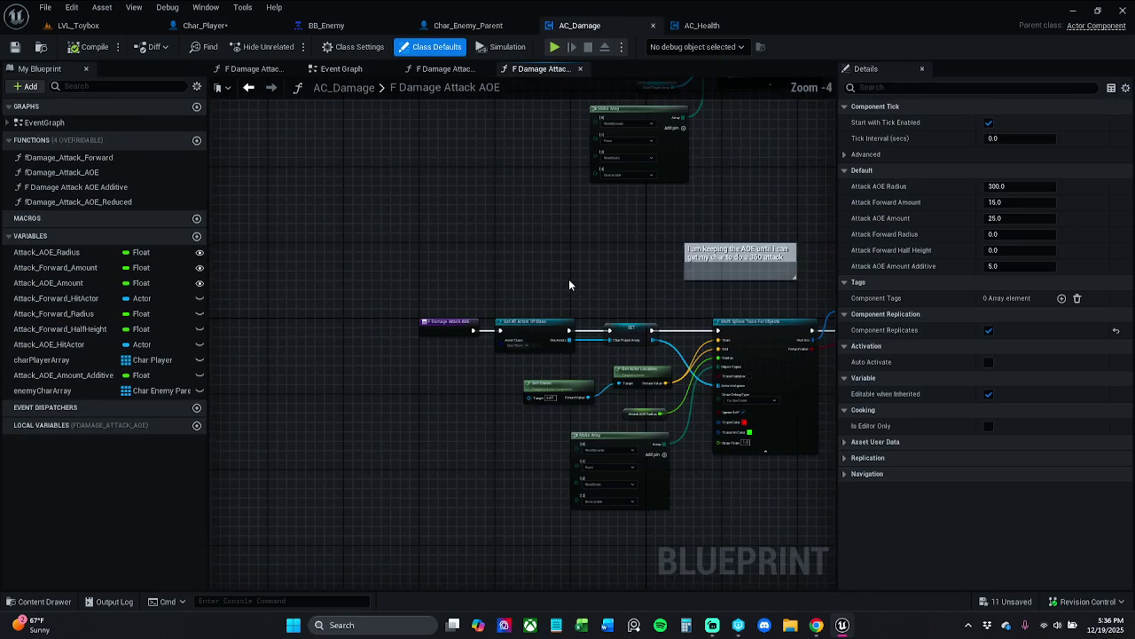
scroll(500, 282, "up", 2)
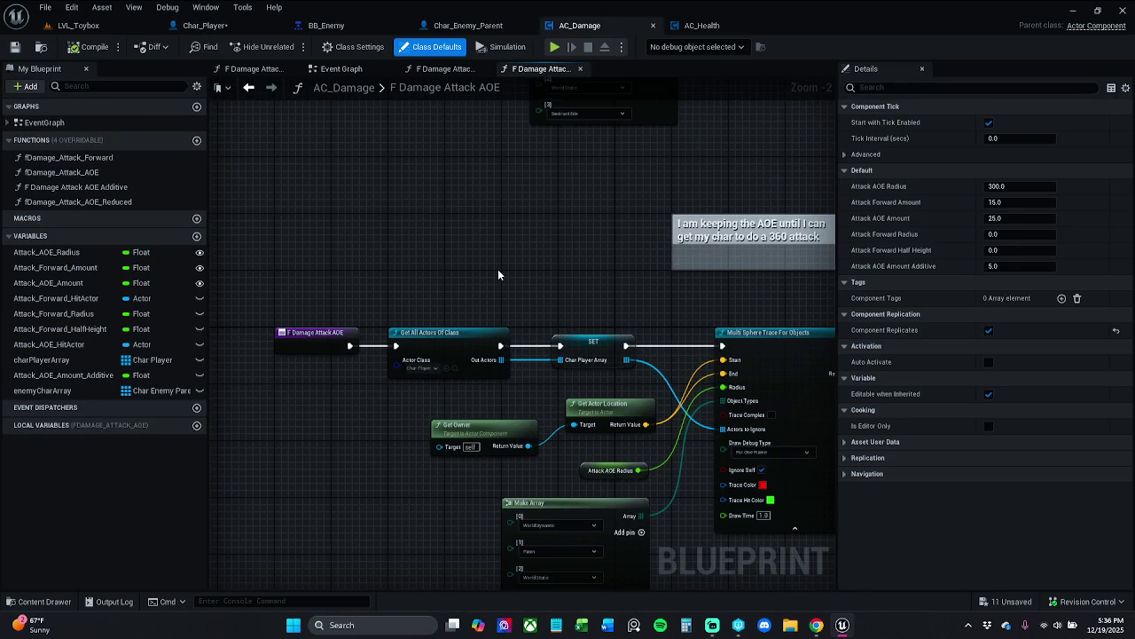
mouse_move(507, 269)
left_mouse_down()
mouse_move(514, 278)
mouse_move(340, 278)
mouse_move(293, 293)
mouse_move(257, 351)
mouse_move(114, 331)
left_mouse_up()
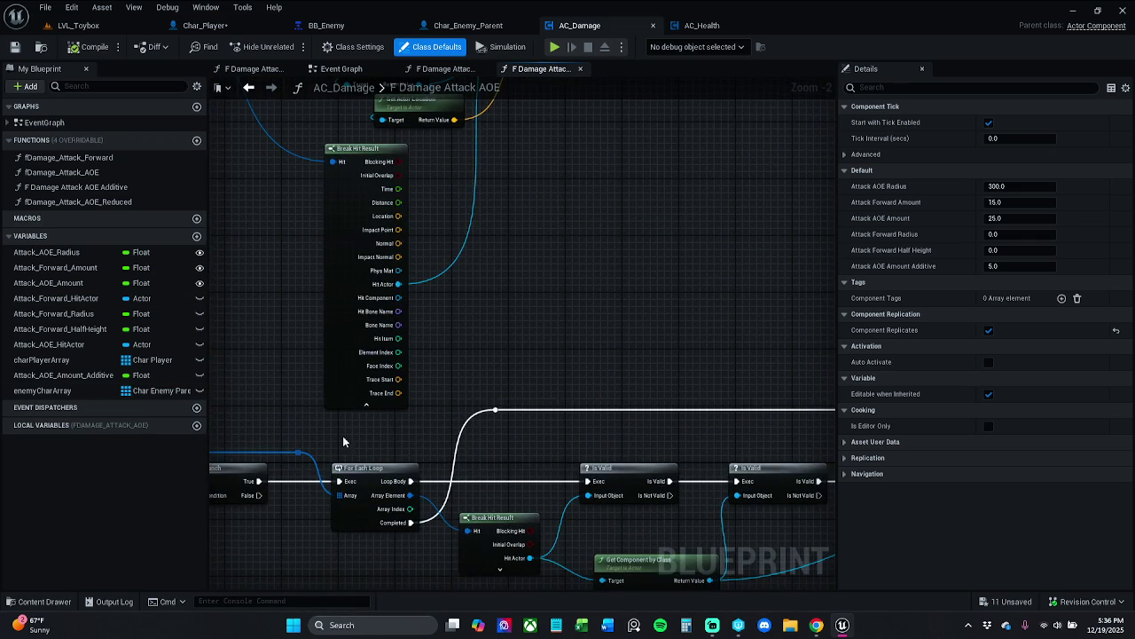
left_click(366, 404)
left_click_drag(375, 400, 646, 374)
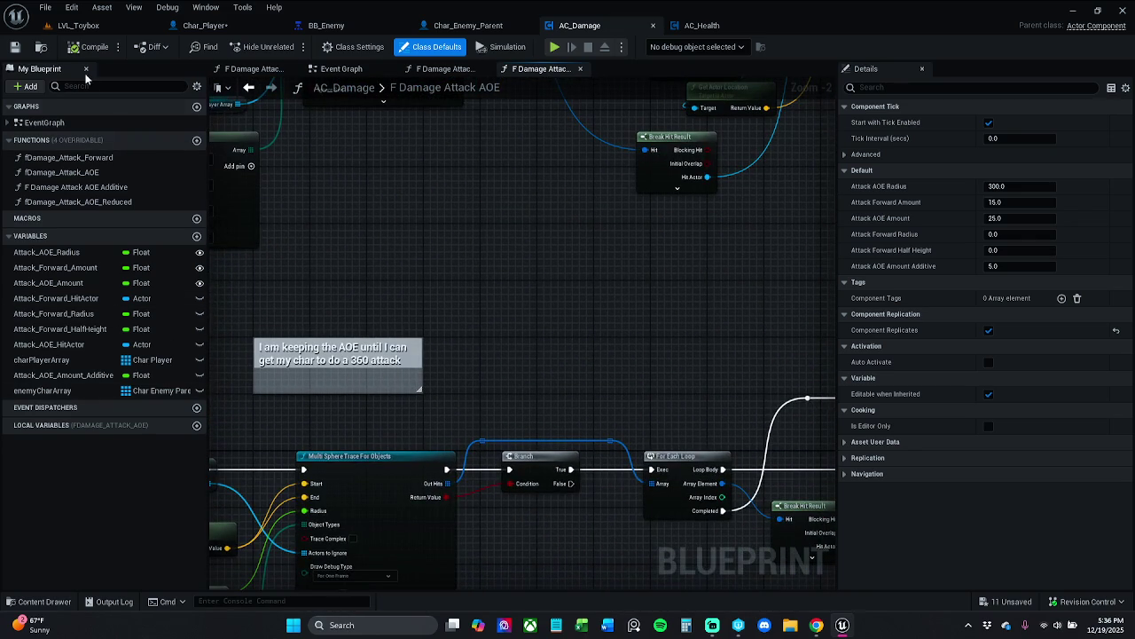
left_click(248, 87)
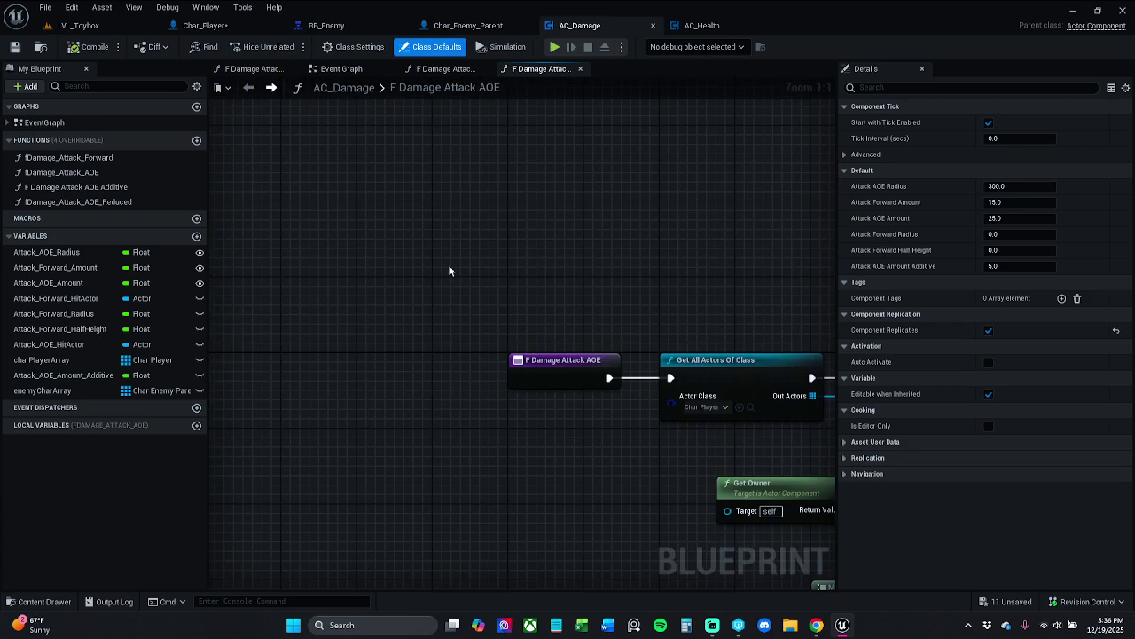
mouse_move(504, 269)
left_mouse_down()
mouse_move(243, 223)
mouse_move(132, 158)
mouse_move(237, 154)
left_mouse_up()
left_click(270, 87)
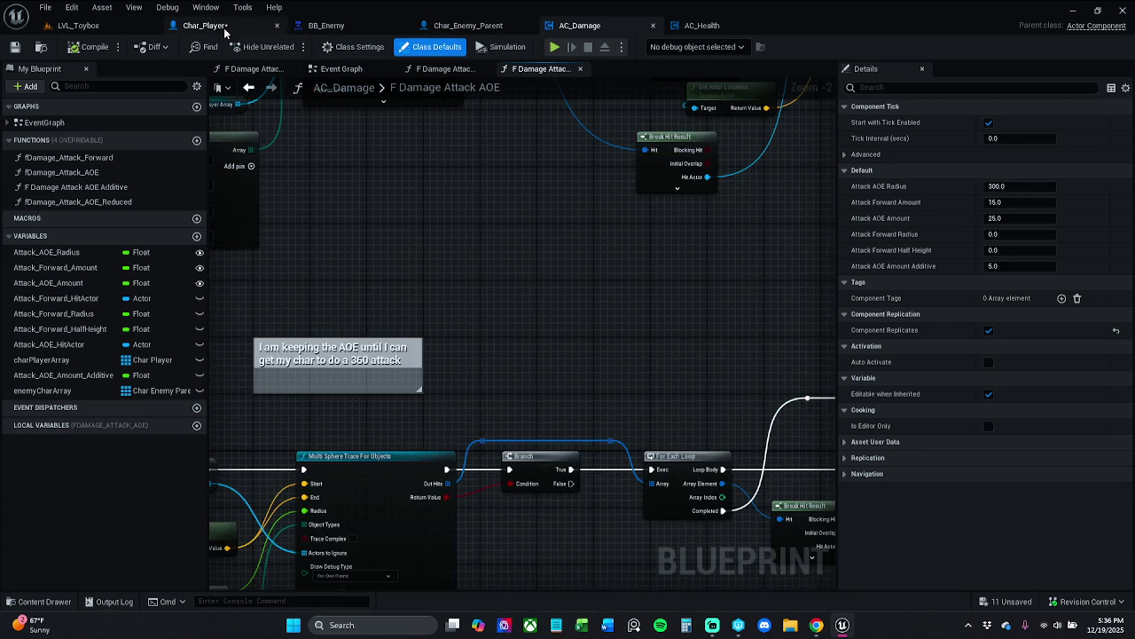
left_click(224, 29)
Inspect the F Player Sword Collected? pure function, then return to F Player Potion AOE
left_click(411, 297)
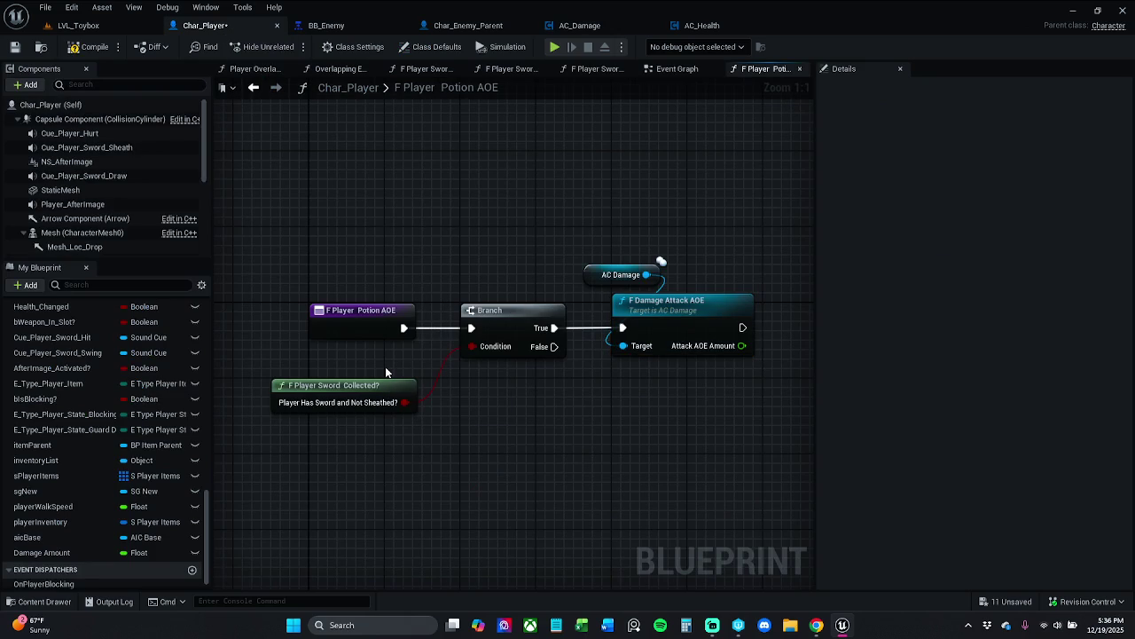
left_click(379, 386)
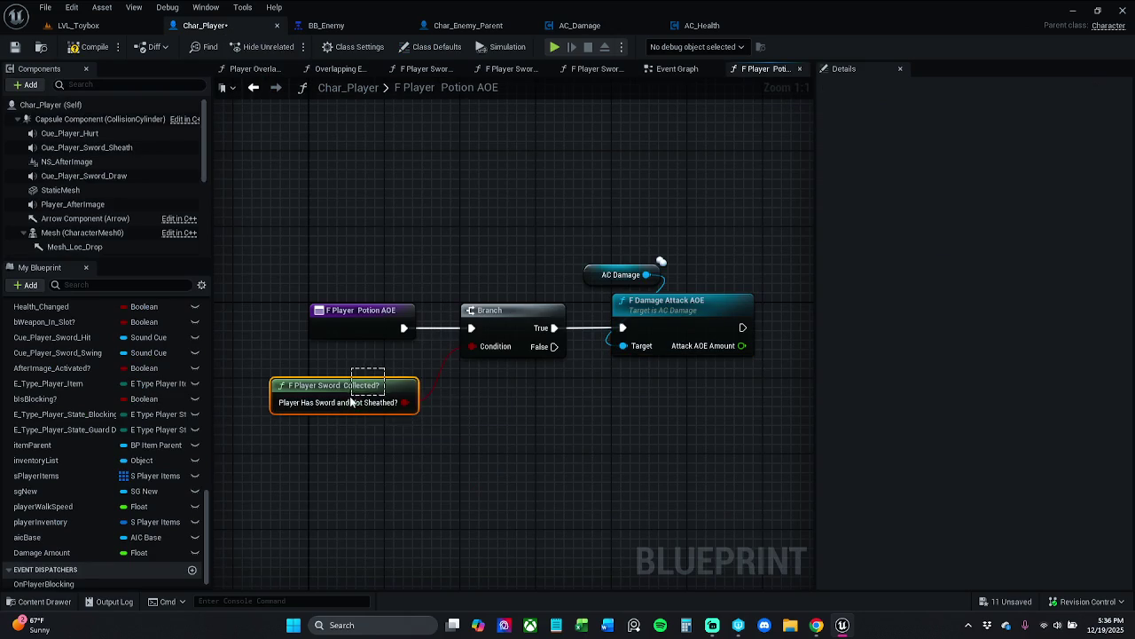
left_click(375, 371)
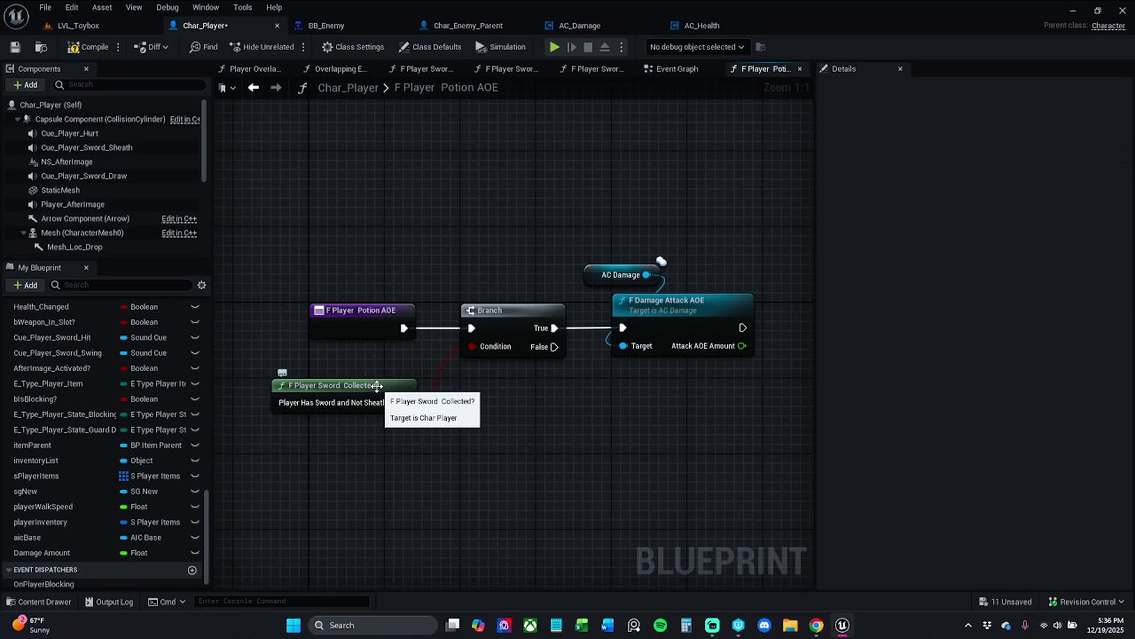
double_click(376, 385)
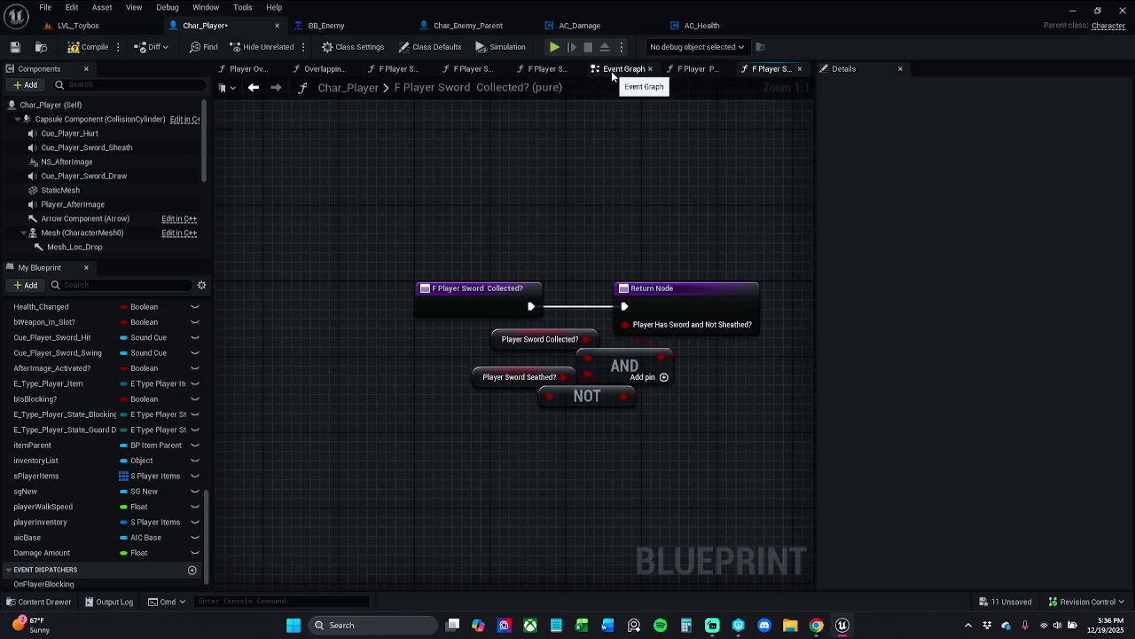
left_click(698, 69)
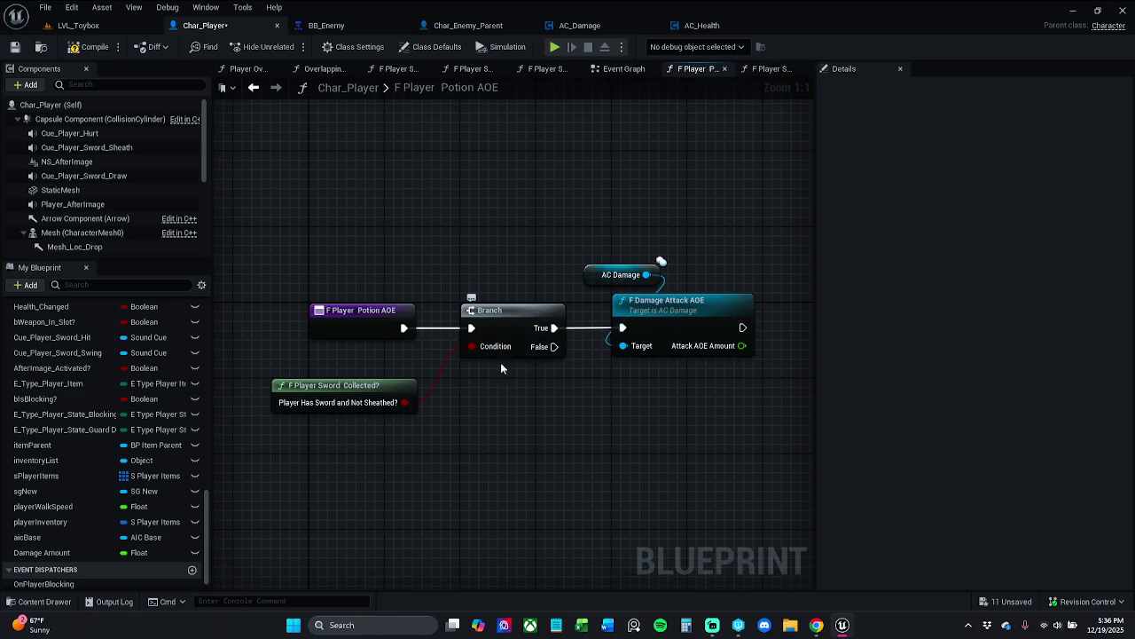
Move the Branch and Sword Collected nodes aside and wire Potion AOE straight to F Damage Attack AOE
mouse_move(380, 446)
left_mouse_down()
mouse_move(506, 330)
mouse_move(505, 421)
mouse_move(621, 329)
left_mouse_up()
left_click(375, 325, "ctrl")
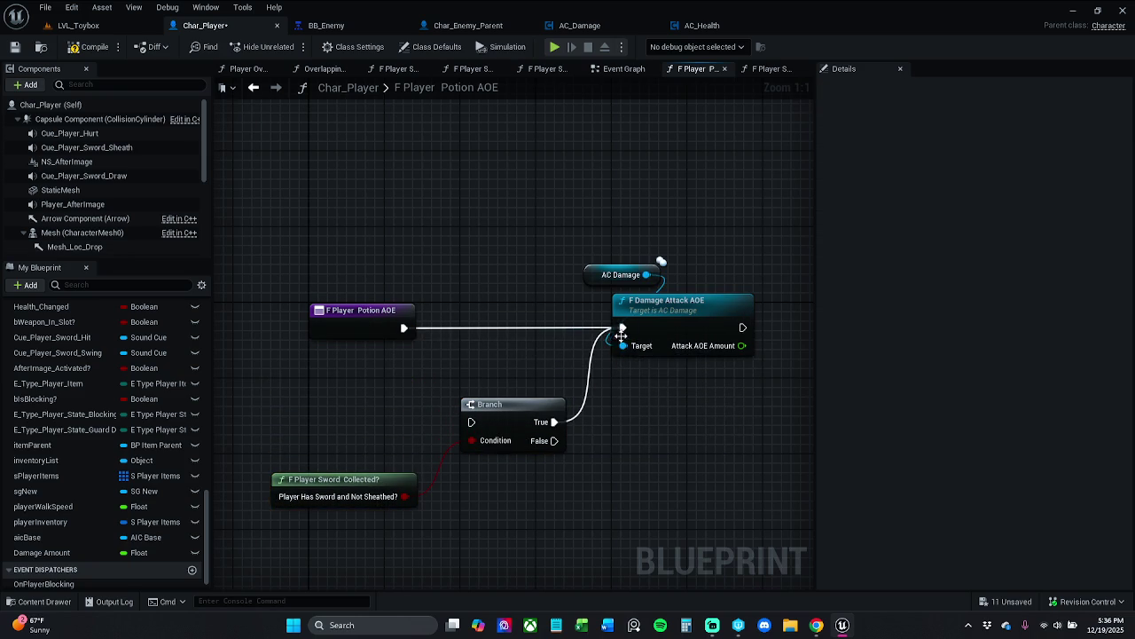
mouse_move(602, 234)
left_mouse_down()
mouse_move(683, 319)
mouse_move(619, 323)
left_mouse_up()
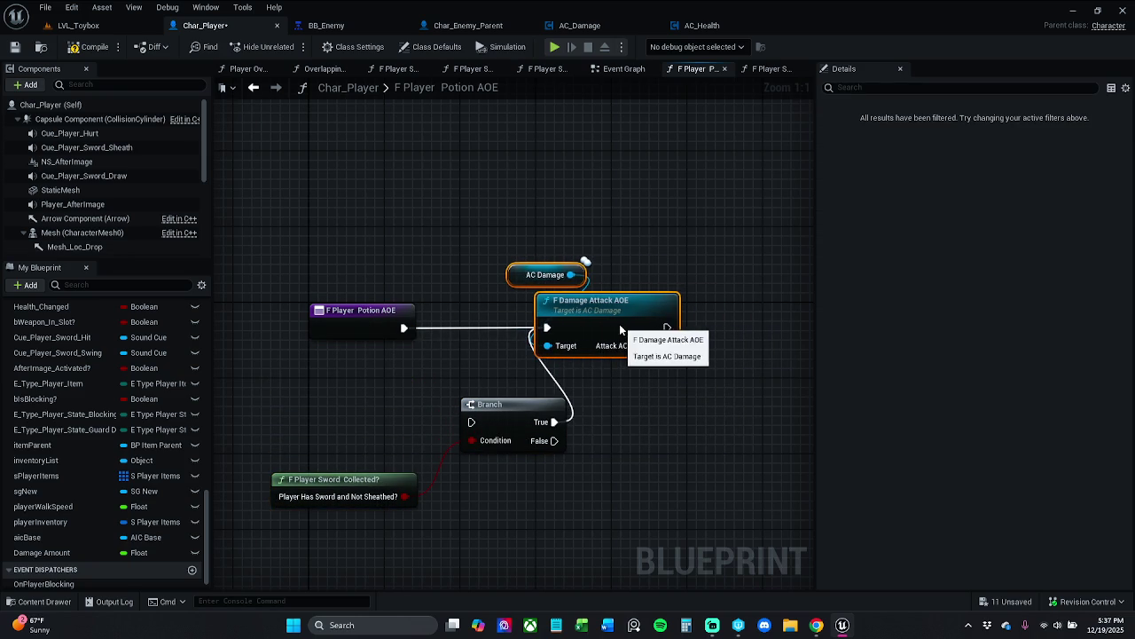
left_click(612, 287)
left_click_drag(357, 319, 427, 318)
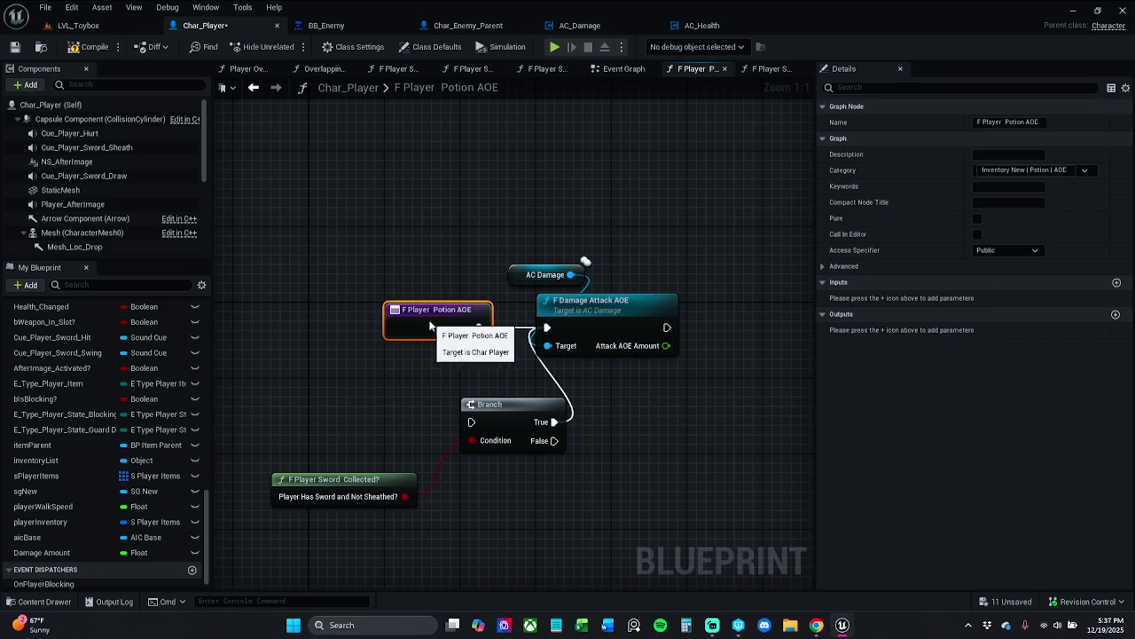
left_click_drag(377, 257, 687, 377)
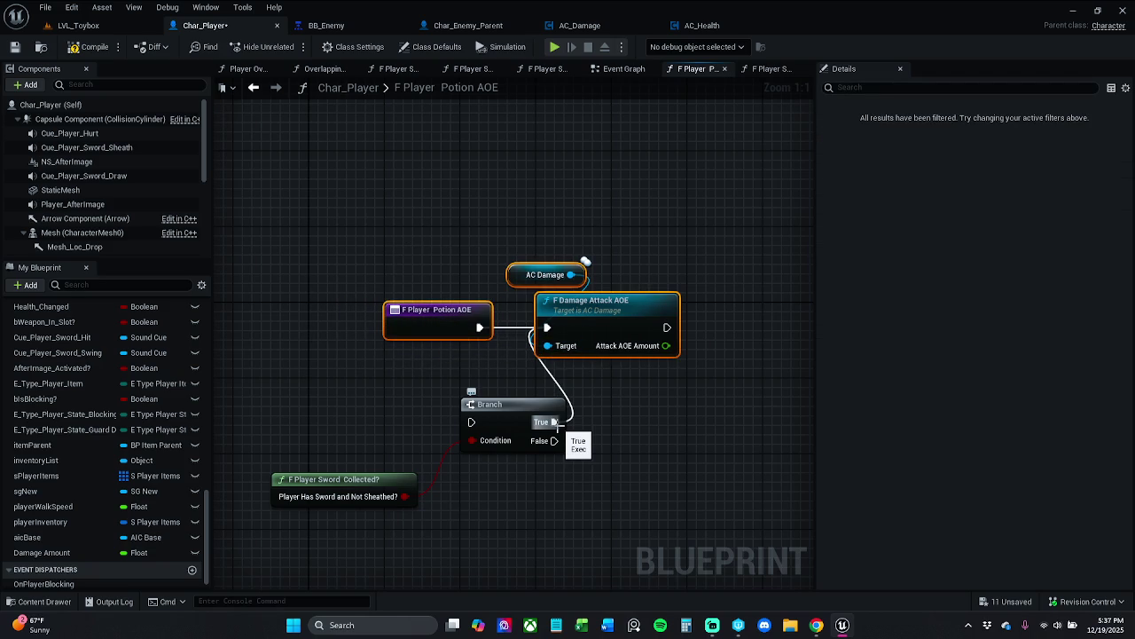
Break the Branch True wire and refresh all nodes in the function graph
left_click(553, 422, "alt")
left_click_drag(312, 248, 739, 522)
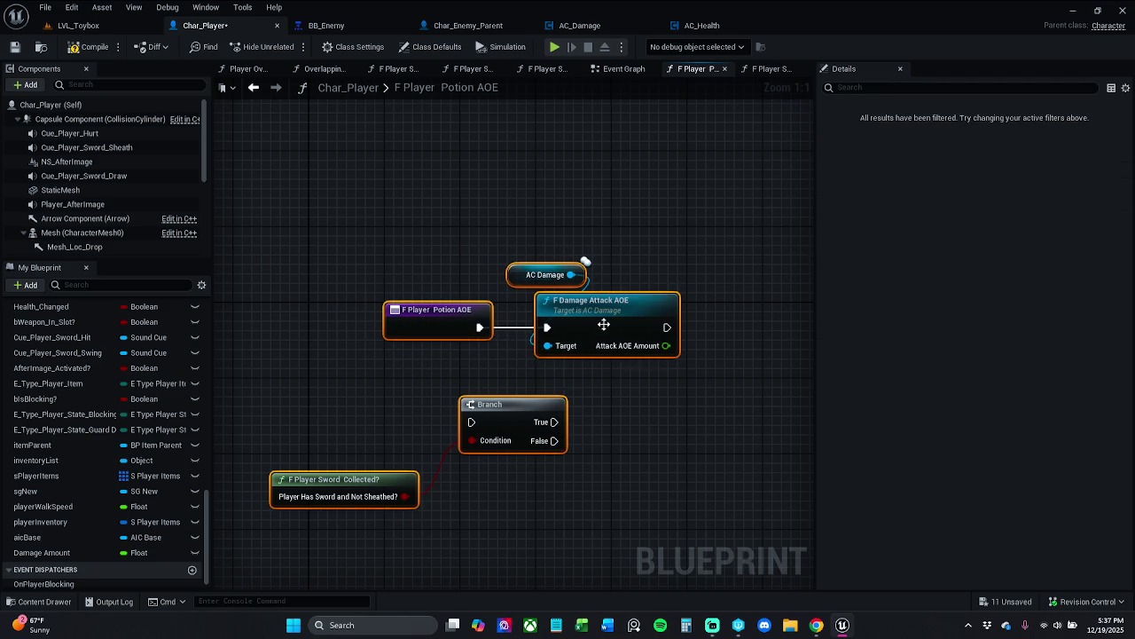
right_click(604, 324)
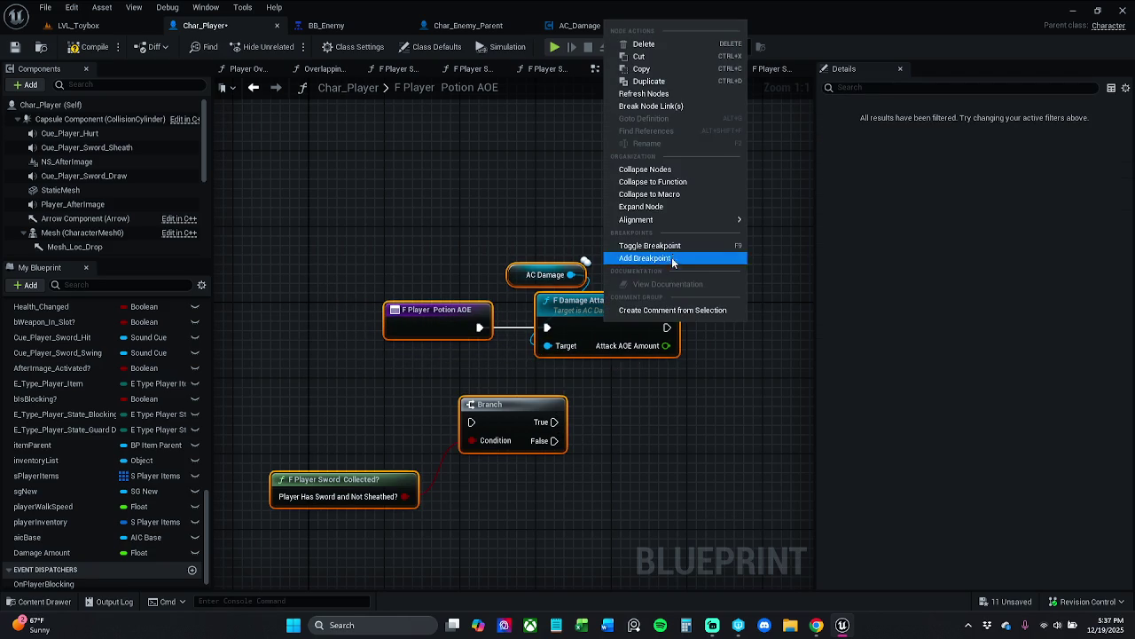
left_click(663, 96)
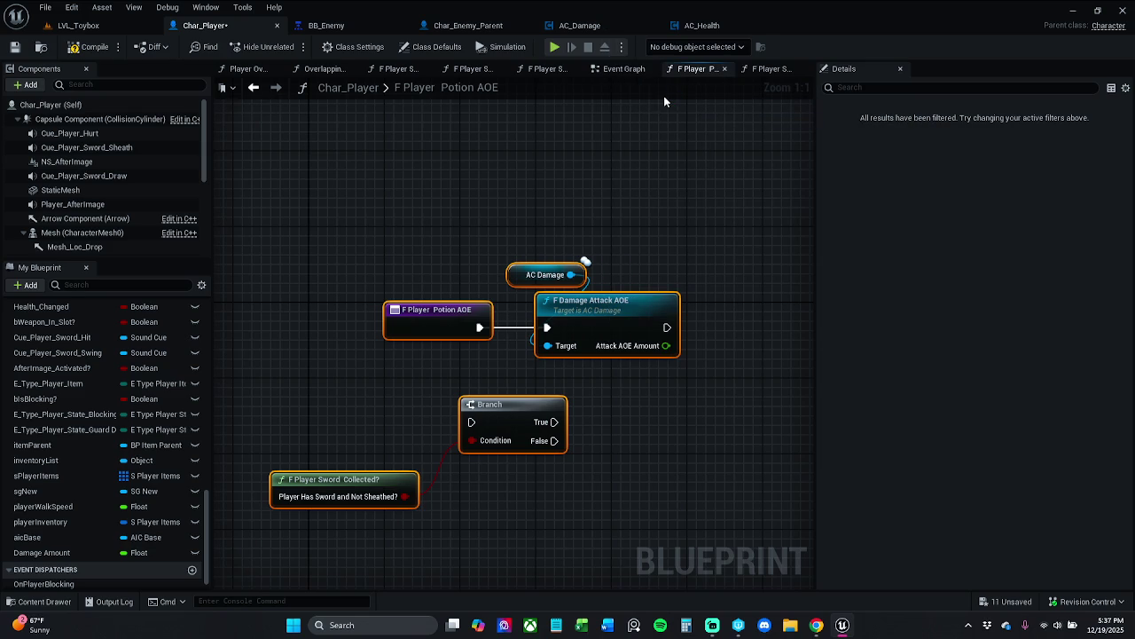
left_click(476, 237)
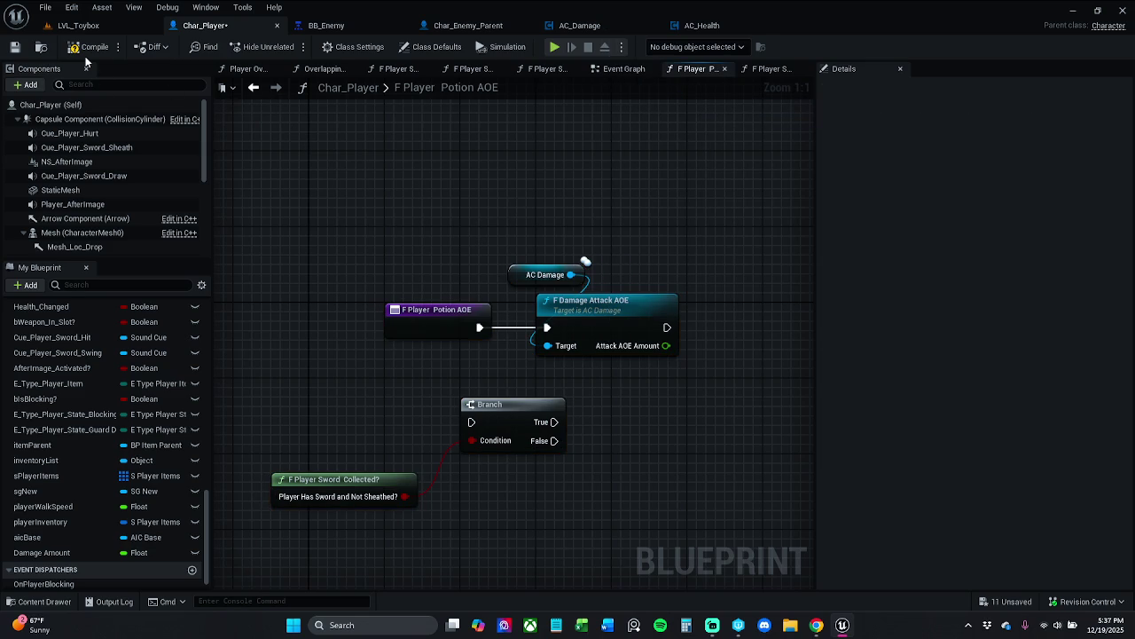
Save Char_Player, reposition the Branch and Sword Collected nodes lower, and save again
left_click(14, 46)
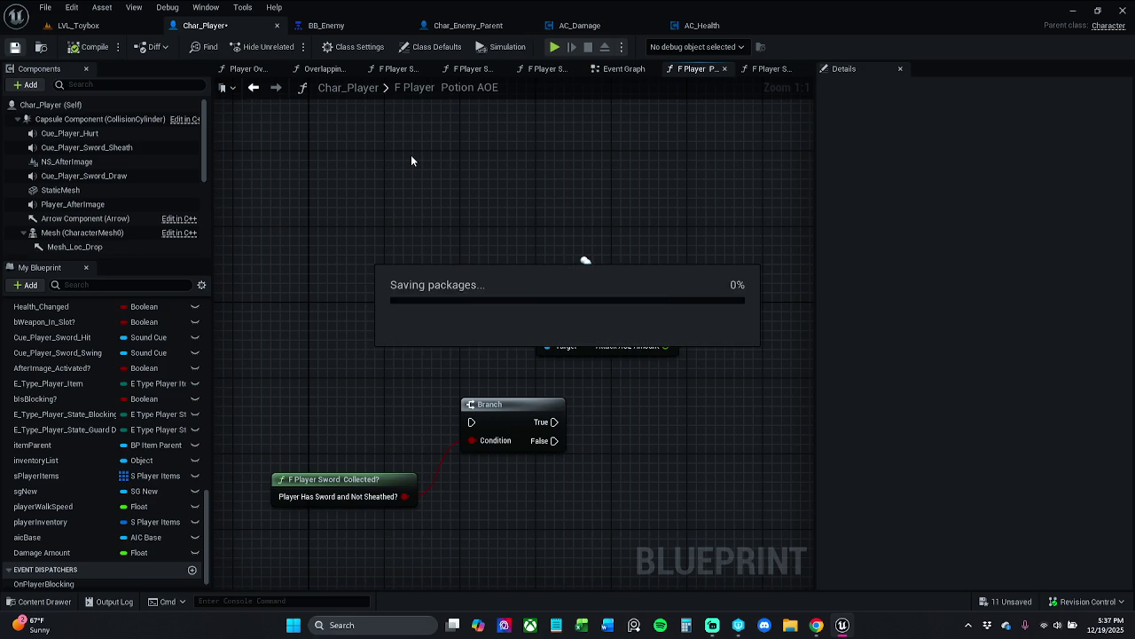
left_click(398, 493)
left_click_drag(413, 490, 444, 470)
left_click(473, 520)
left_click_drag(504, 419, 522, 414)
left_click_drag(698, 413, 413, 517)
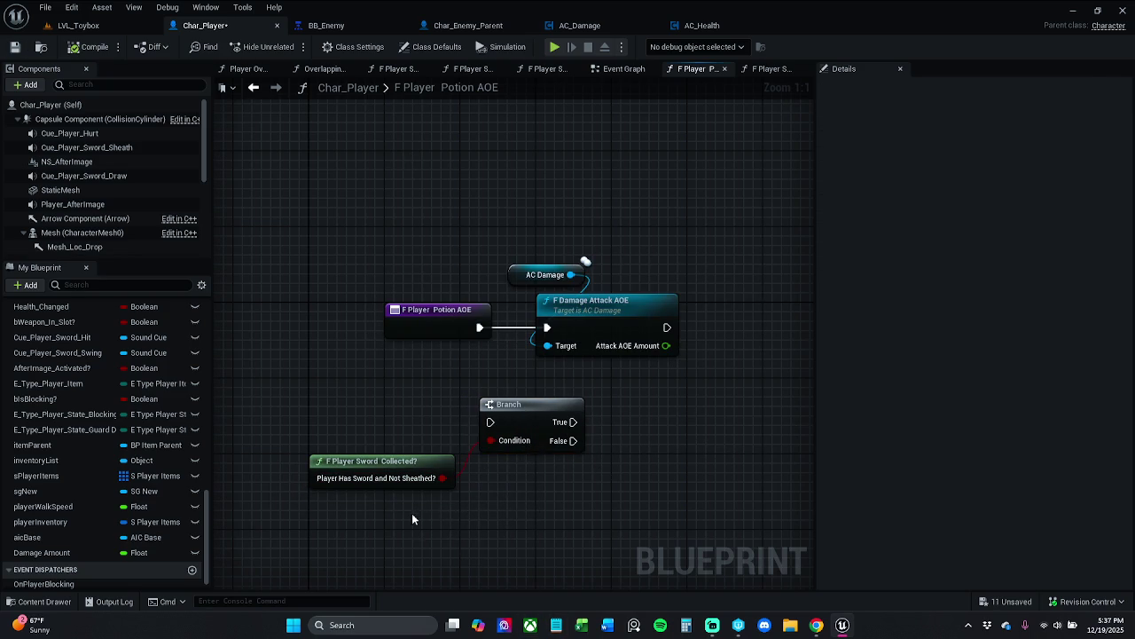
left_click_drag(496, 404, 486, 433)
left_click(651, 450)
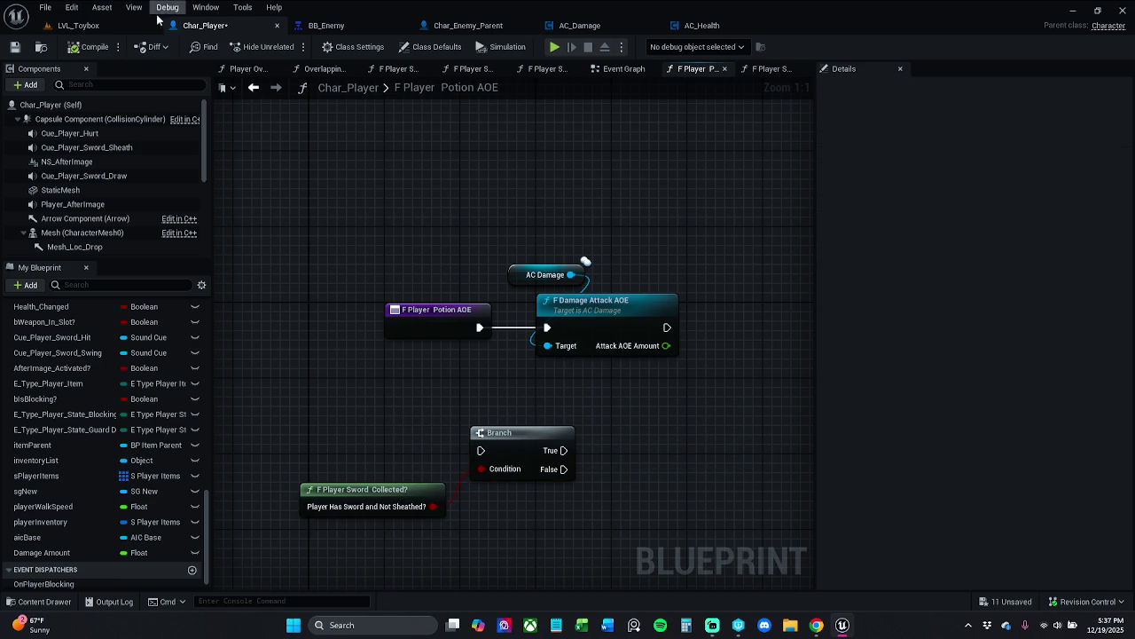
left_click(14, 46)
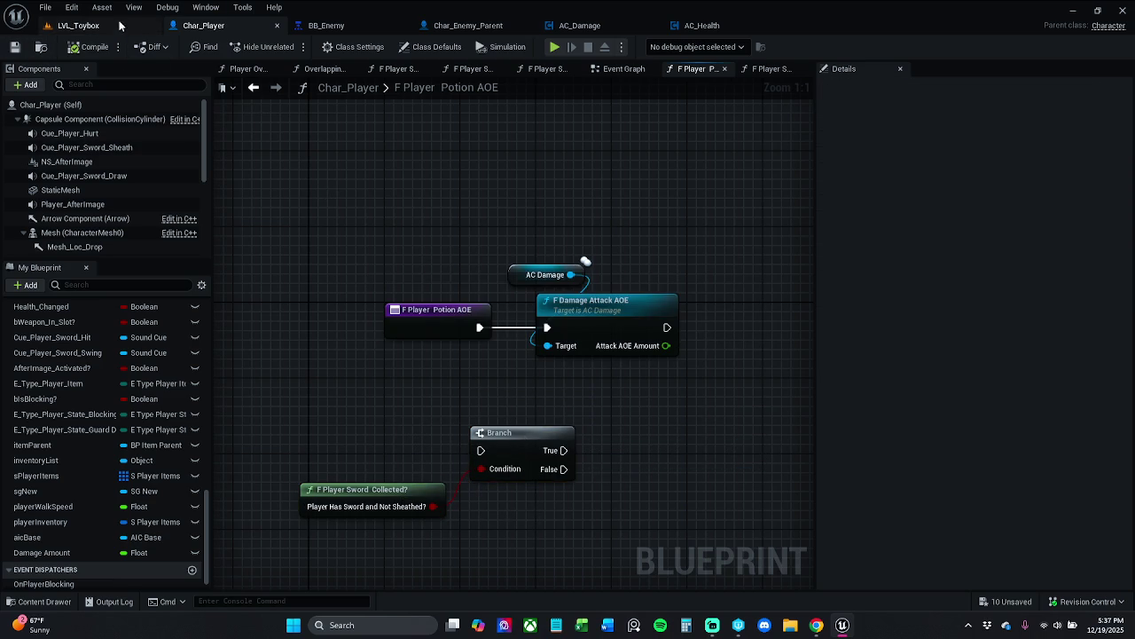
Run two short LVL_Toybox play sessions, ejecting with F8 each time, and reopen the Event Graph
left_click(78, 25)
left_click(289, 46)
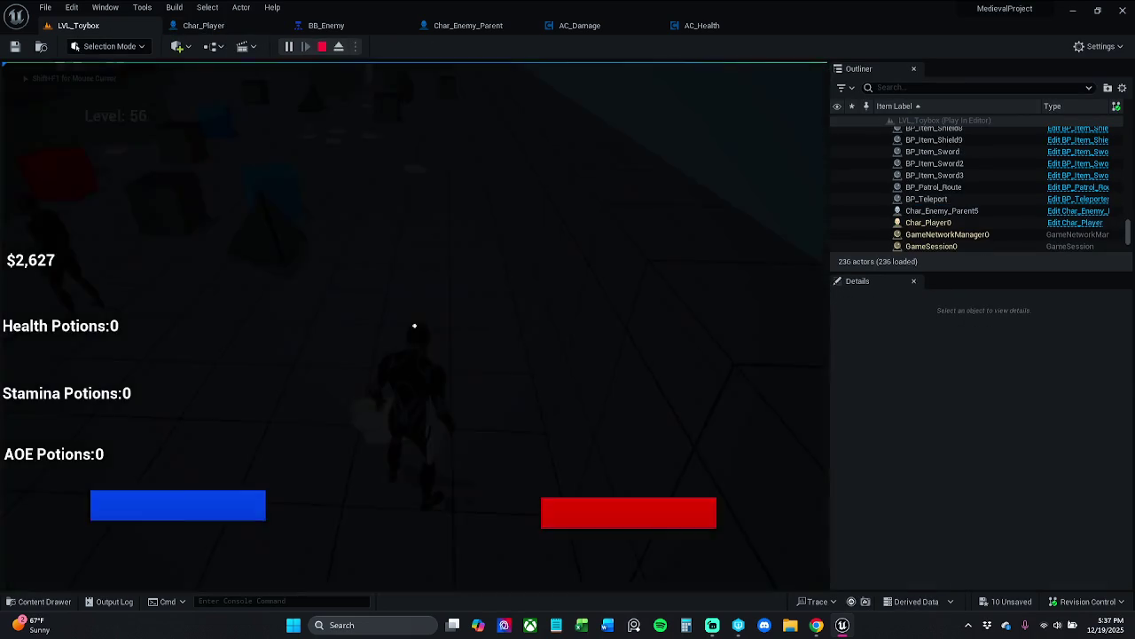
key("F8")
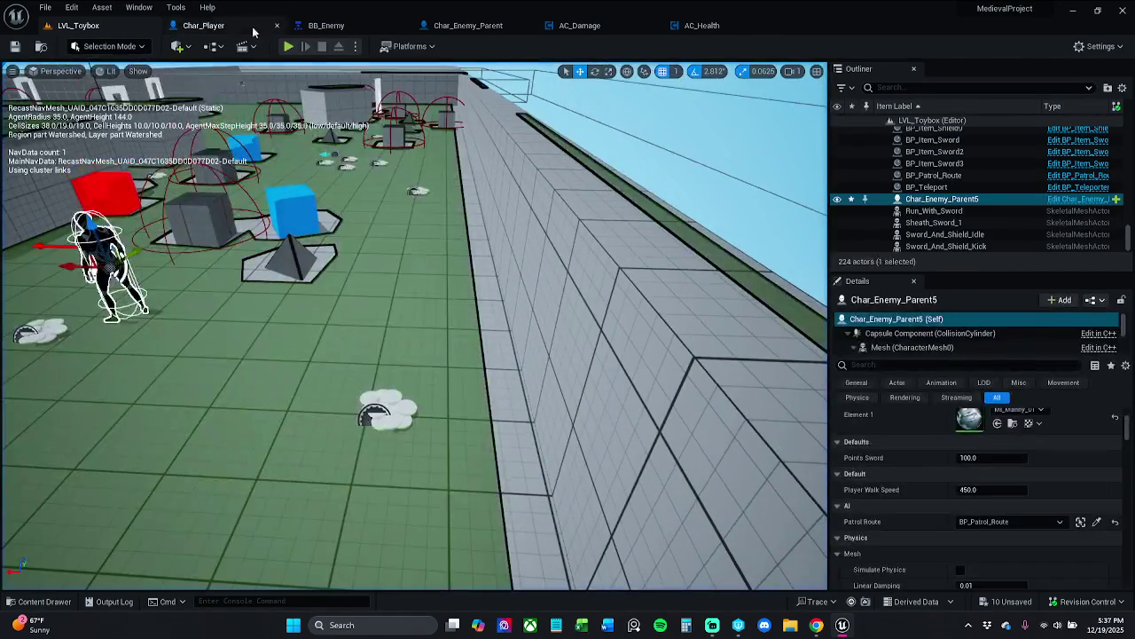
left_click(203, 25)
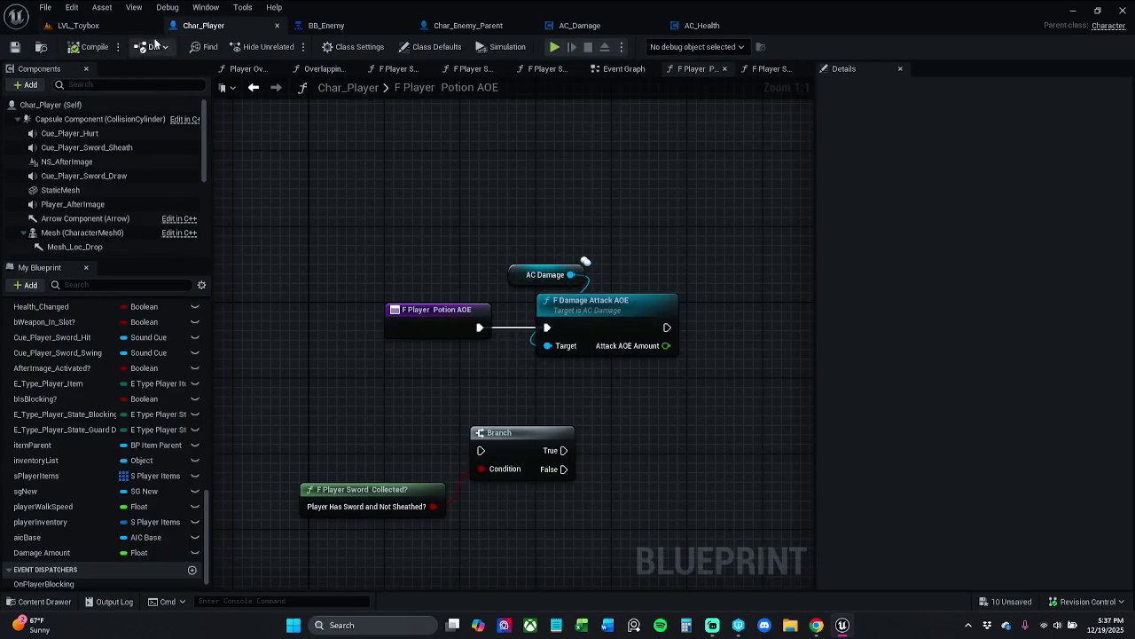
left_click(78, 25)
left_click(289, 47)
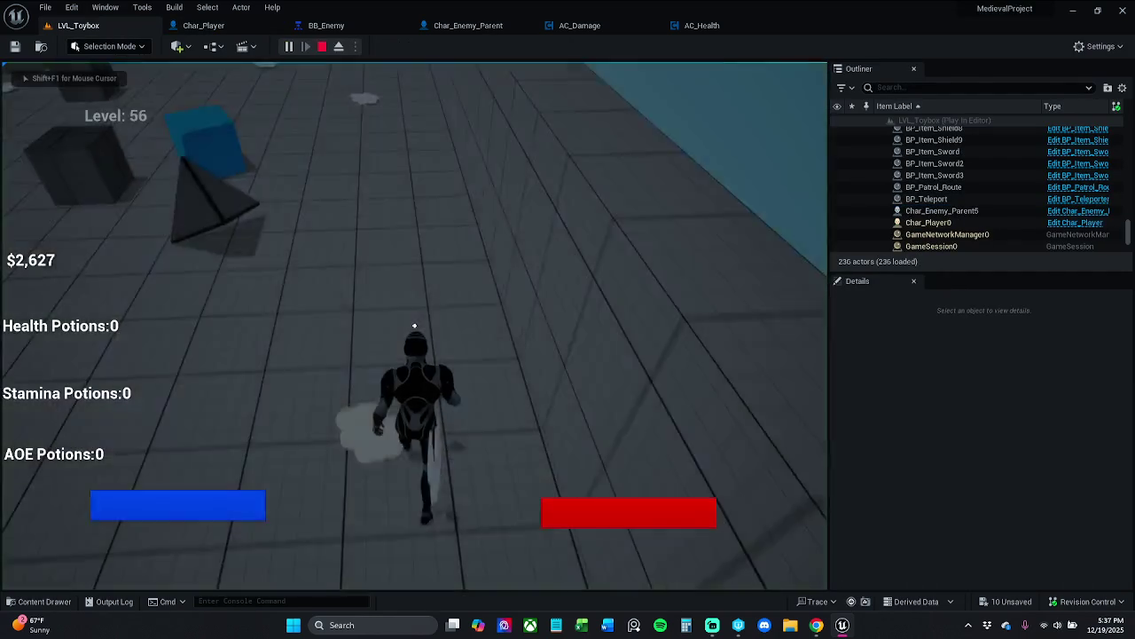
key("F8")
left_click(203, 25)
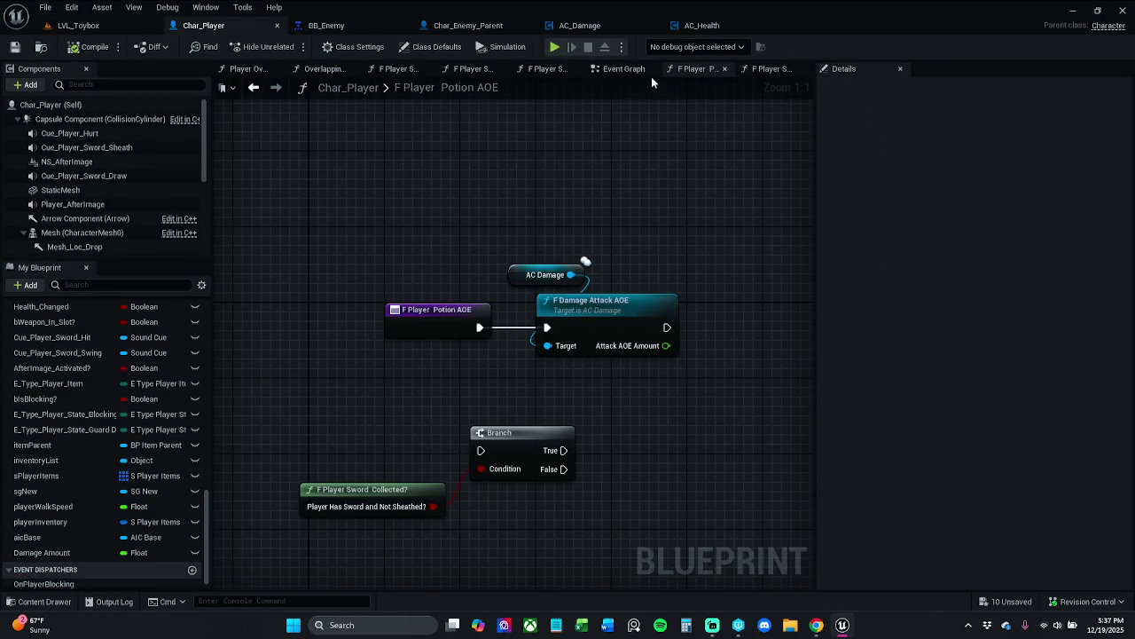
left_click(624, 69)
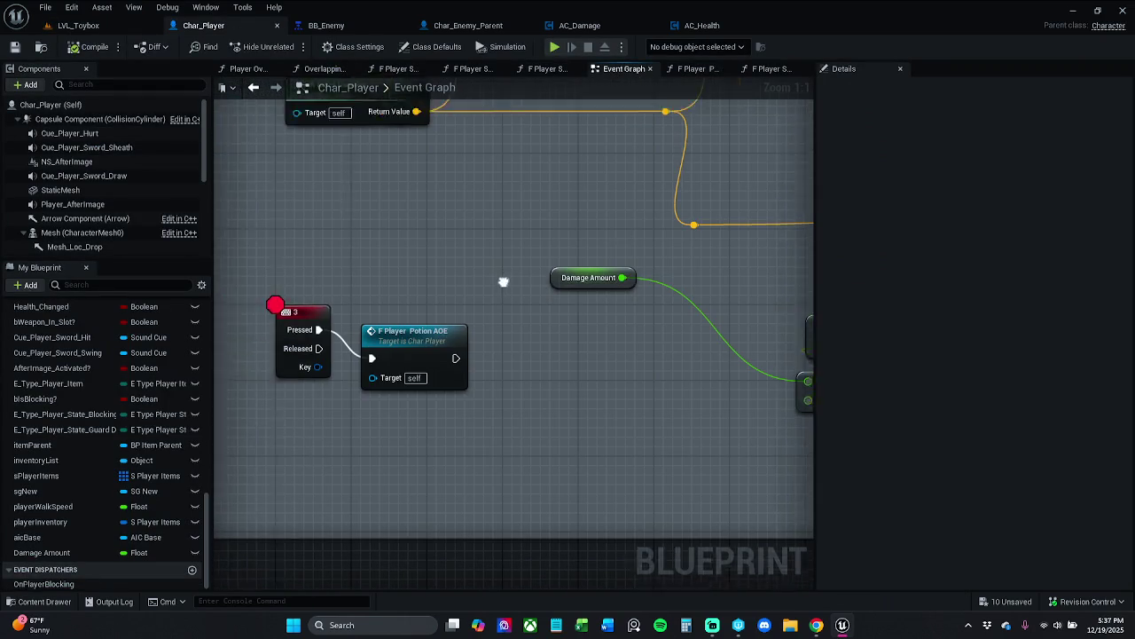
Align the Potion AOE call with key 3 Pressed and open F Damage Attack AOE through it
left_click_drag(454, 368, 472, 339)
double_click(472, 339)
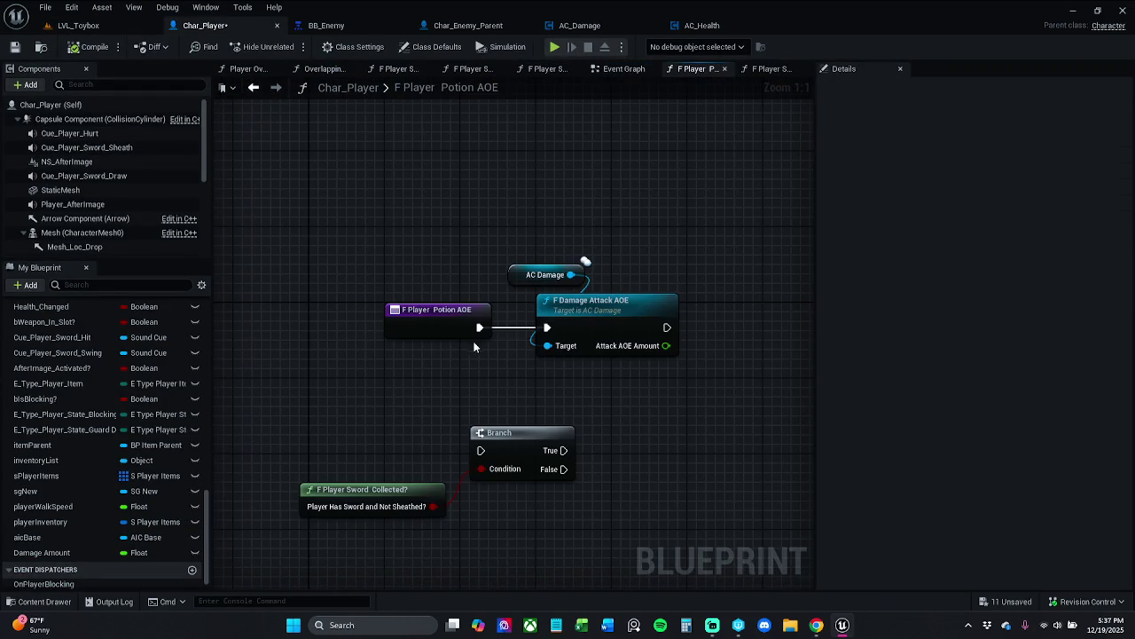
double_click(575, 315)
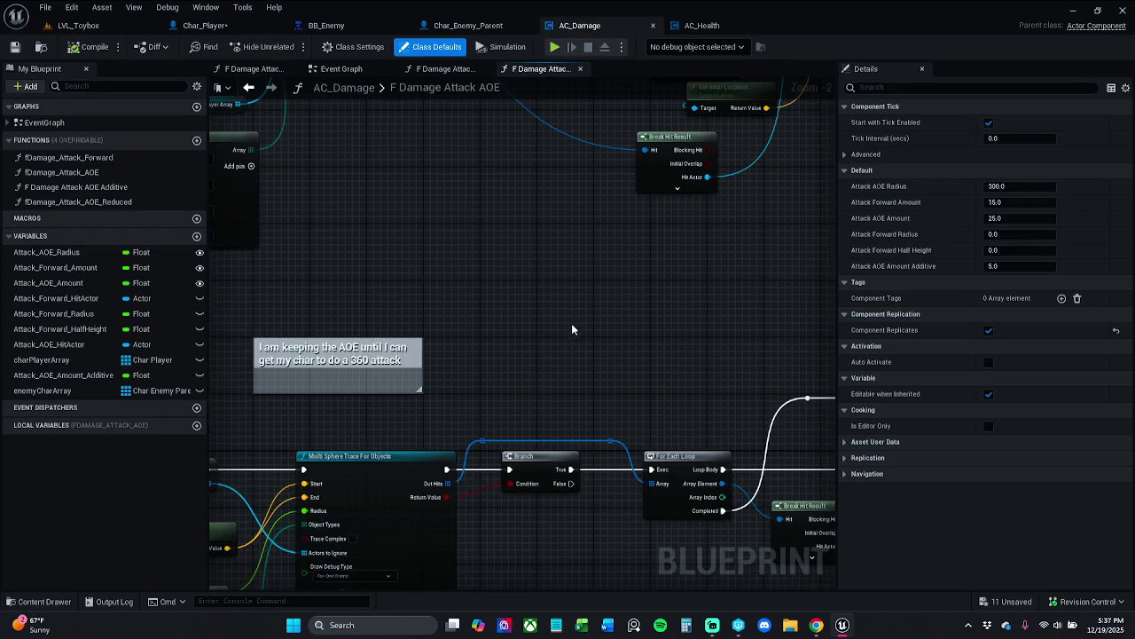
Pan through the trace, Do Once, health damage and return nodes, then go back to Char_Player
mouse_move(461, 396)
left_mouse_down()
mouse_move(617, 304)
mouse_move(572, 291)
mouse_move(682, 248)
mouse_move(384, 269)
left_mouse_up()
left_click_drag(485, 269, 360, 271)
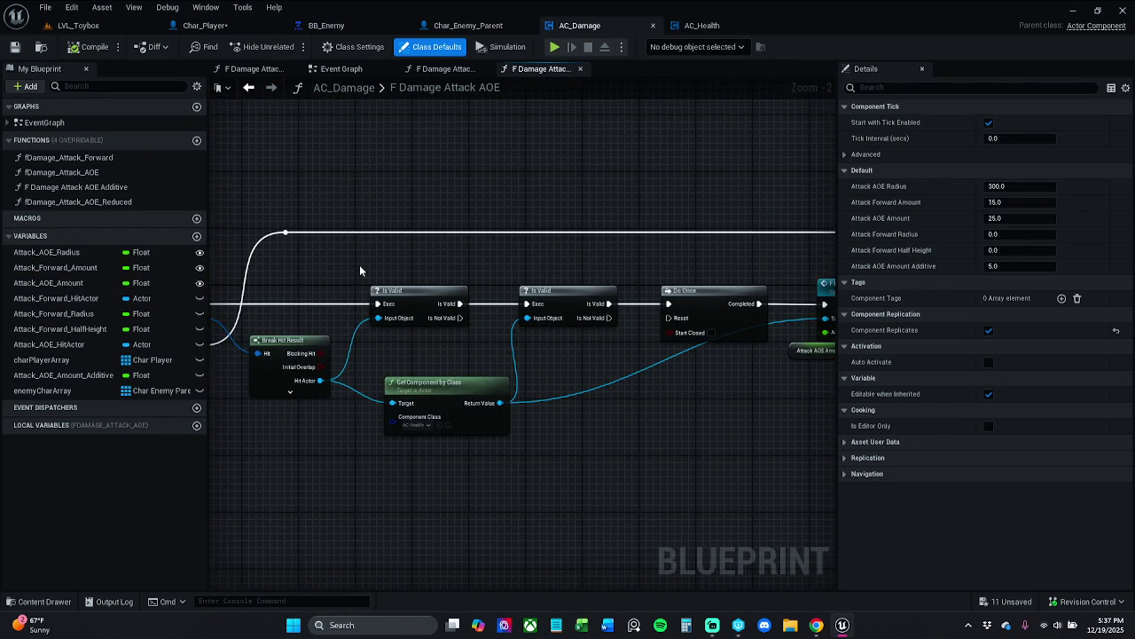
left_click_drag(492, 264, 252, 253)
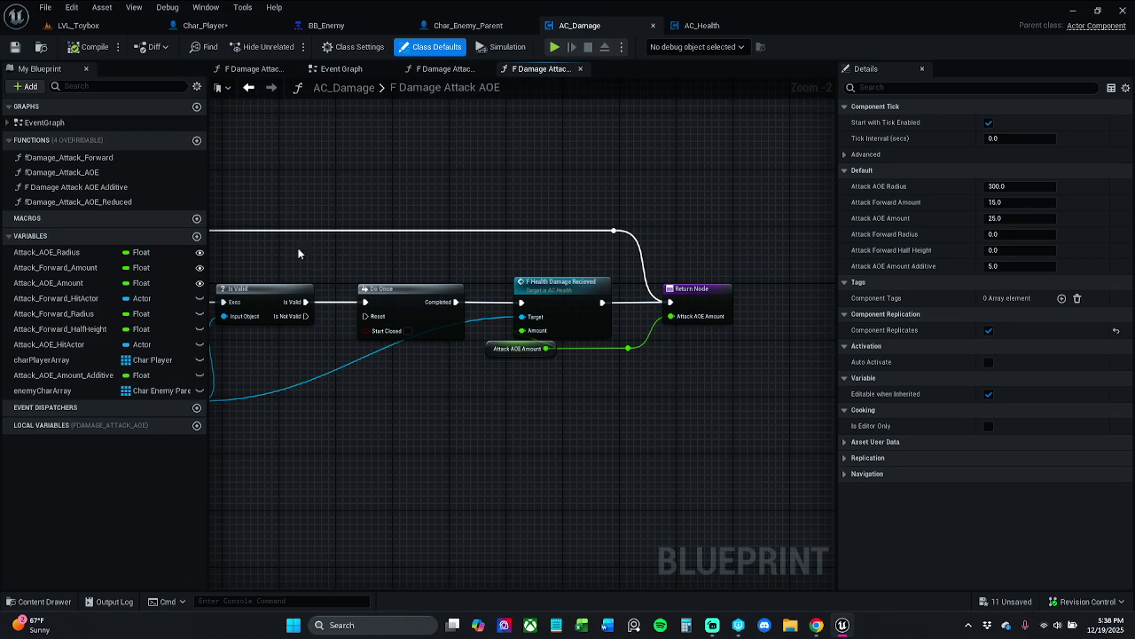
left_click_drag(298, 253, 778, 210)
left_click_drag(417, 214, 596, 215)
left_click(257, 257)
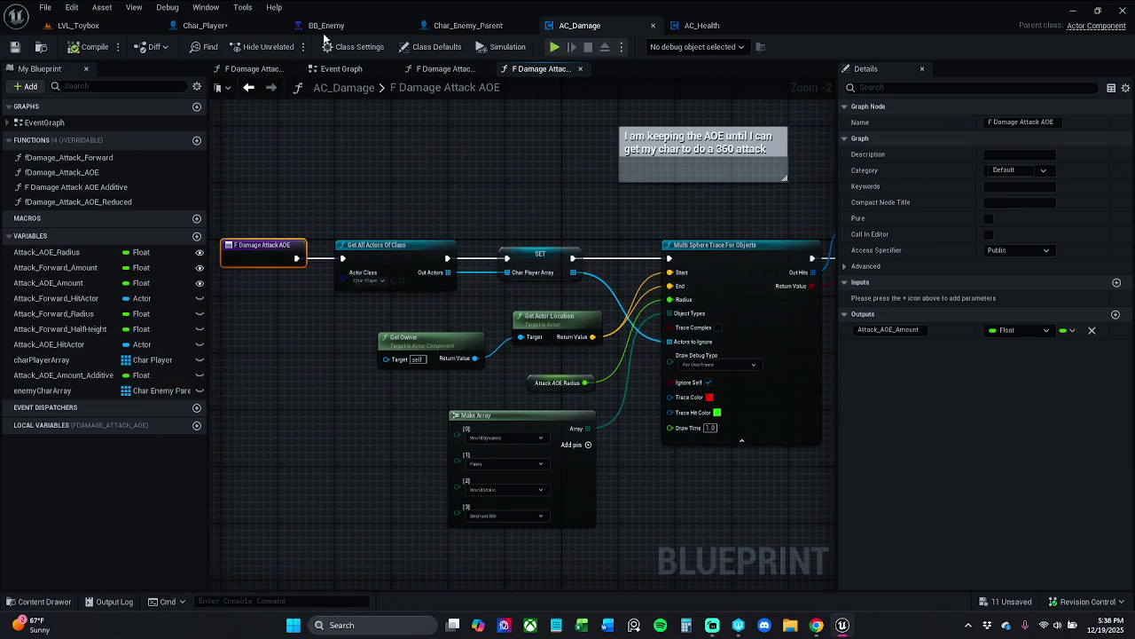
left_click(204, 25)
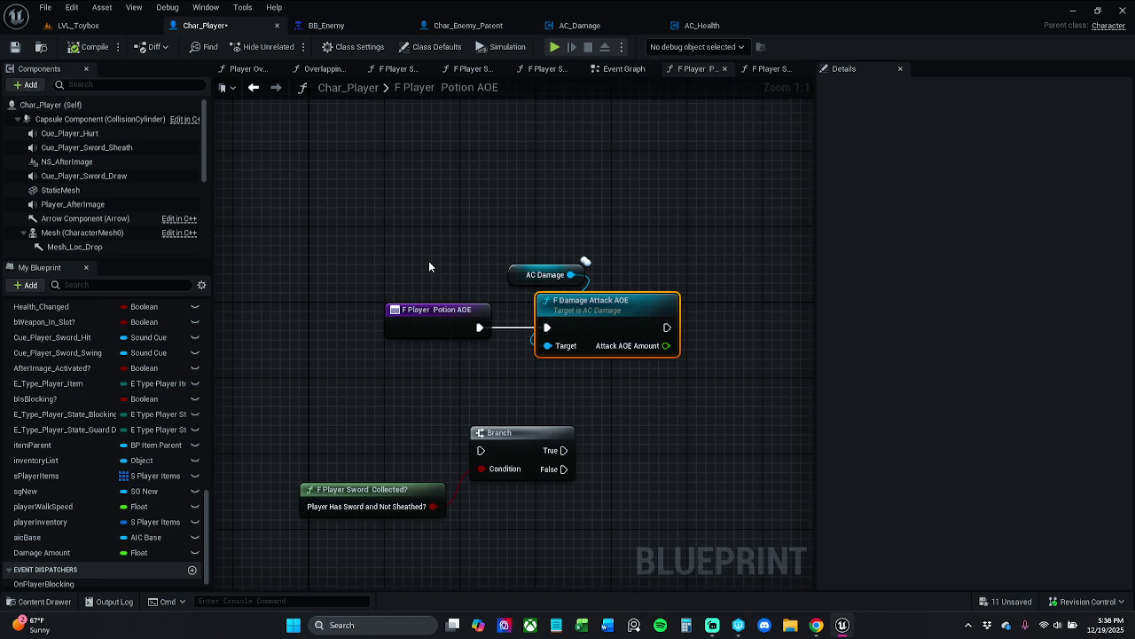
Copy the AC Damage and F Damage Attack AOE nodes into Char_Player's event graph
left_click_drag(537, 235, 665, 350)
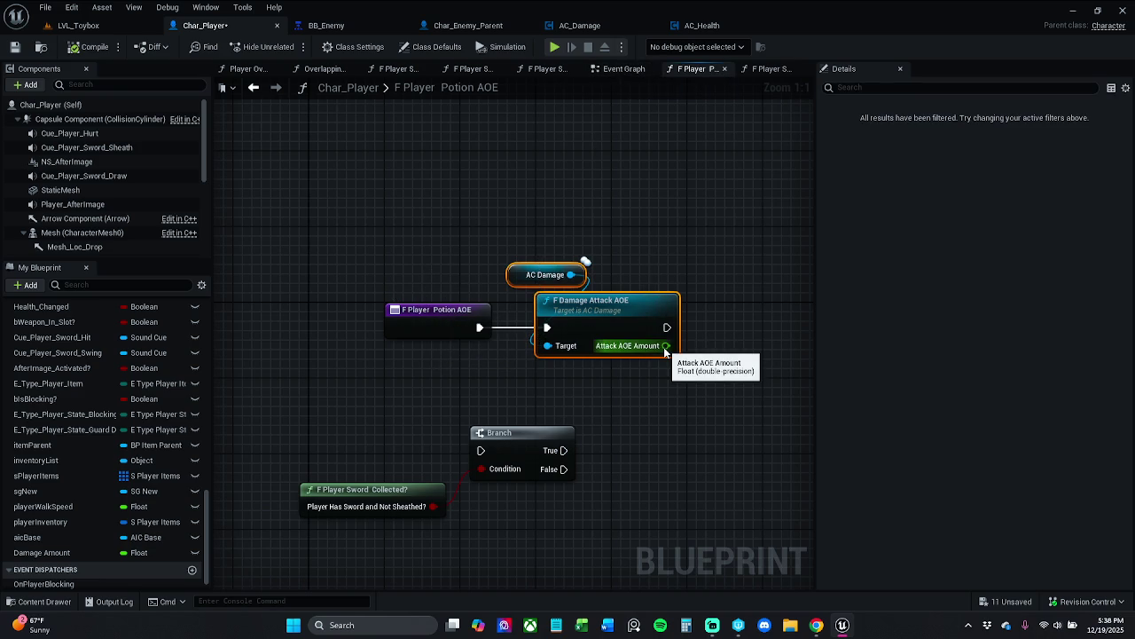
left_click(726, 70)
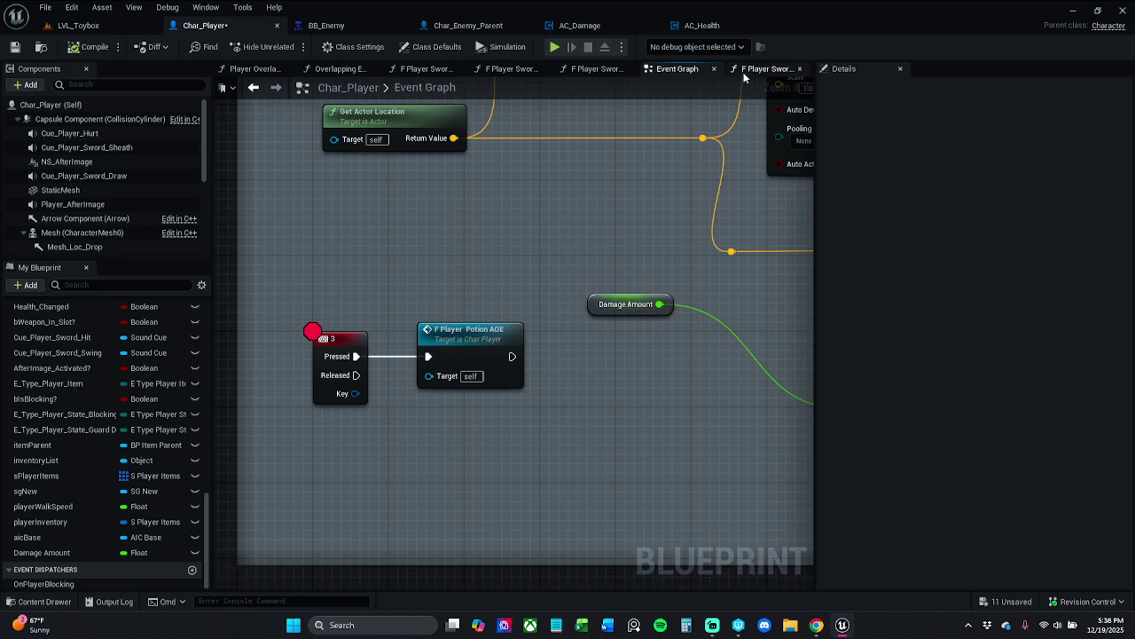
left_click(756, 70)
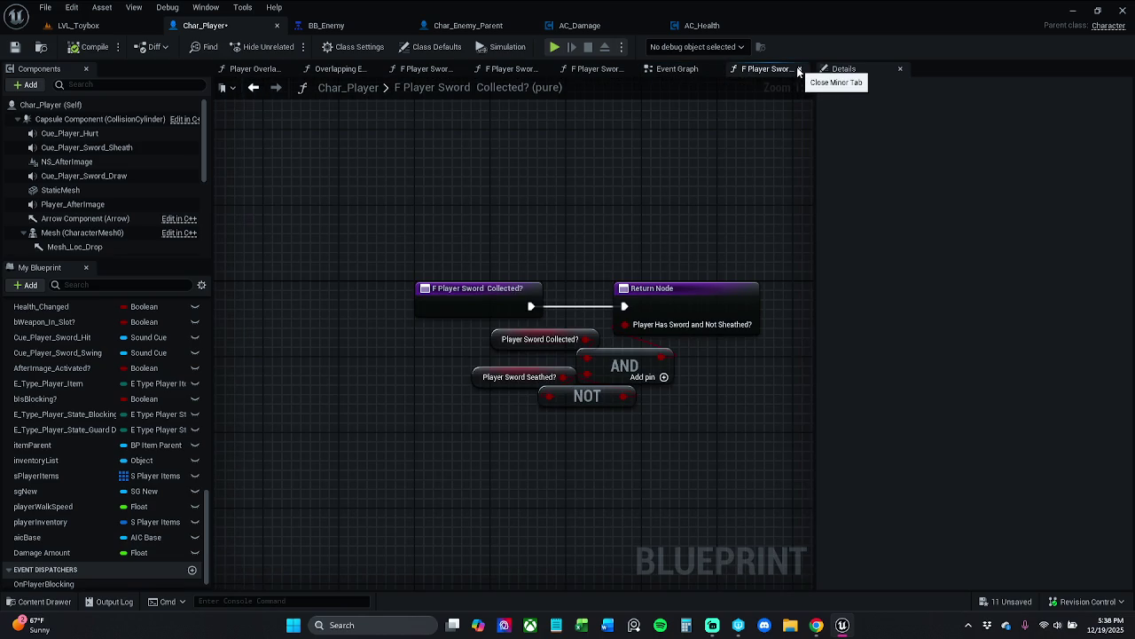
left_click(799, 70)
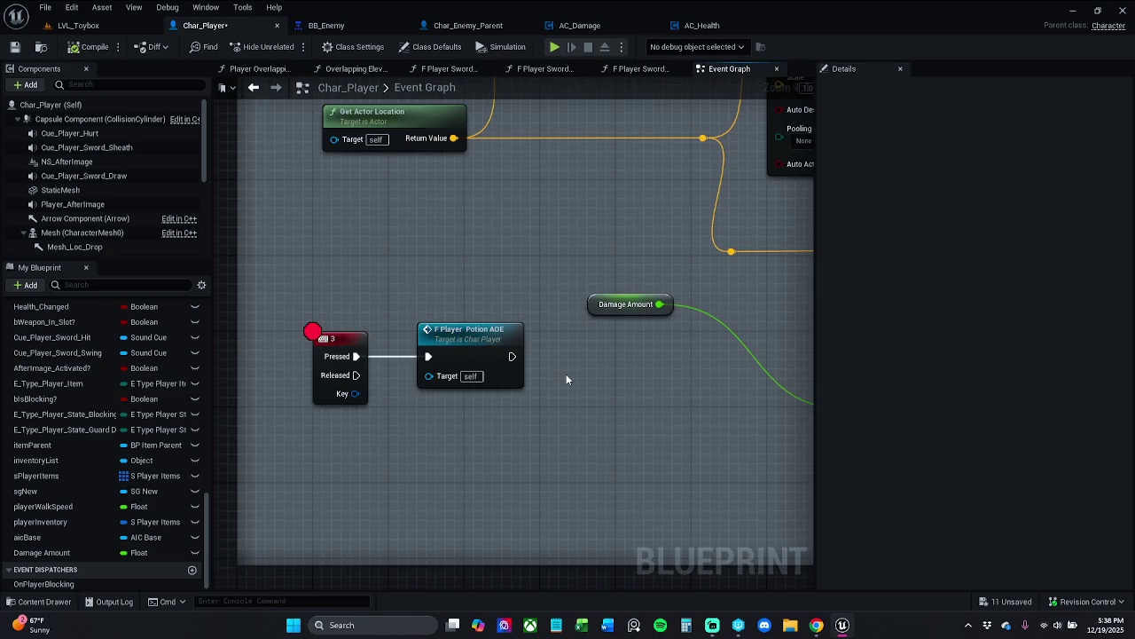
key("ctrl+v")
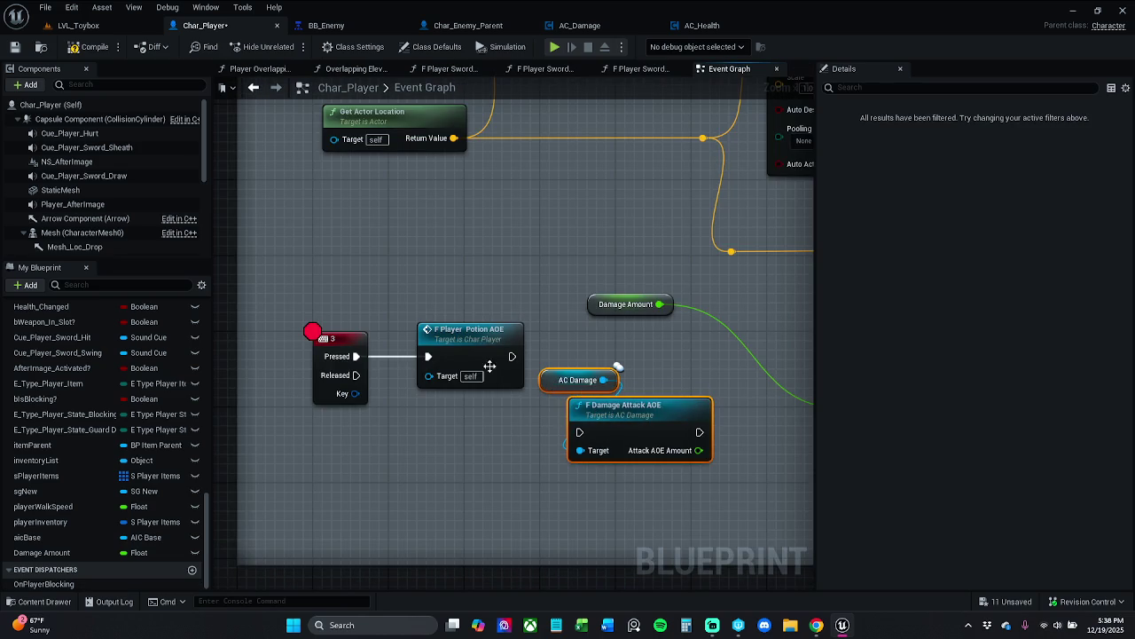
Delete F Player Potion AOE, wire key 3's Pressed into F Damage Attack AOE, and place the nodes beside the key event
left_click_drag(482, 353, 471, 278)
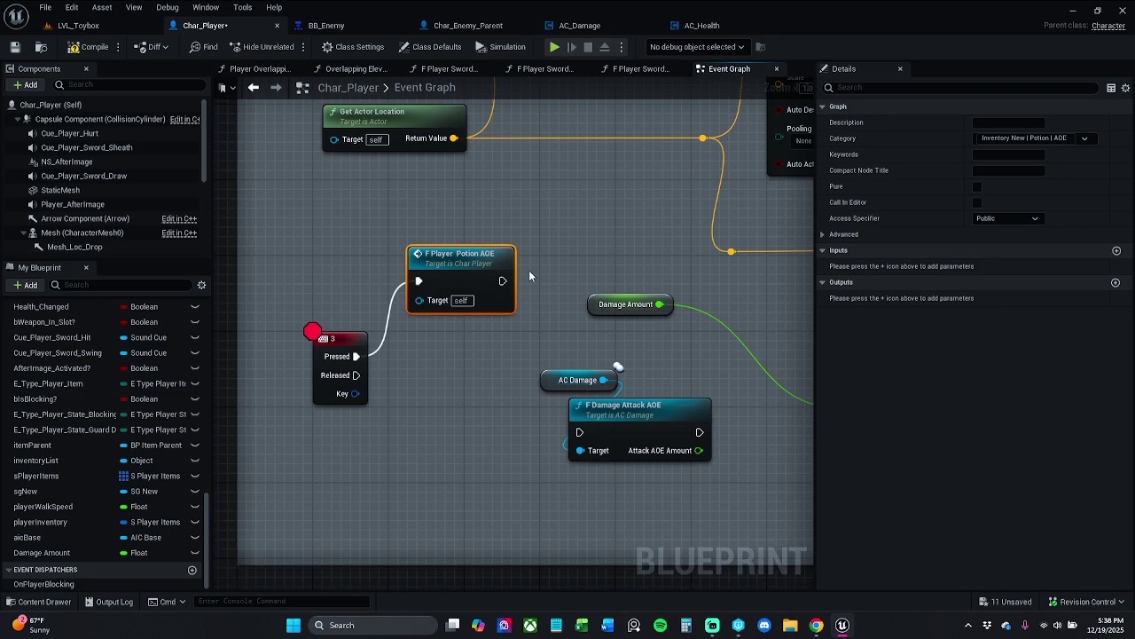
key("Delete")
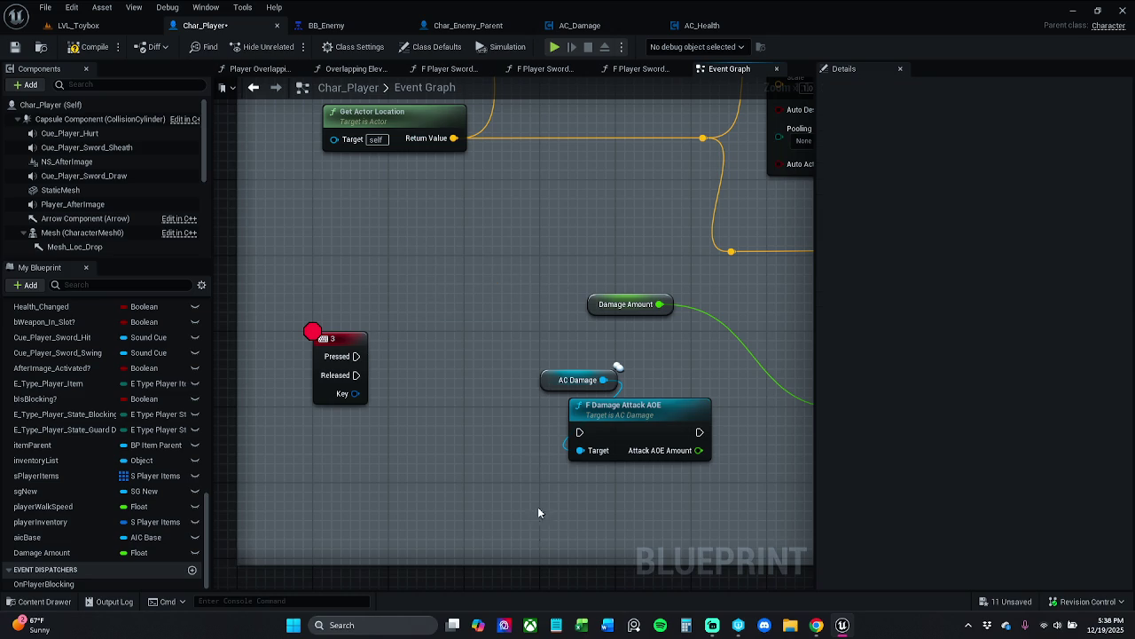
mouse_move(569, 435)
left_mouse_down()
mouse_move(363, 375)
mouse_move(356, 356)
left_mouse_up()
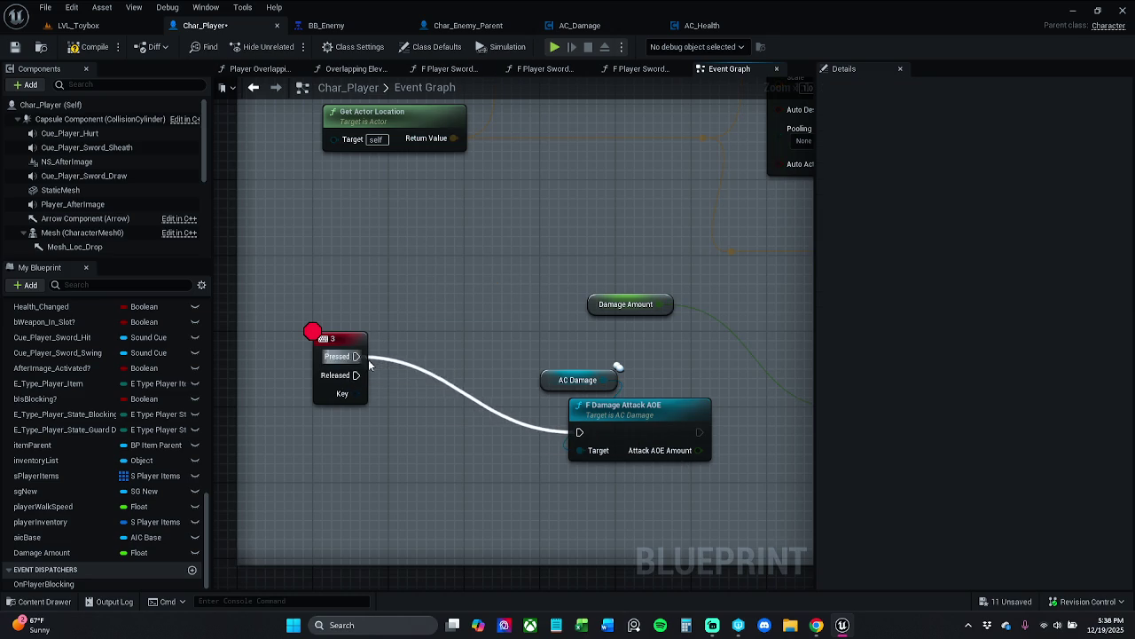
left_click(666, 427)
left_click_drag(666, 427, 504, 349)
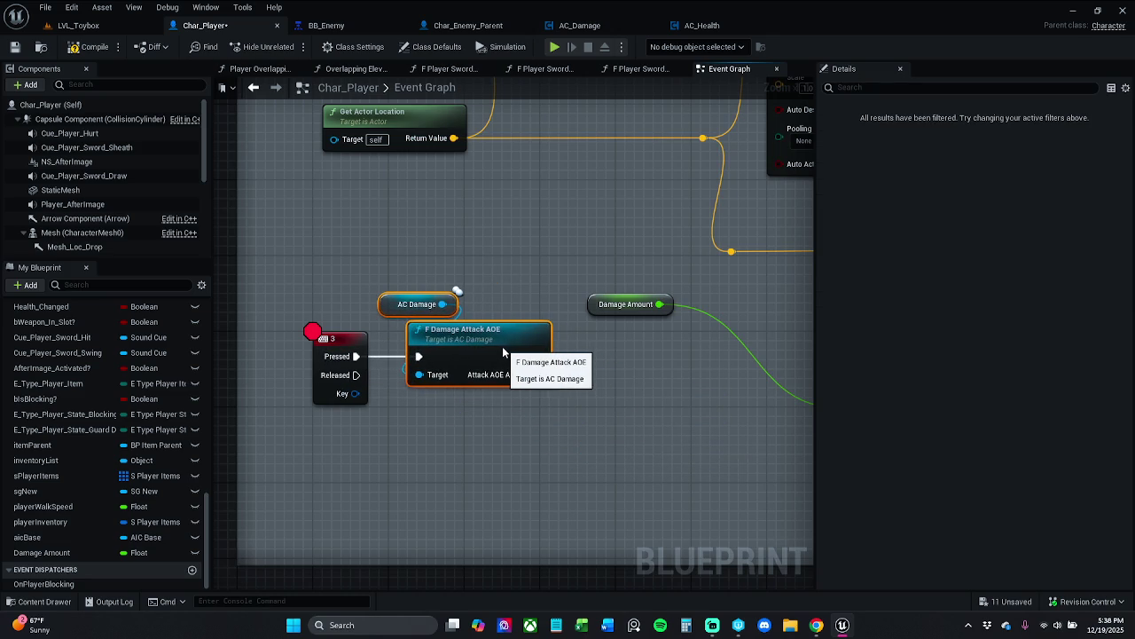
Set an F9 breakpoint on F Damage Attack AOE, compile Char_Player, and go back to LVL_Toybox
left_click(502, 288)
left_click_drag(396, 299, 435, 352)
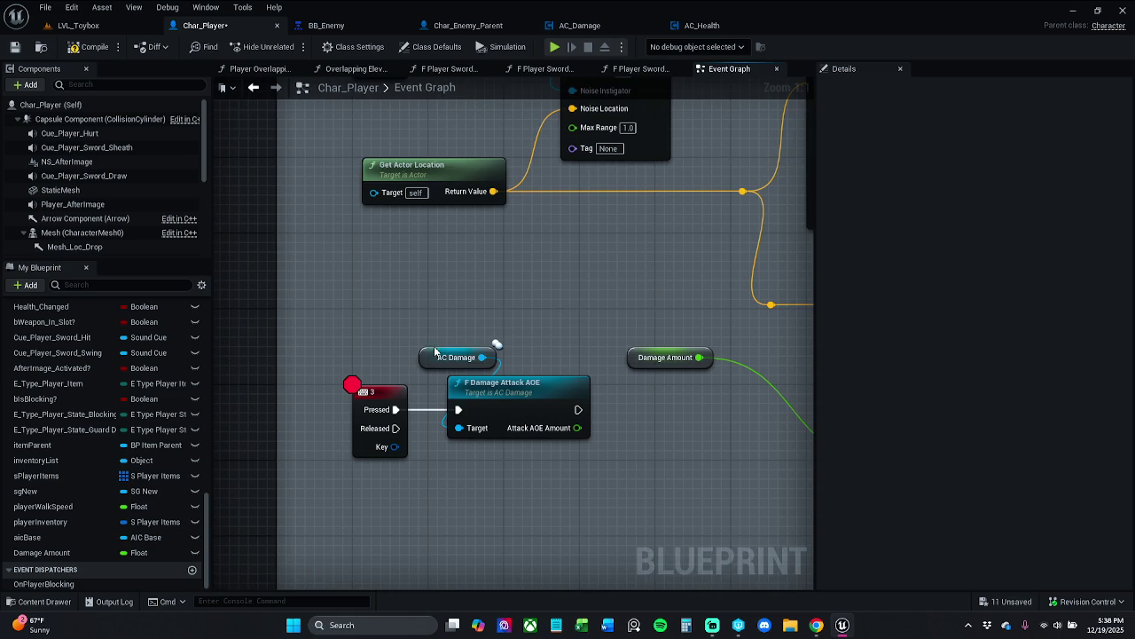
left_click(523, 404)
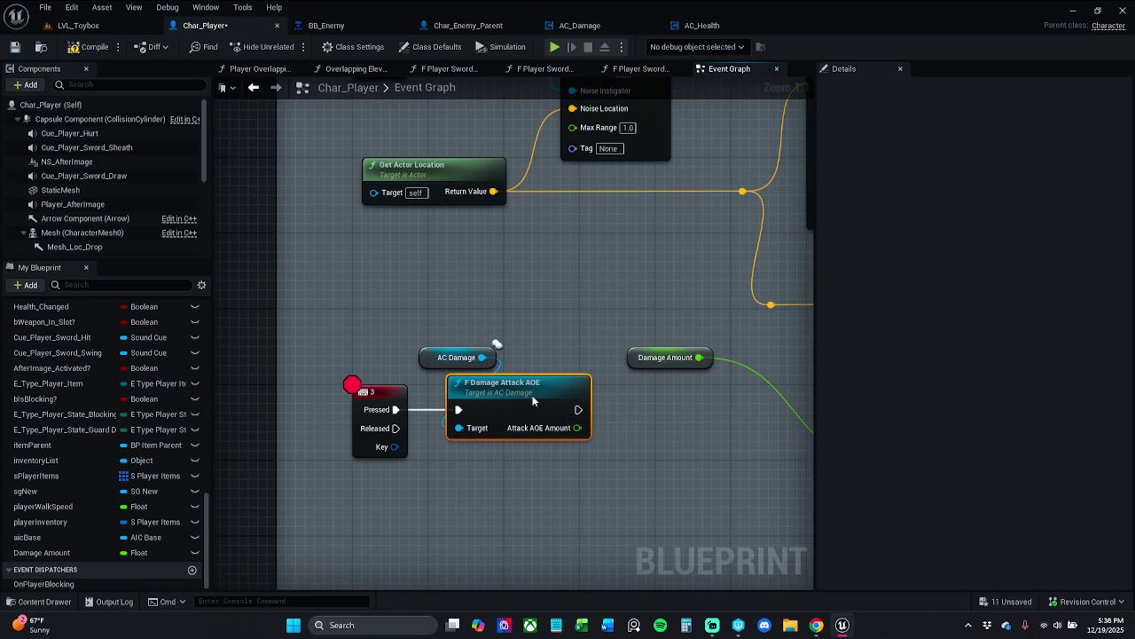
right_click(532, 395)
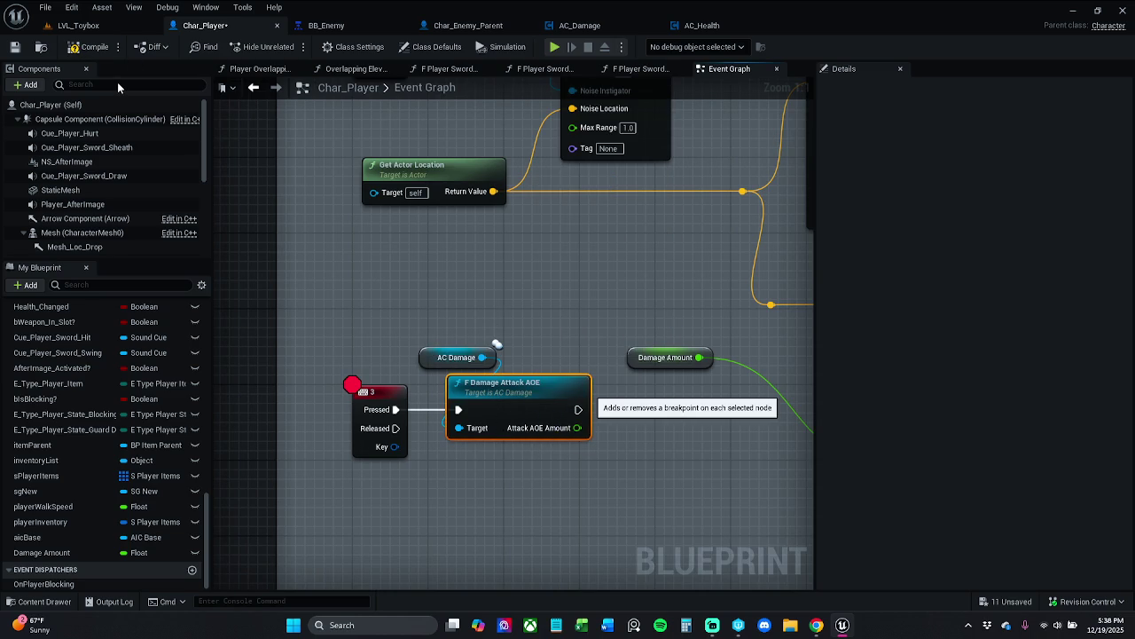
key("F9")
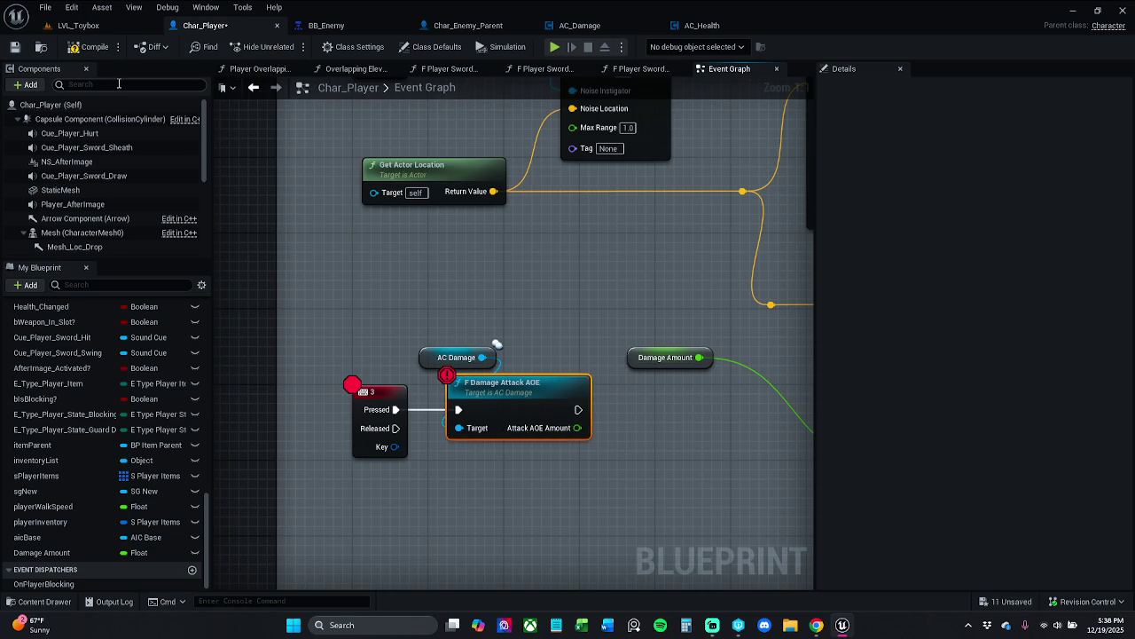
left_click(85, 49)
left_click(89, 25)
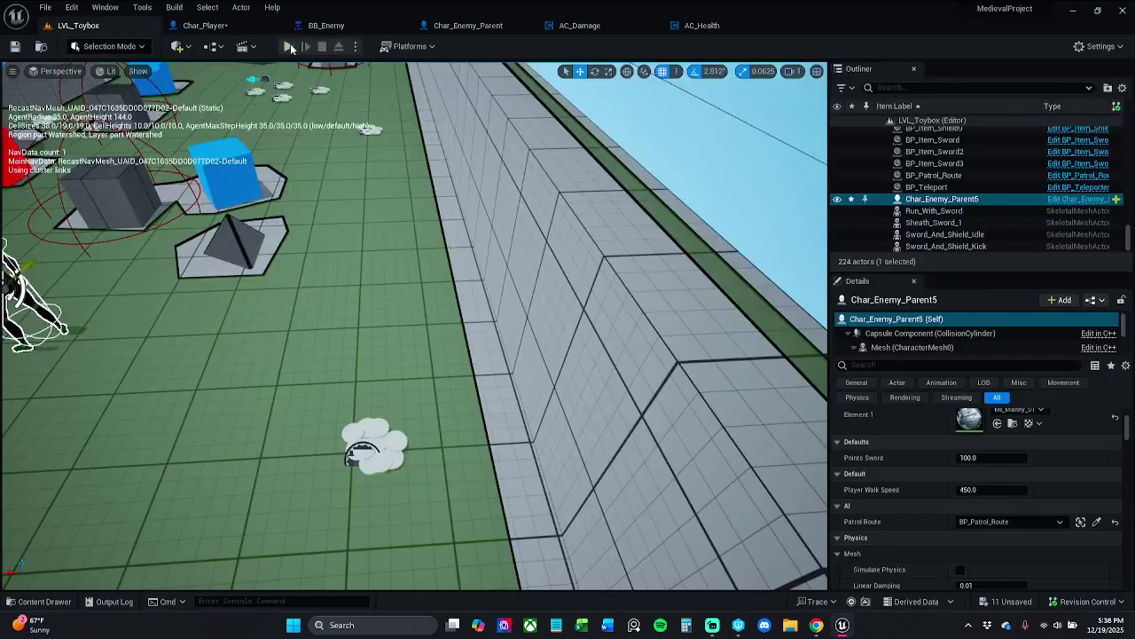
Play the level, walk forward, and press 3 to hit the AOE breakpoint, then resume
left_click(288, 46)
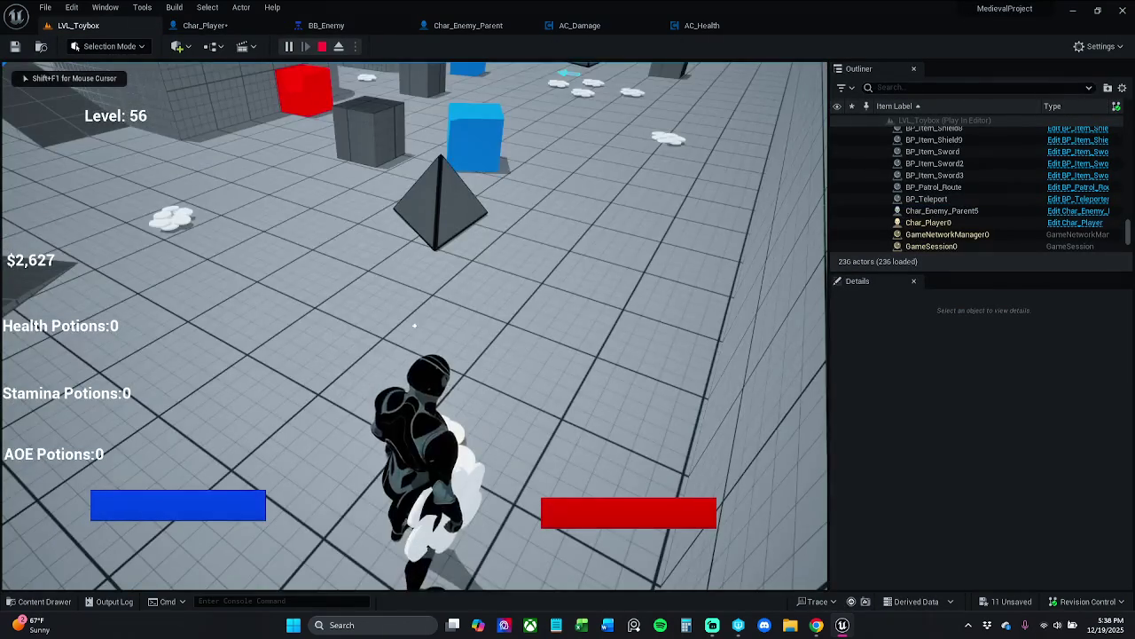
key("s")
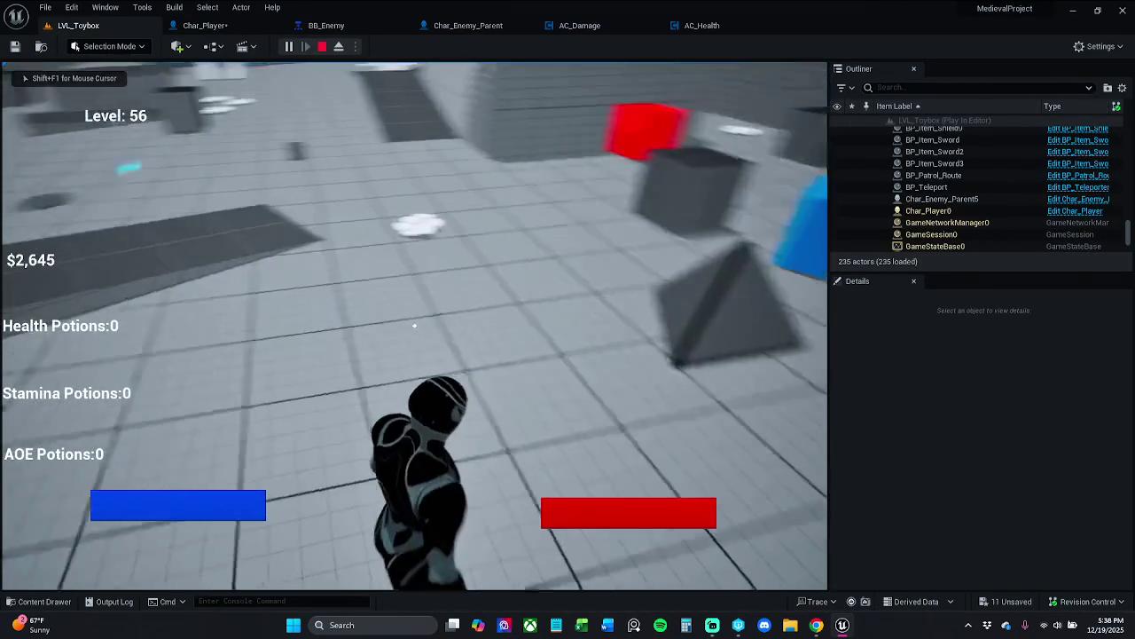
key("w")
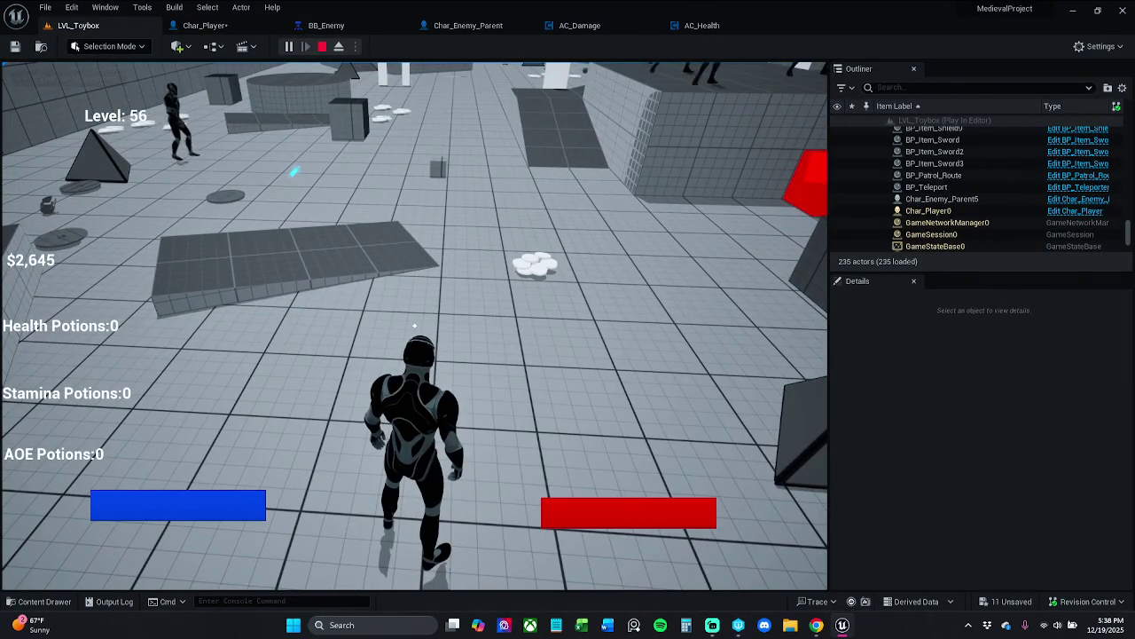
key("3")
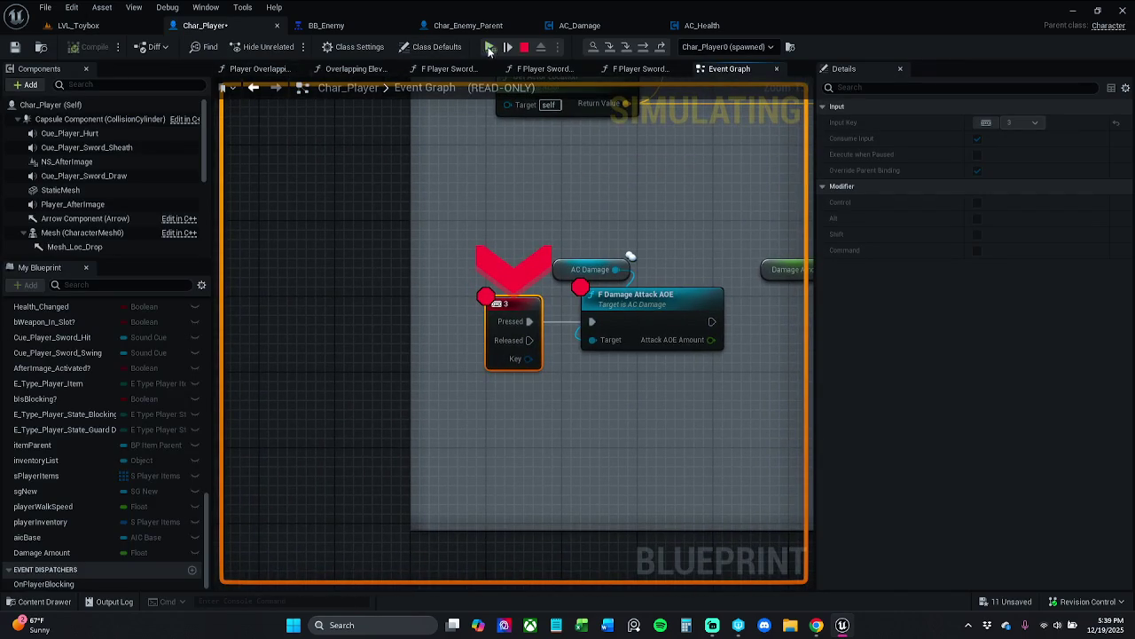
left_click(489, 48)
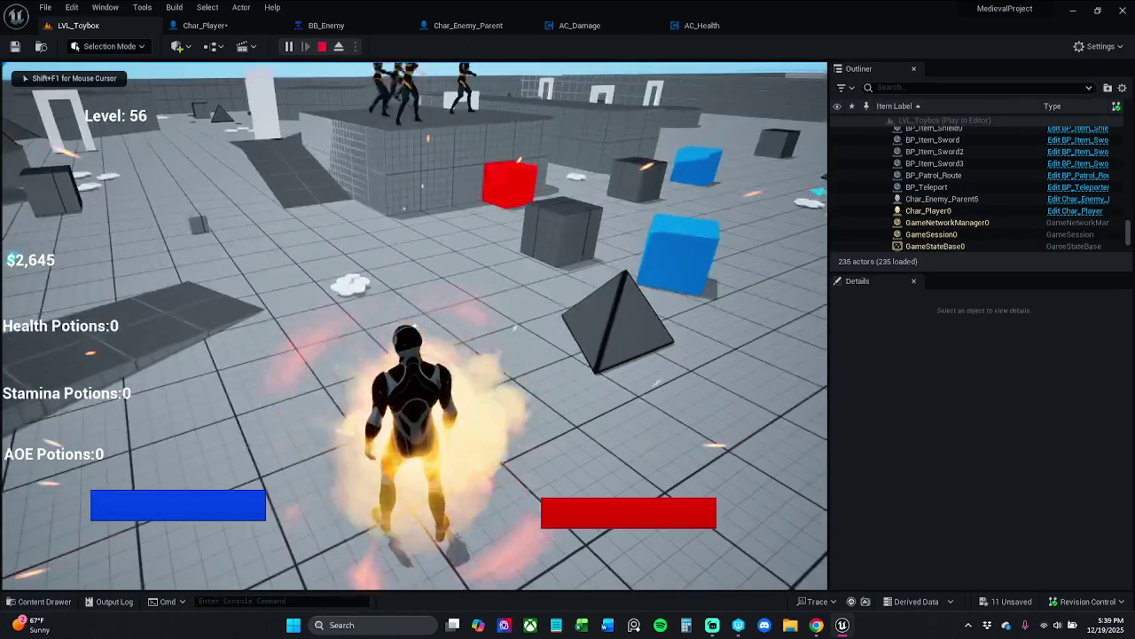
Trigger the key 3 breakpoint again, resume, stop play, and check the Return Value watch
key("w")
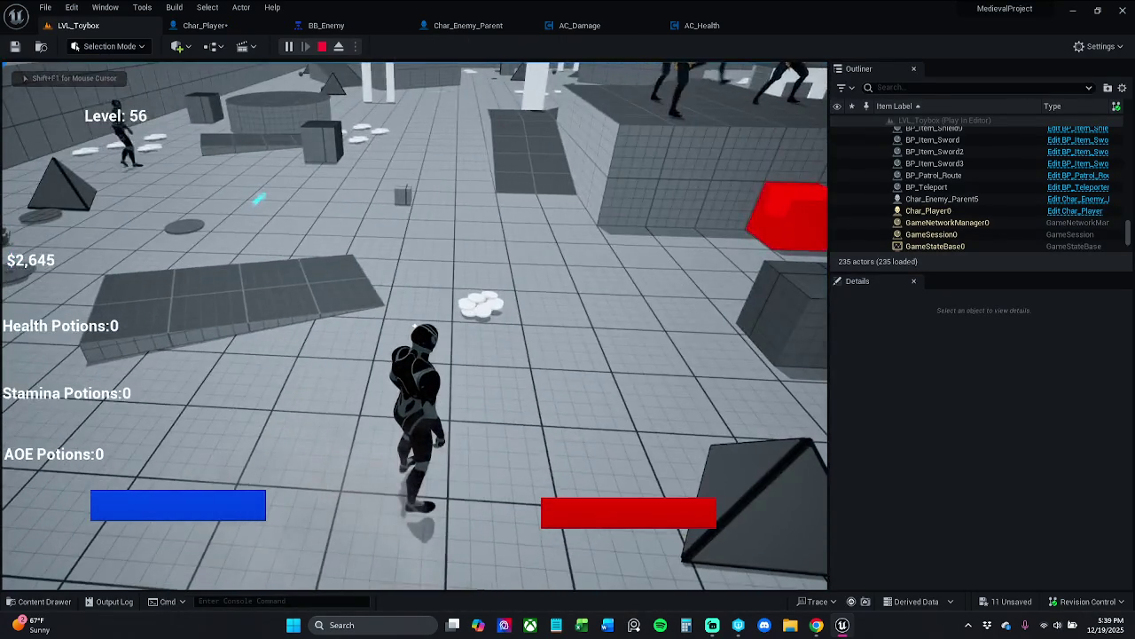
key("3")
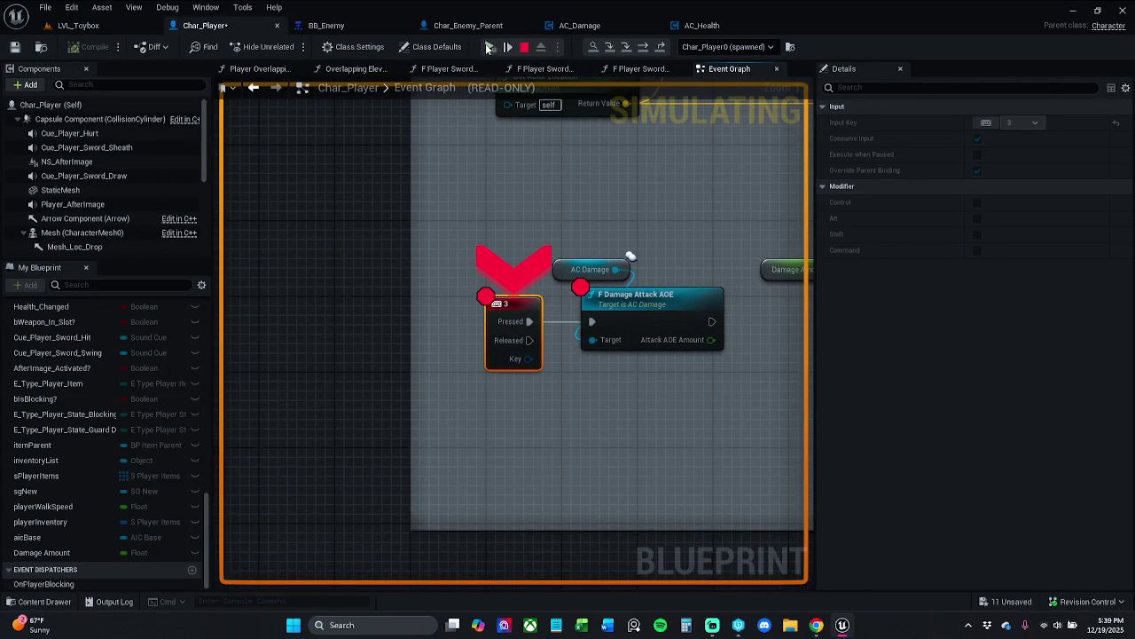
left_click(489, 48)
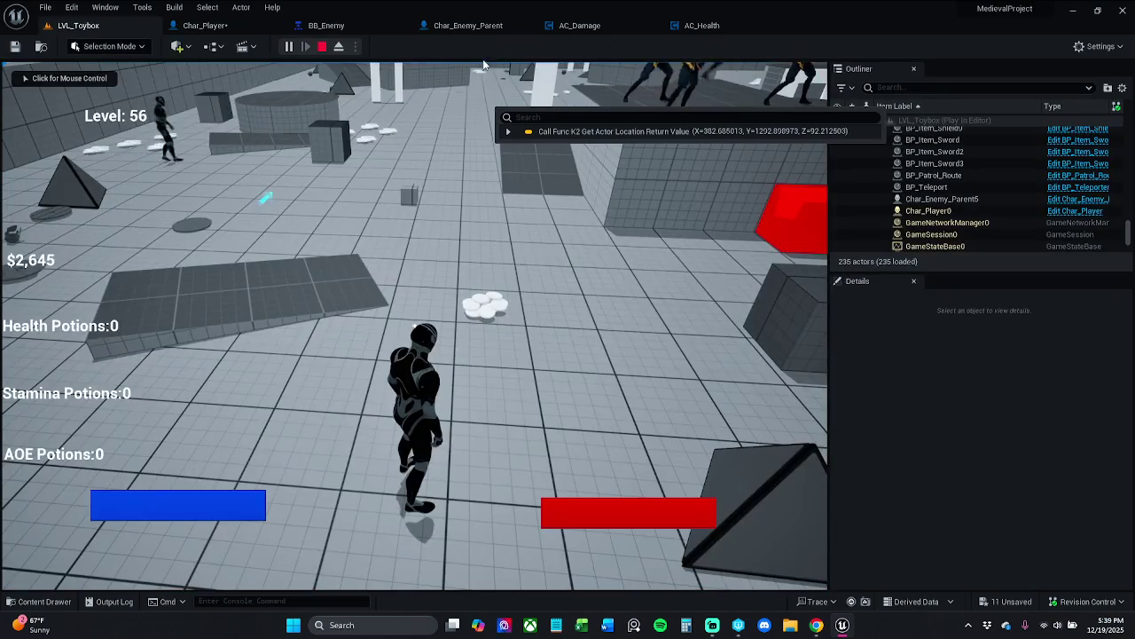
key("Escape")
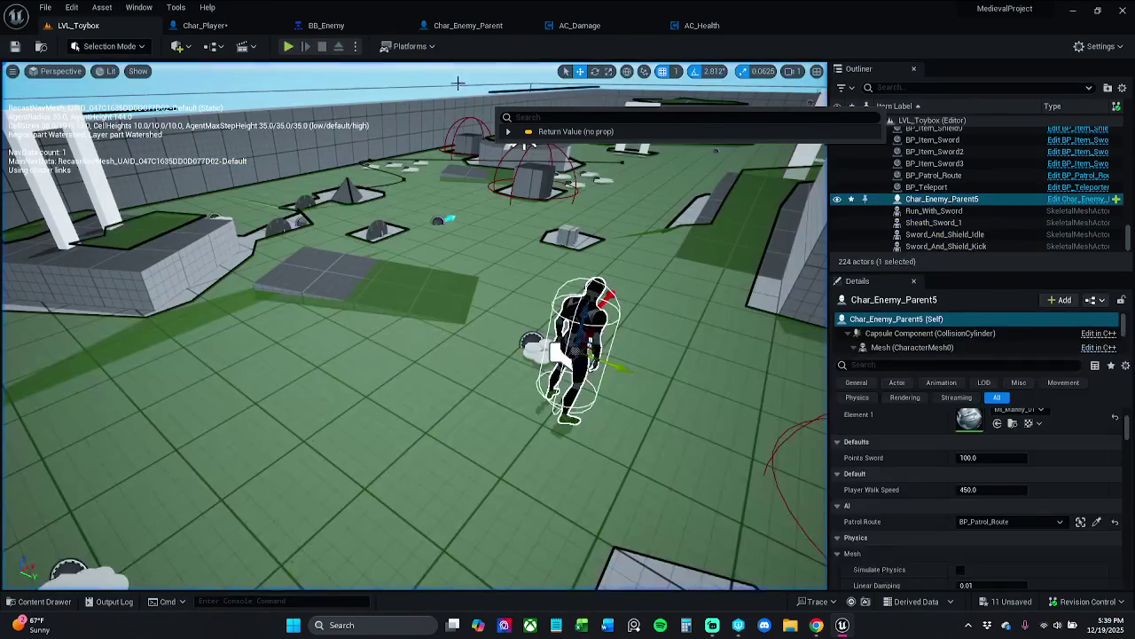
left_click(508, 132)
left_click(508, 132)
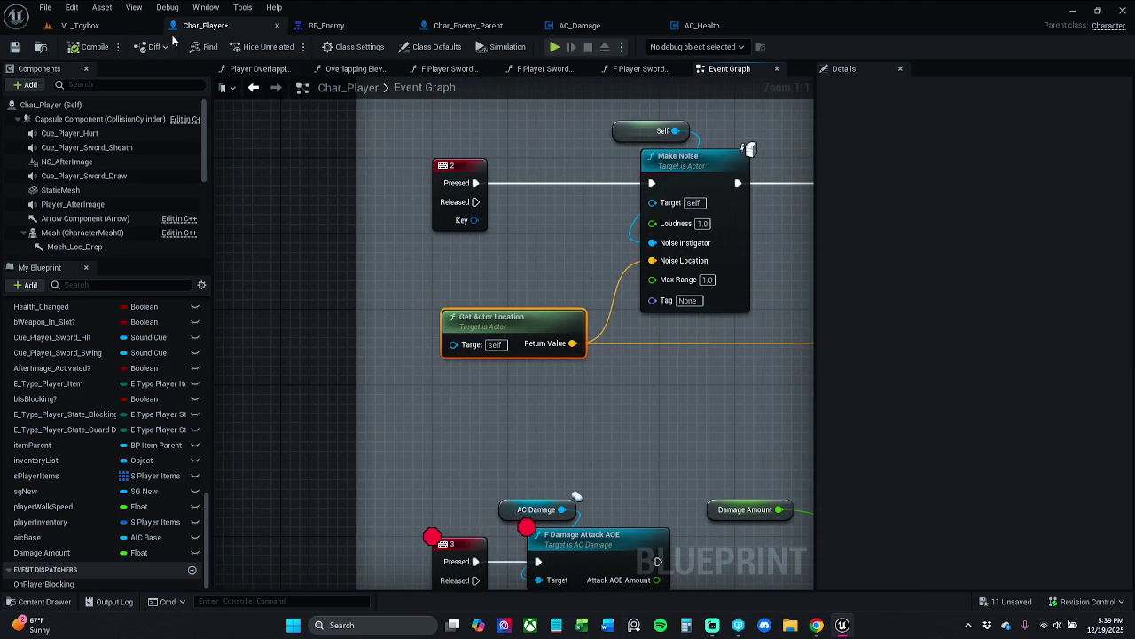
Save all assets with File > Save All, checking out the merchant assets
left_click(45, 7)
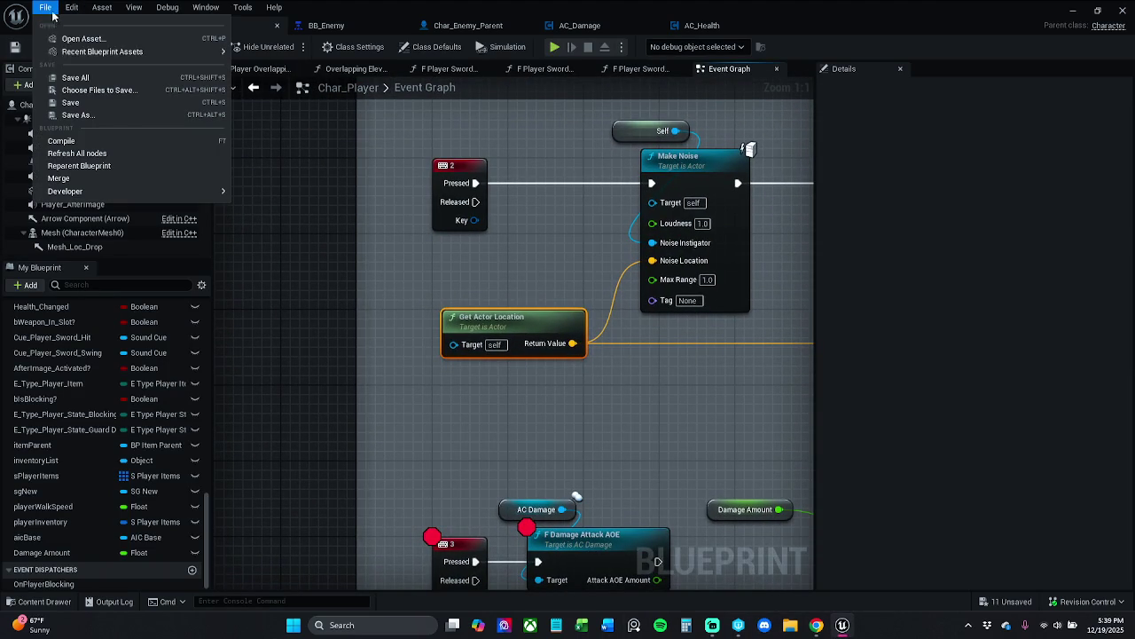
left_click(87, 78)
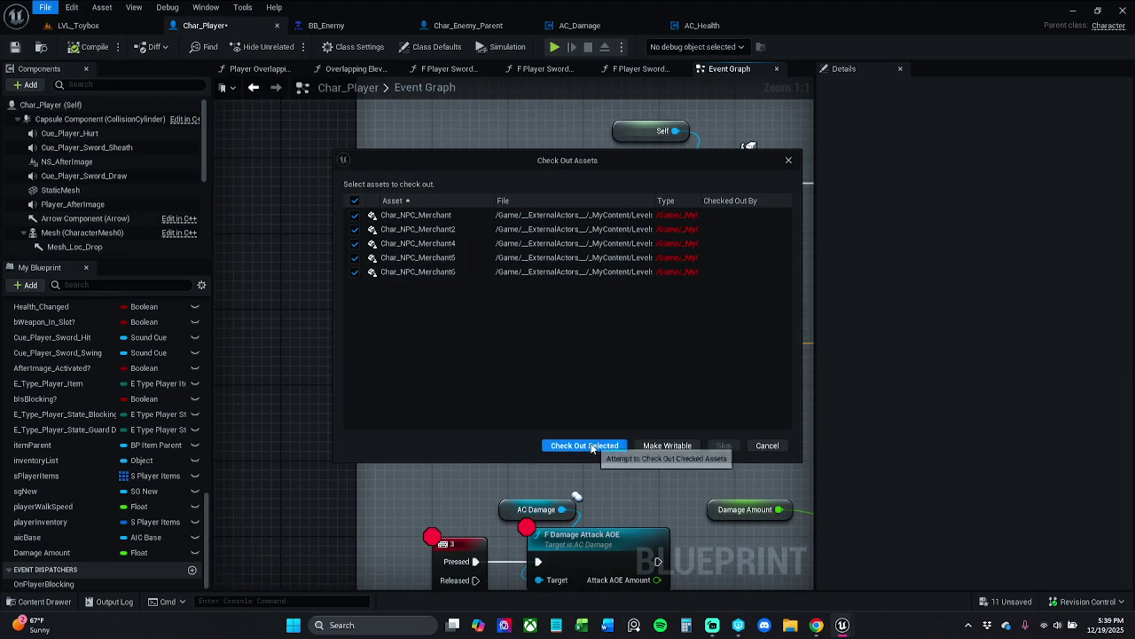
left_click(584, 445)
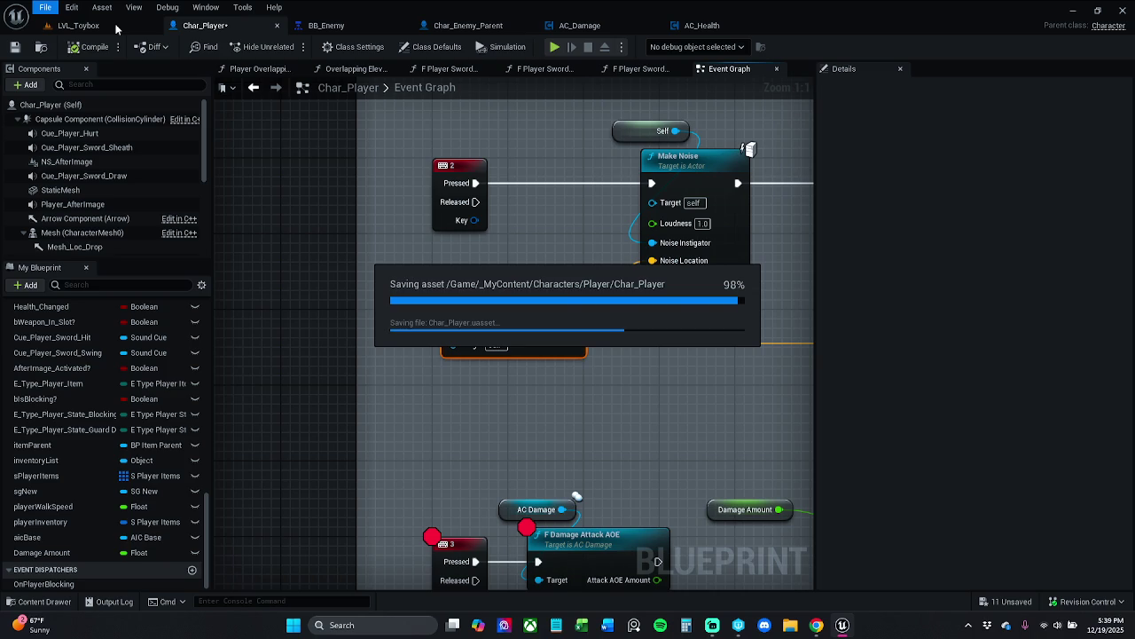
Play LVL_Toybox with the gameplay debugger showing the navmesh and perception hidden, then stop
left_click(115, 28)
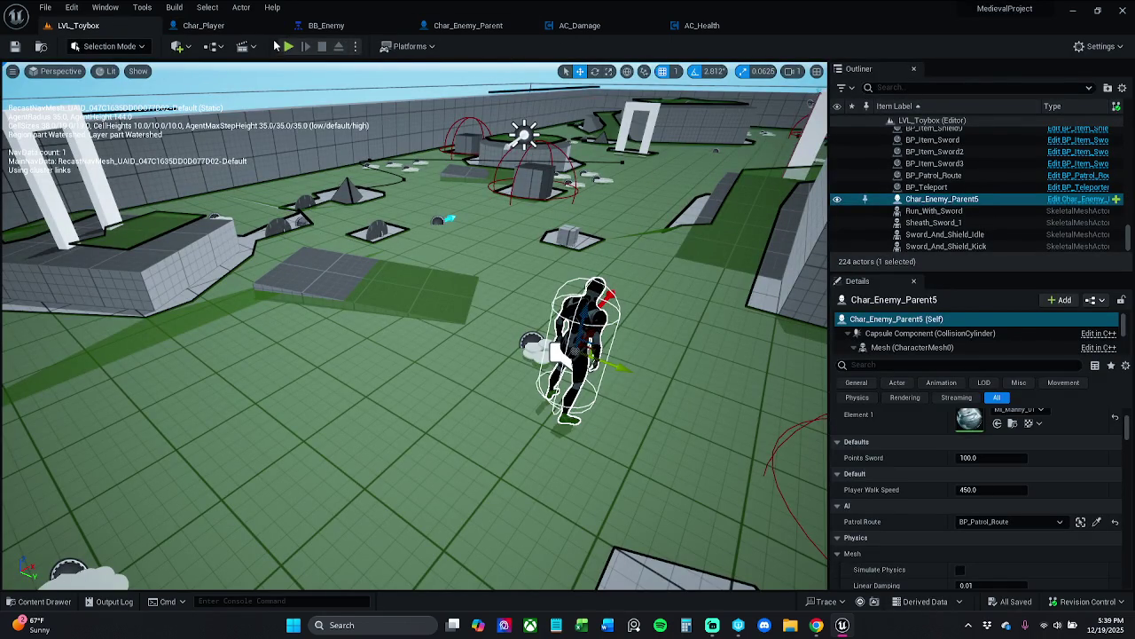
left_click(288, 46)
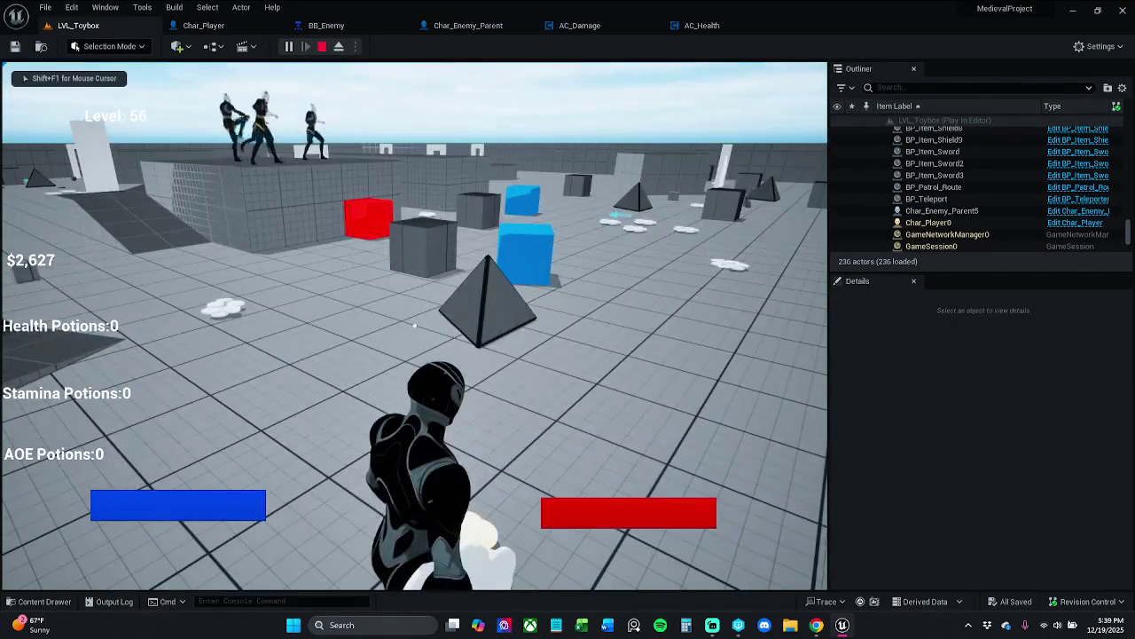
key("apostrophe")
key("w")
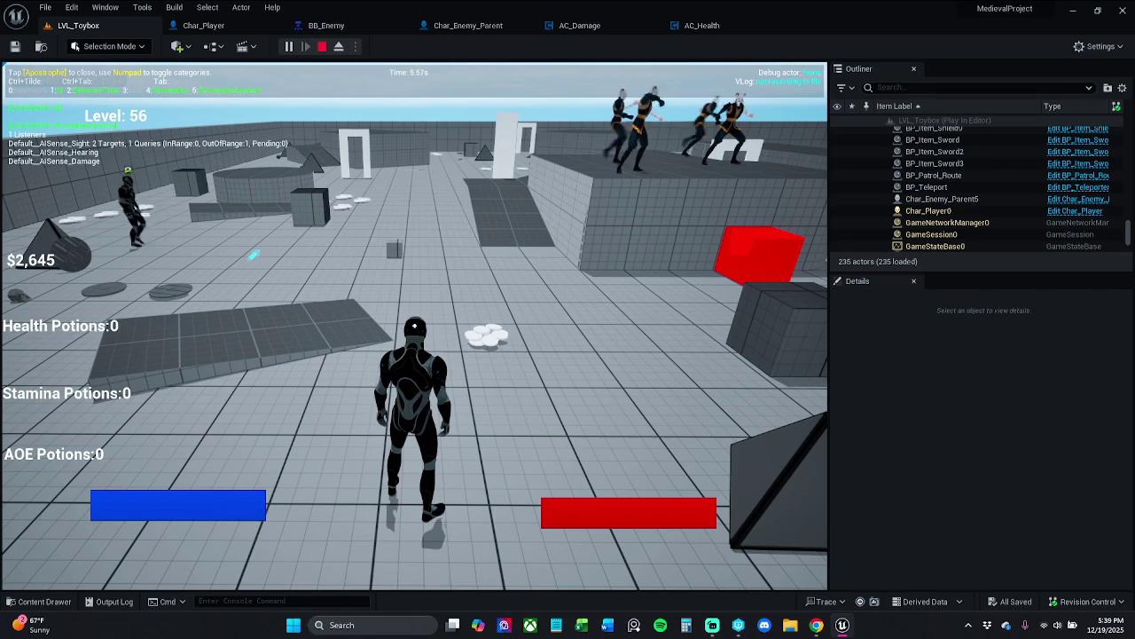
key("KP_0")
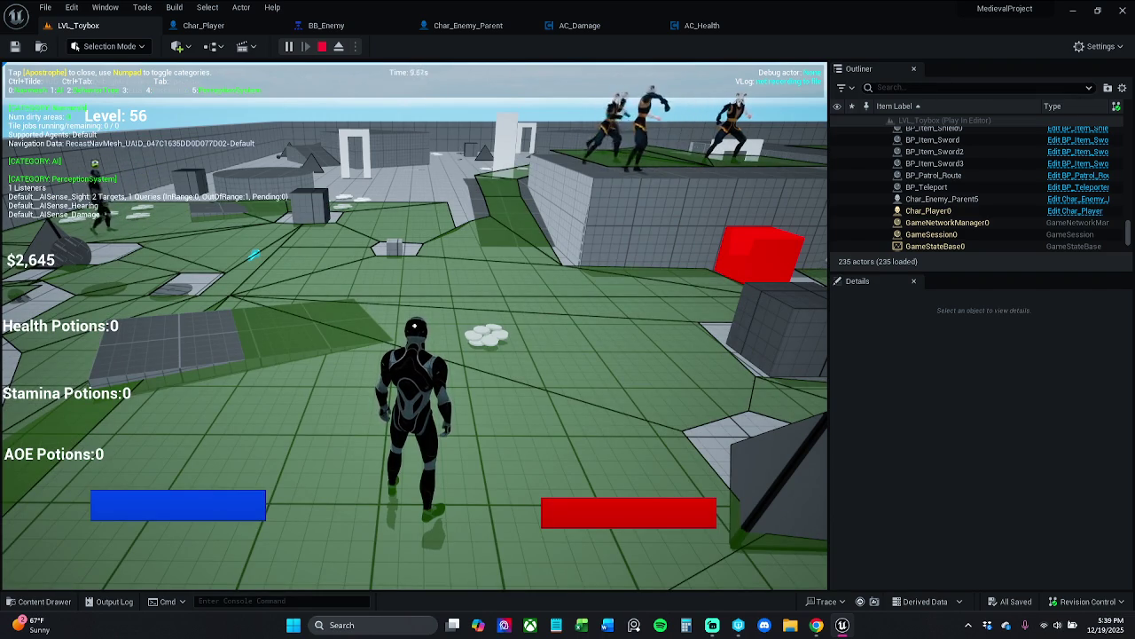
key("KP_5")
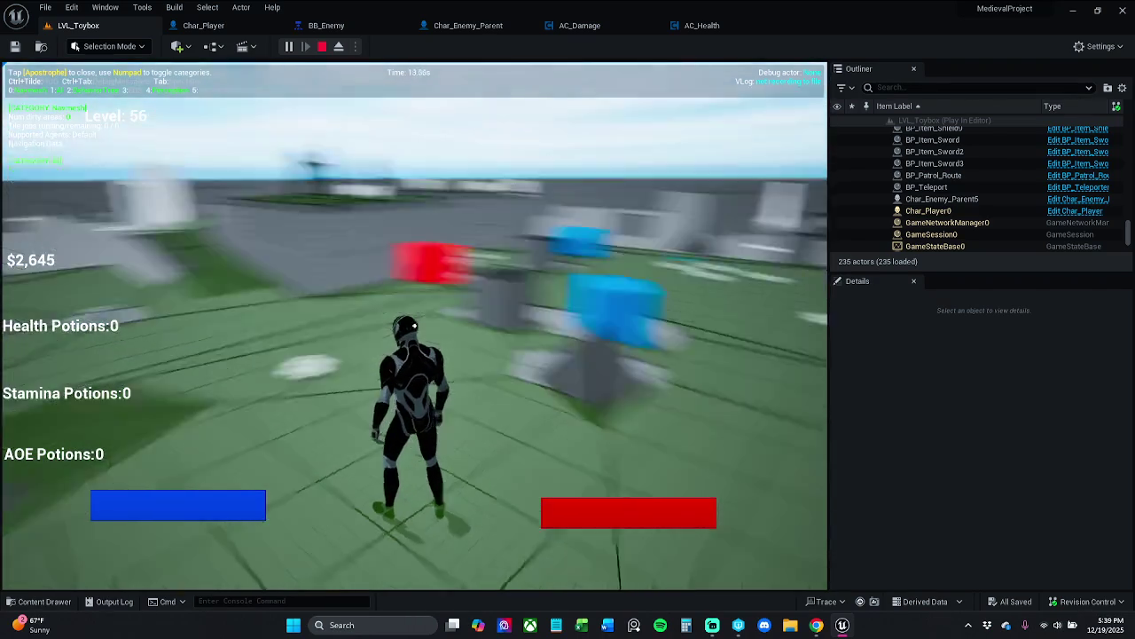
key("Escape")
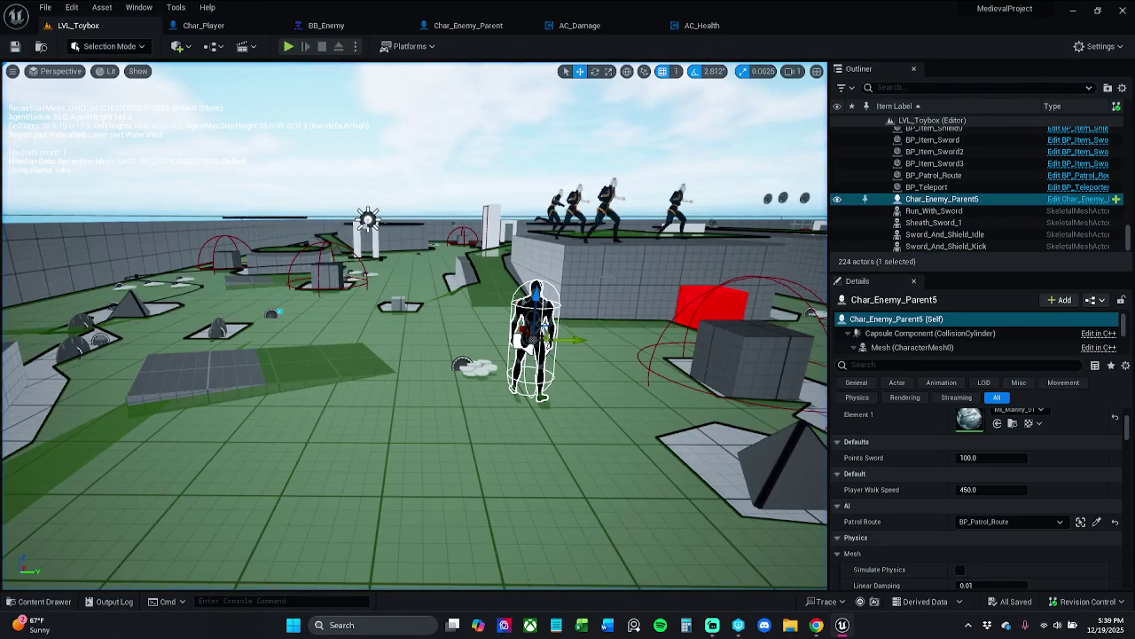
Frame the selected enemy, check its Patrol Route choices, and save all changes
key("f")
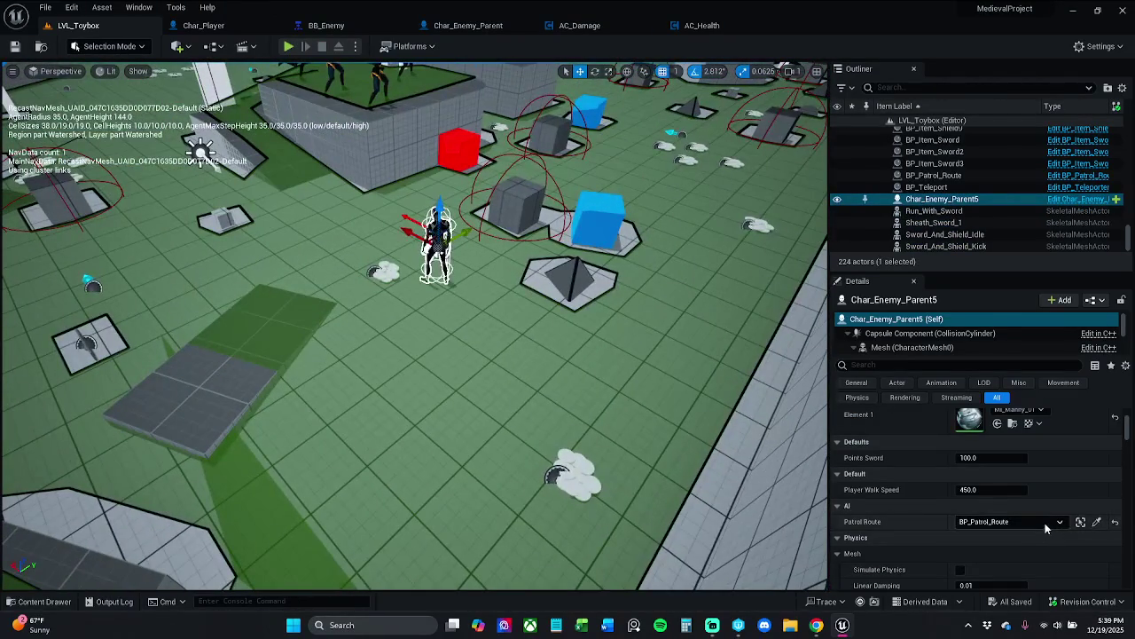
left_click(1045, 524)
left_click(1116, 529)
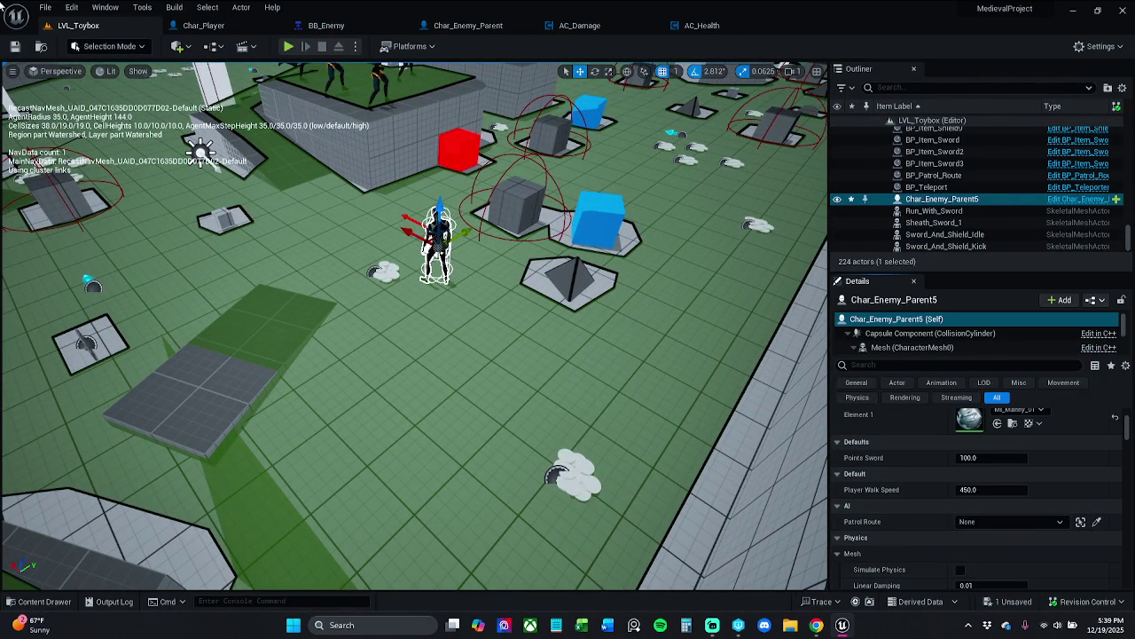
left_click(14, 47)
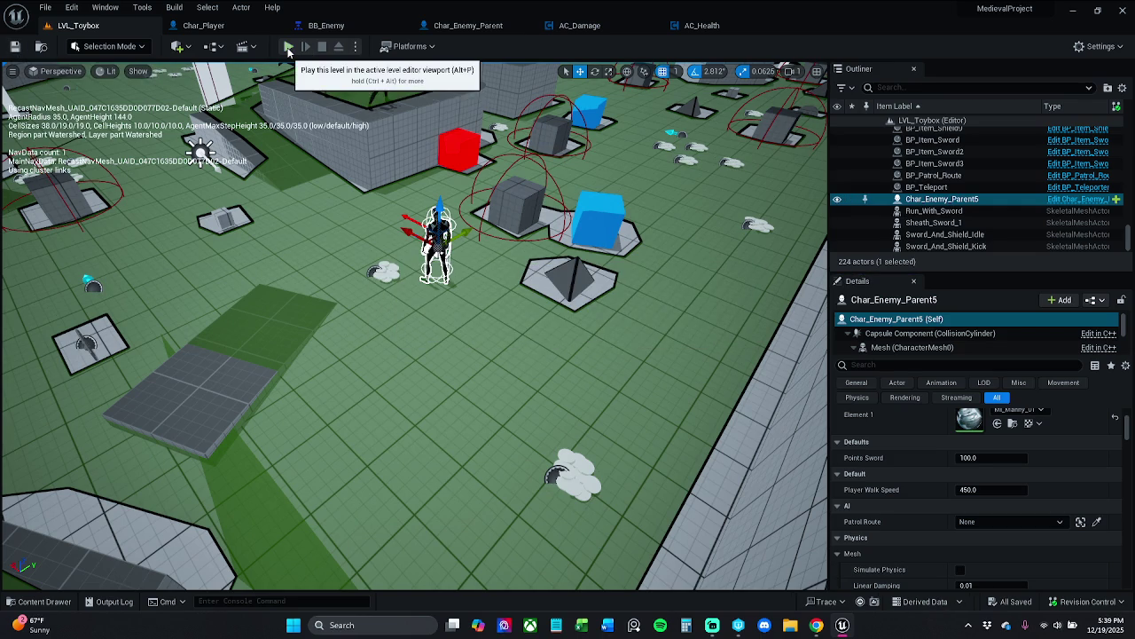
Start play with the gameplay debugger showing navmesh and enemy perception info
left_click(289, 51)
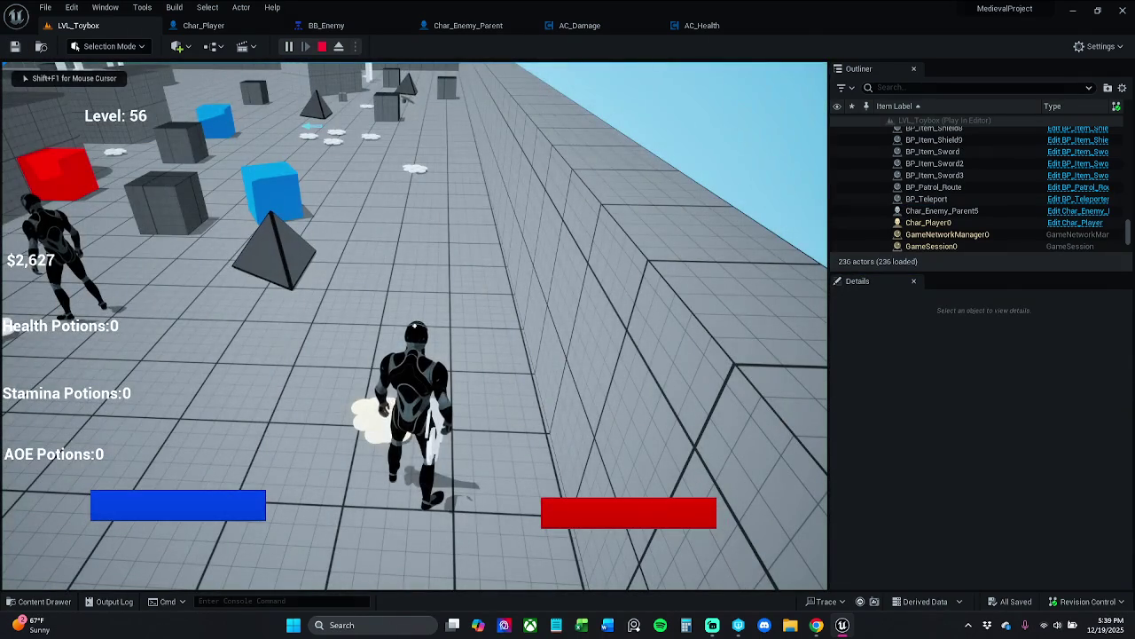
key("apostrophe")
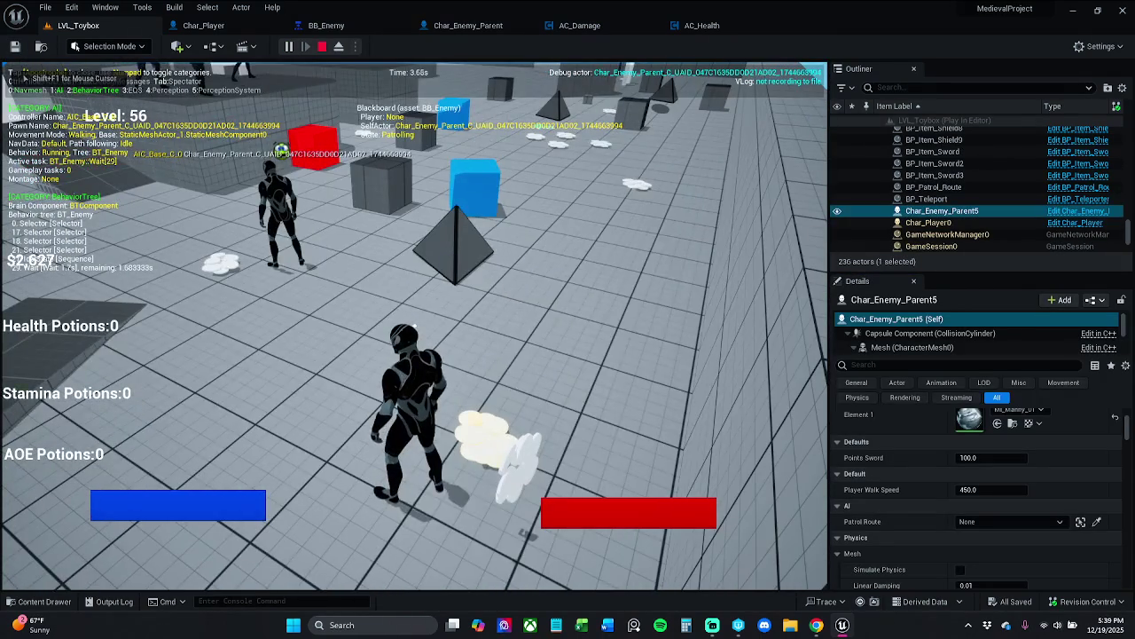
key("KP_0")
key("KP_4")
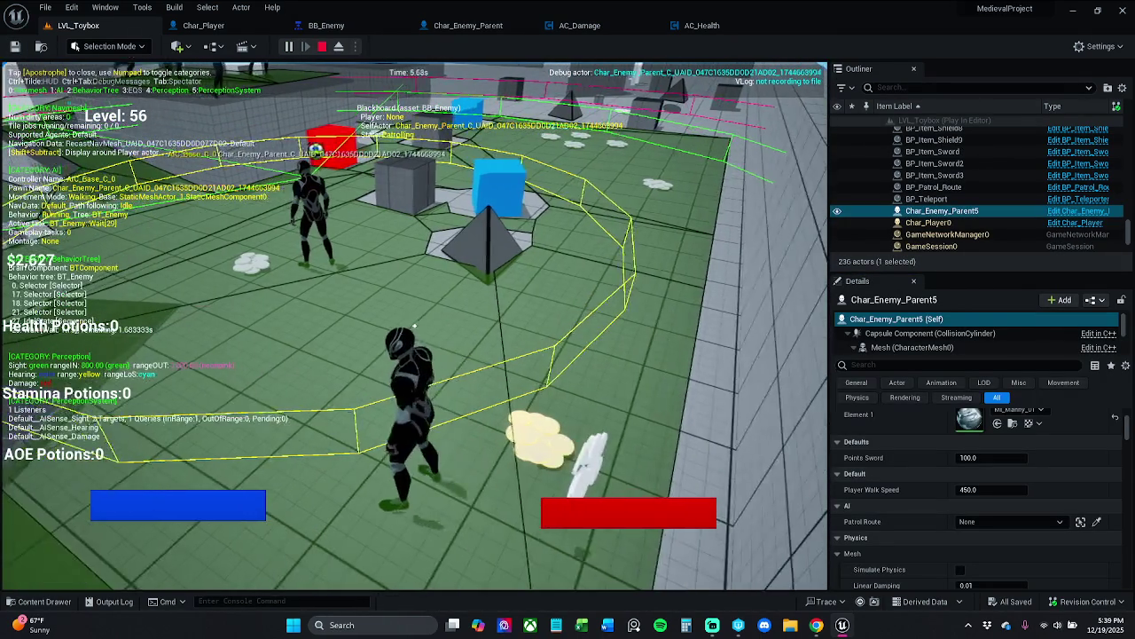
Walk the player, press 3 for the AOE attack, and resume past both breakpoints
key("w")
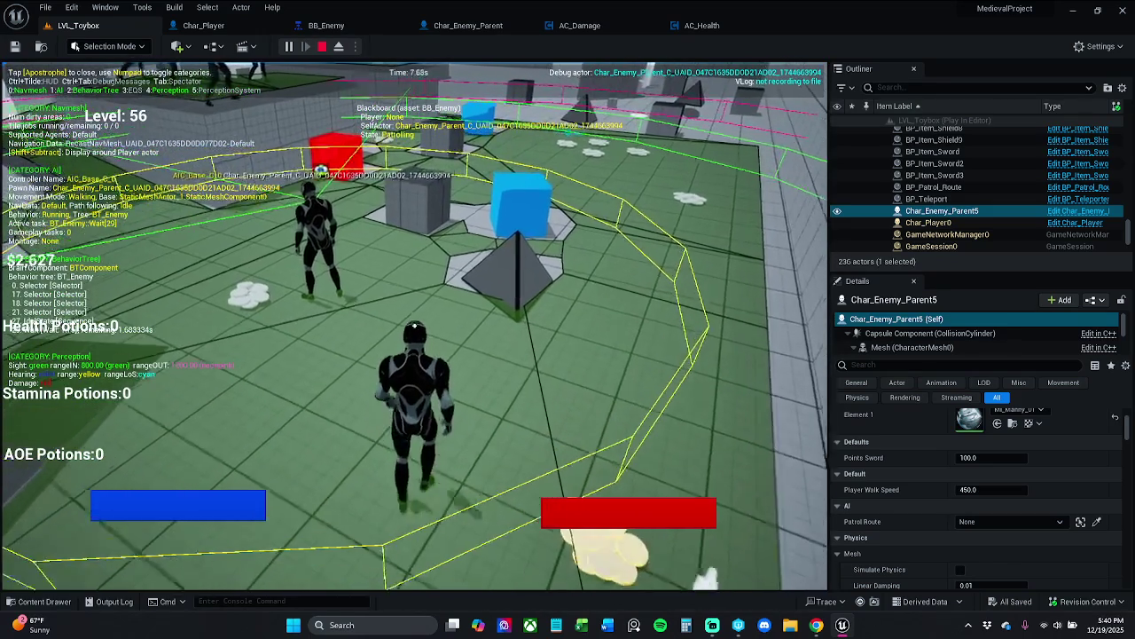
key("a")
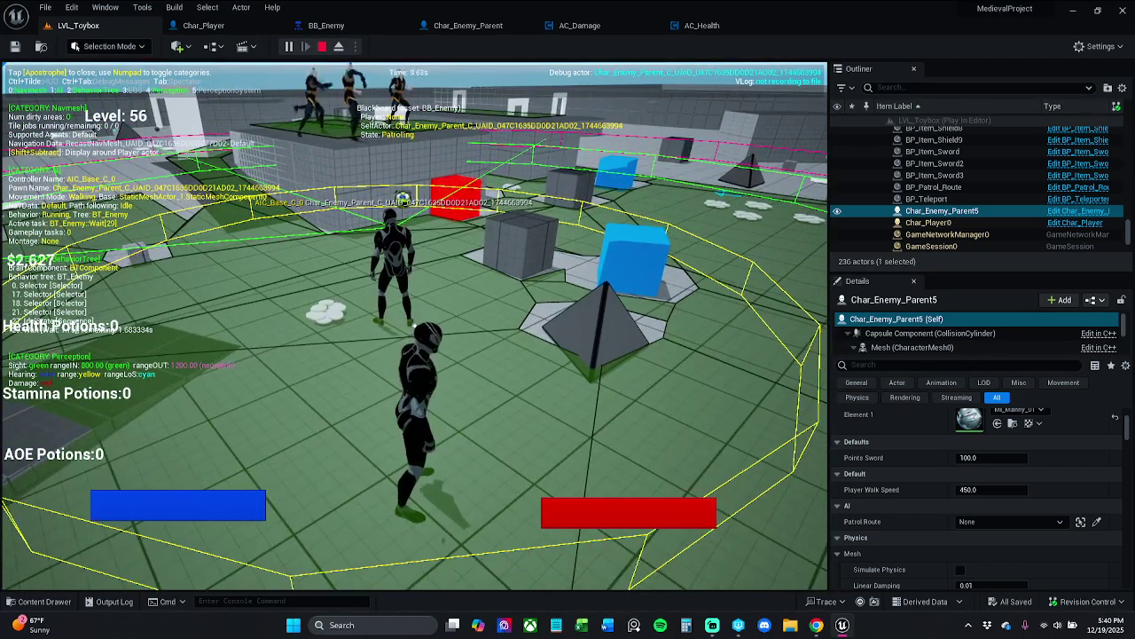
key("3")
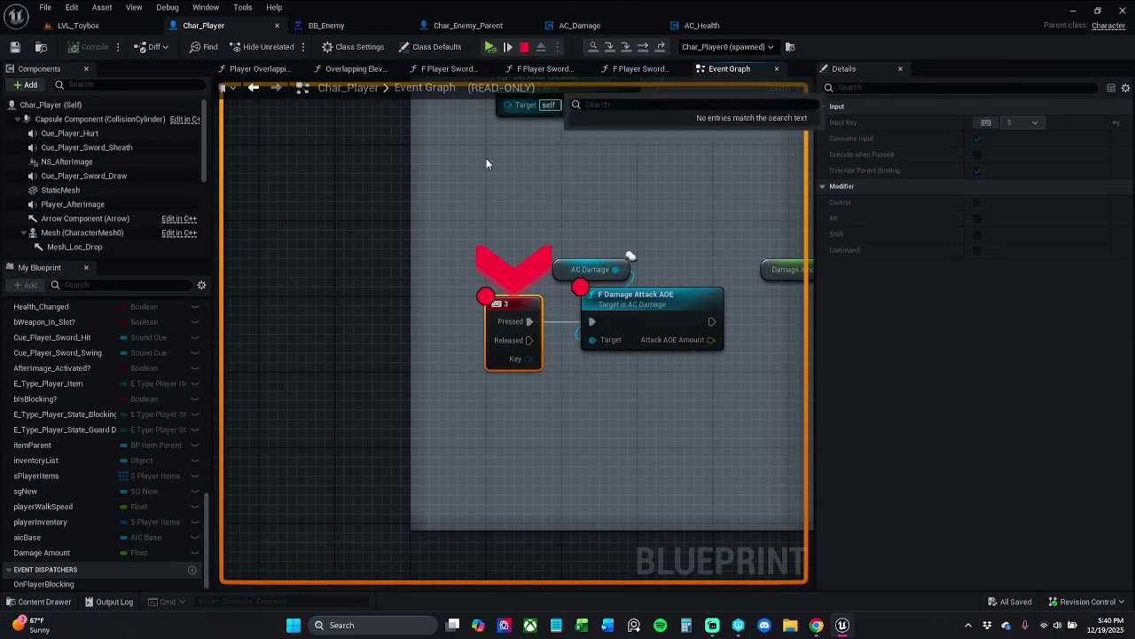
left_click(490, 46)
left_click(490, 46)
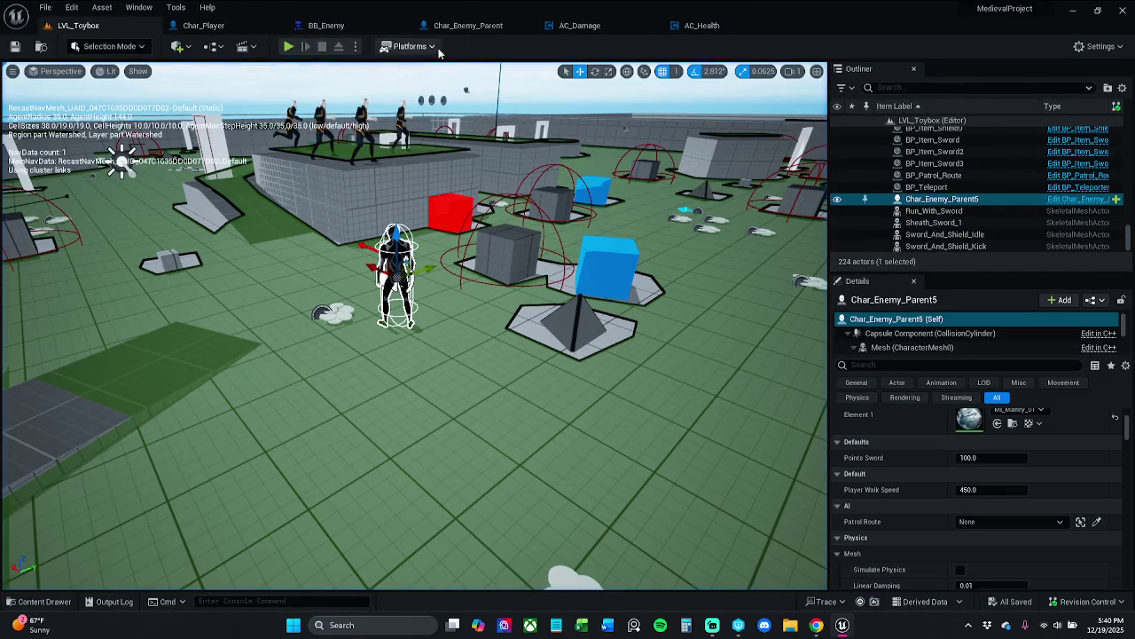
left_click(483, 25)
left_click(97, 253)
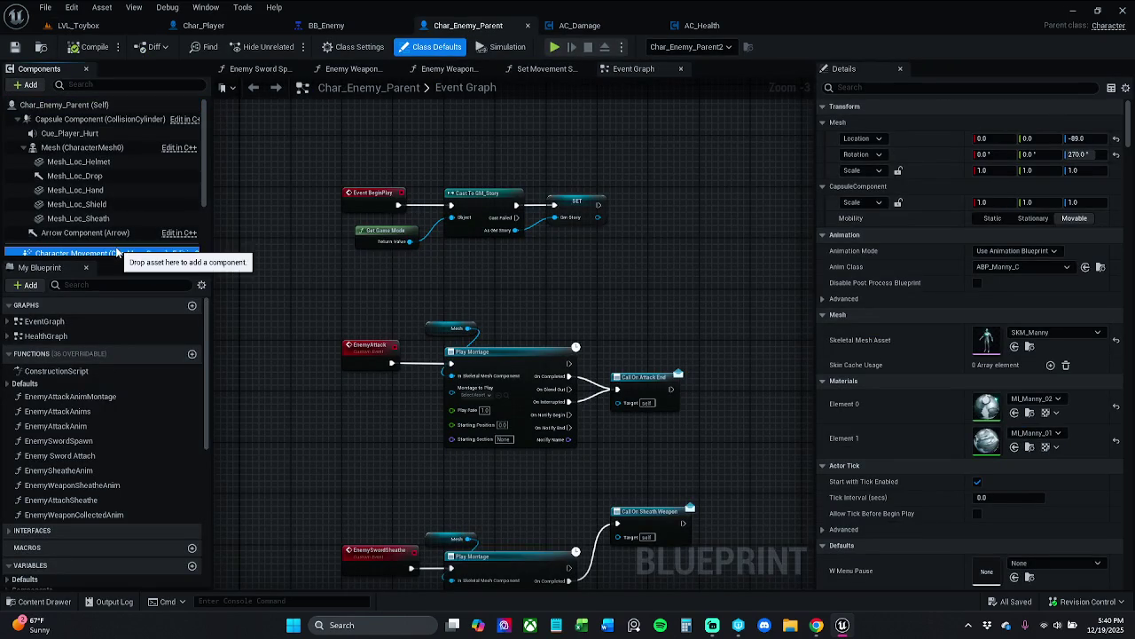
scroll(95, 205, "down", 2)
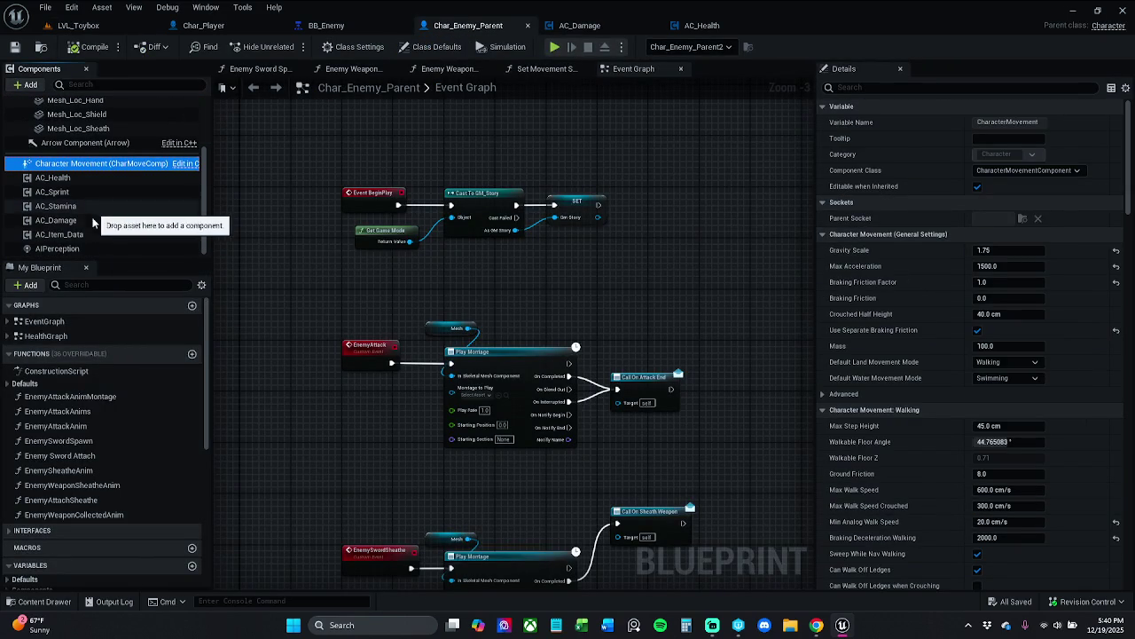
left_click(62, 248)
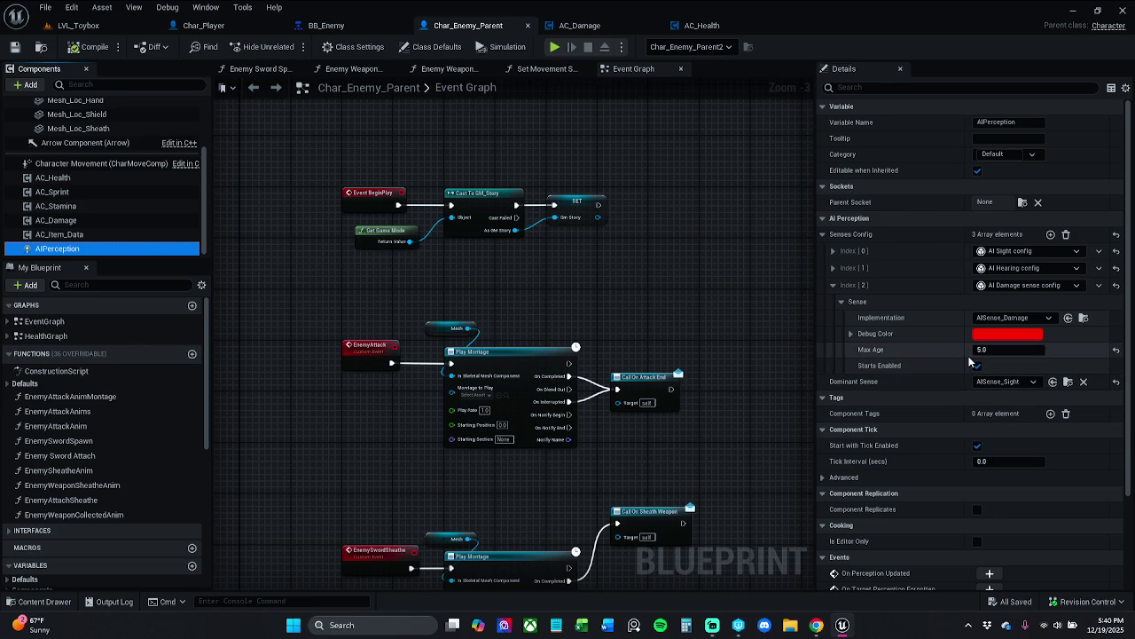
left_click(850, 333)
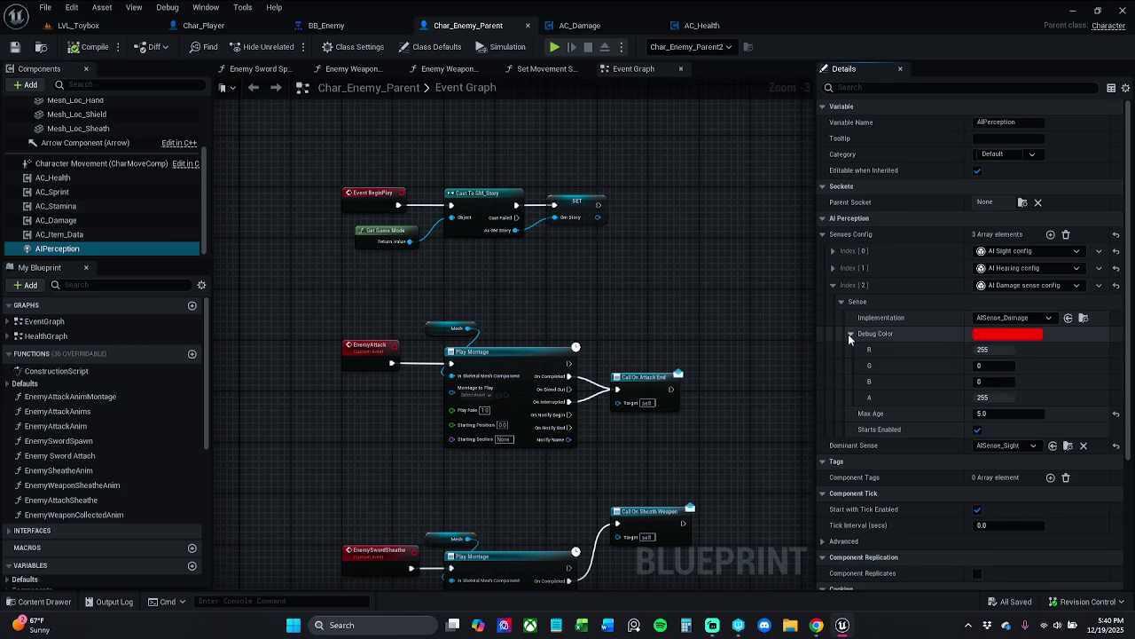
left_click(850, 333)
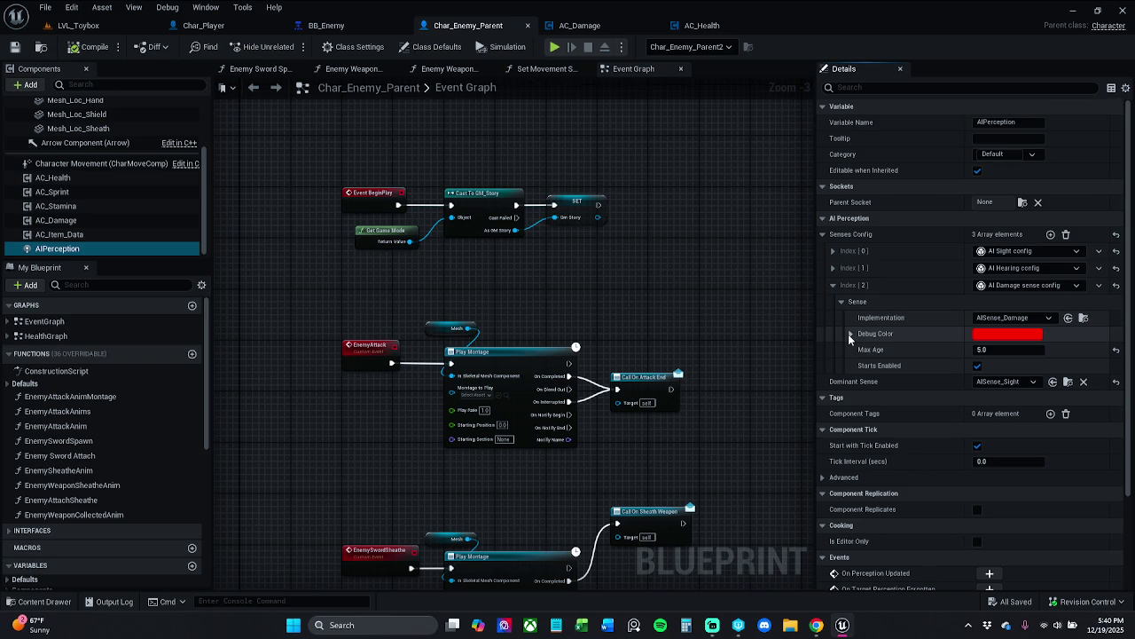
left_click(834, 287)
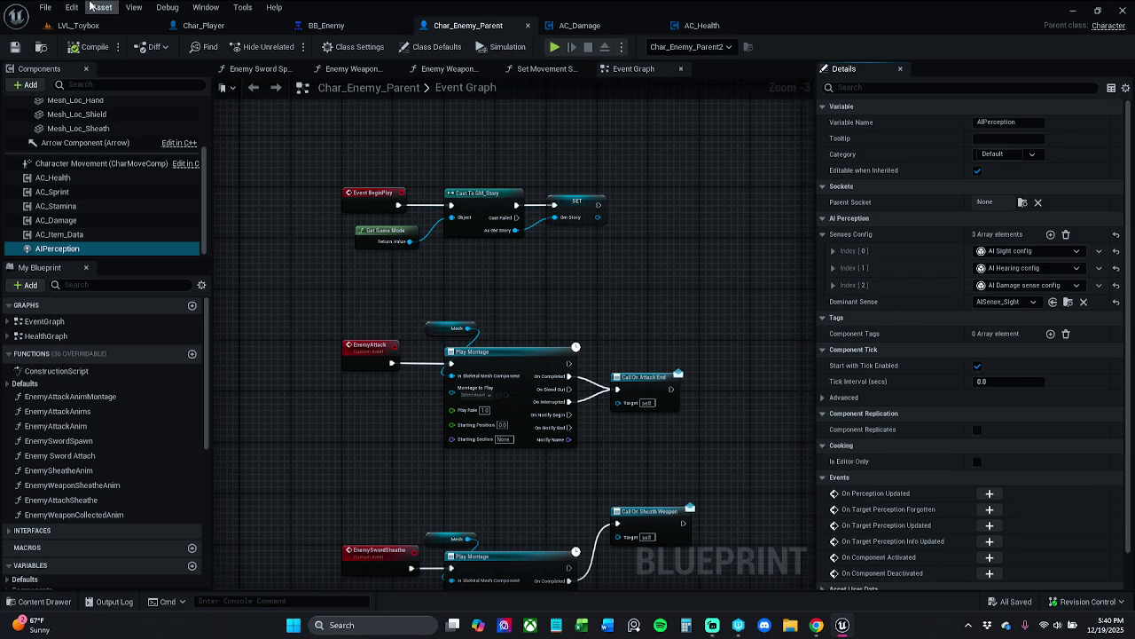
left_click(46, 7)
key("Escape")
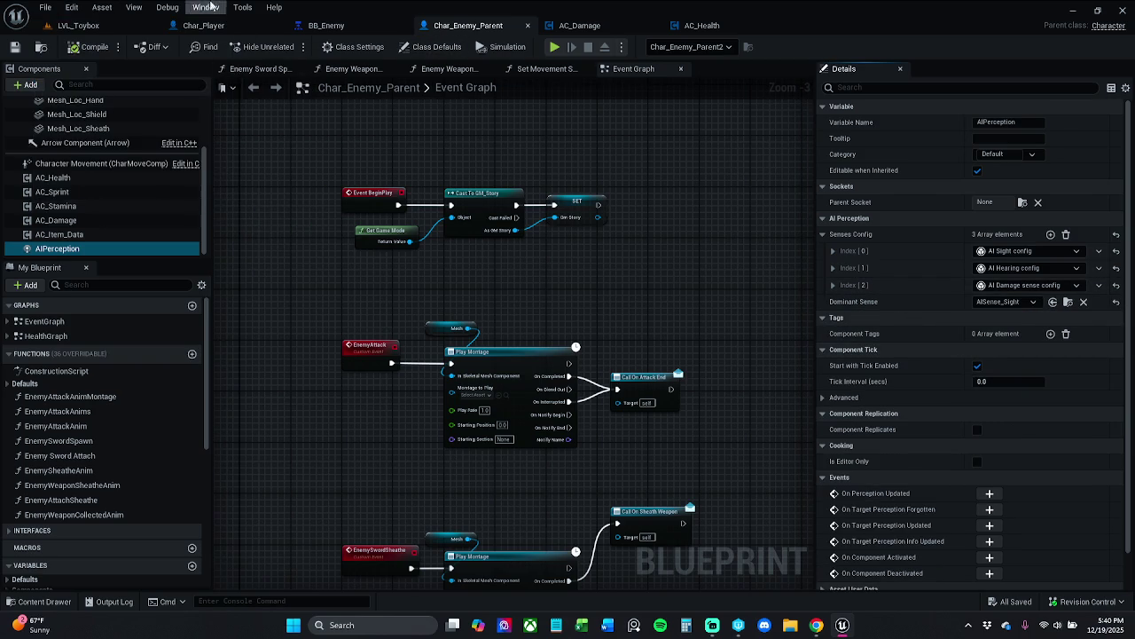
left_click(153, 26)
left_click(288, 46)
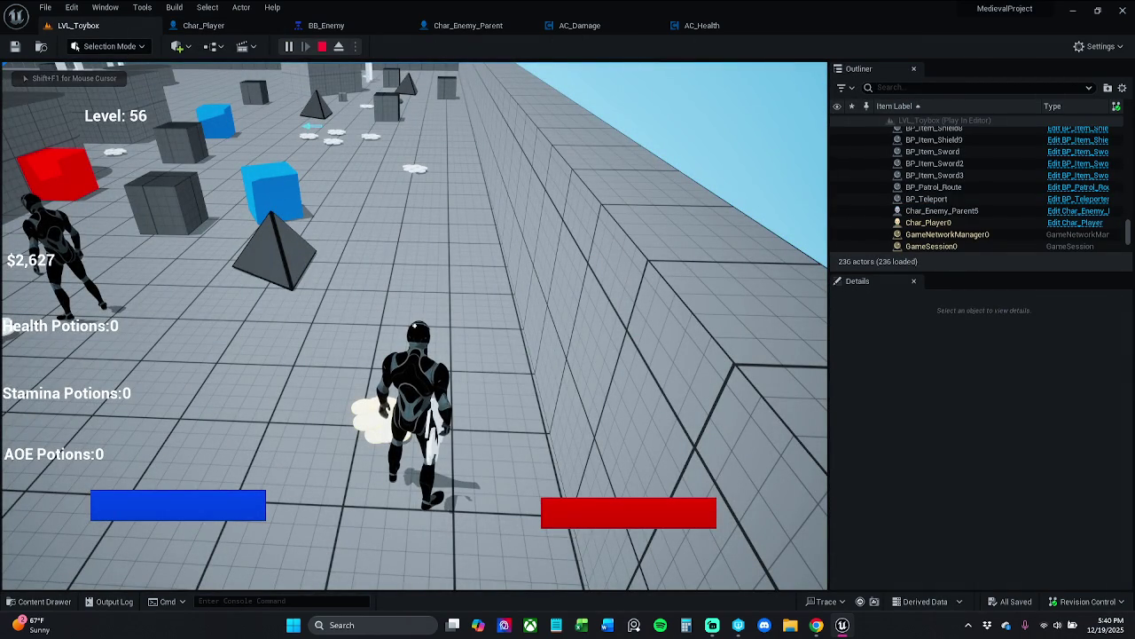
Show enemy perception in the gameplay debugger and fire key 3 twice, resuming each breakpoint
key("apostrophe")
key("KP_4")
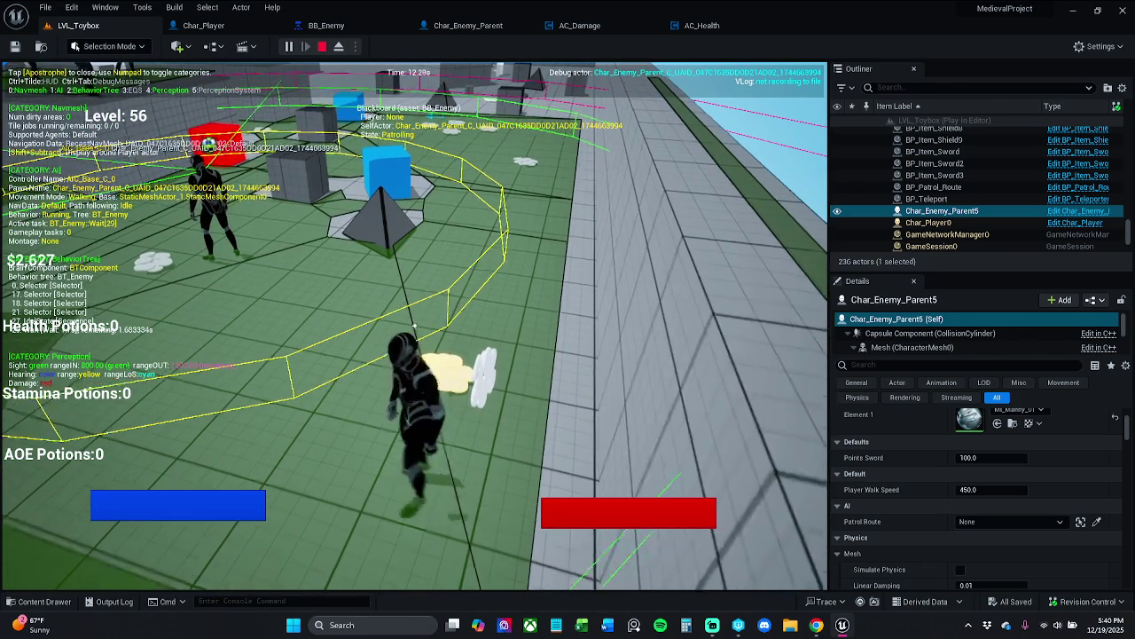
key("3")
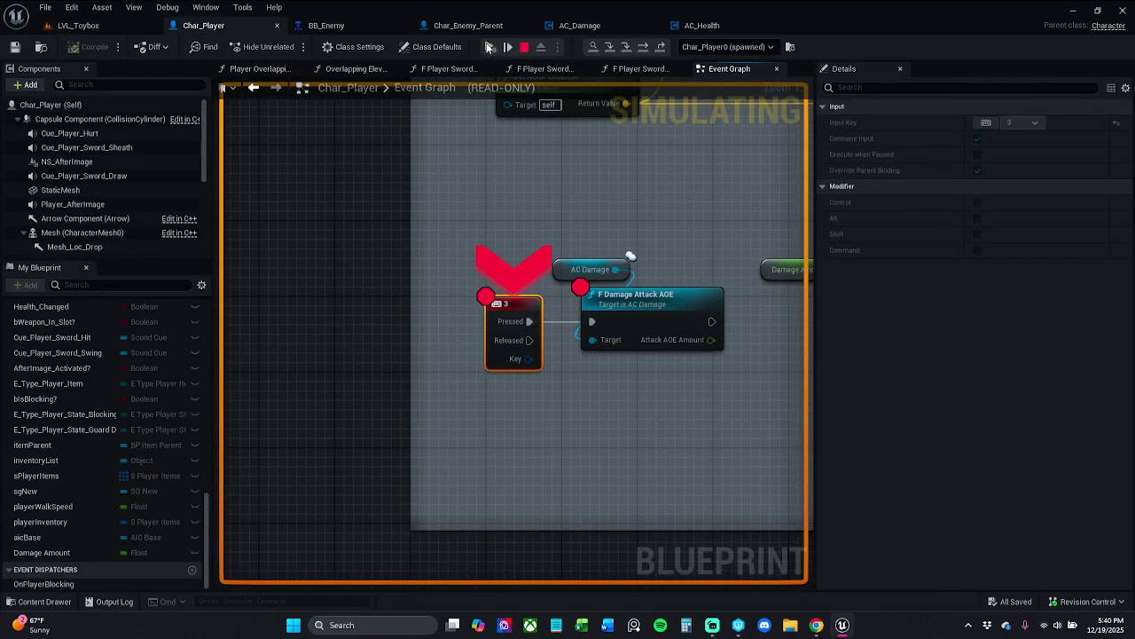
left_click(489, 47)
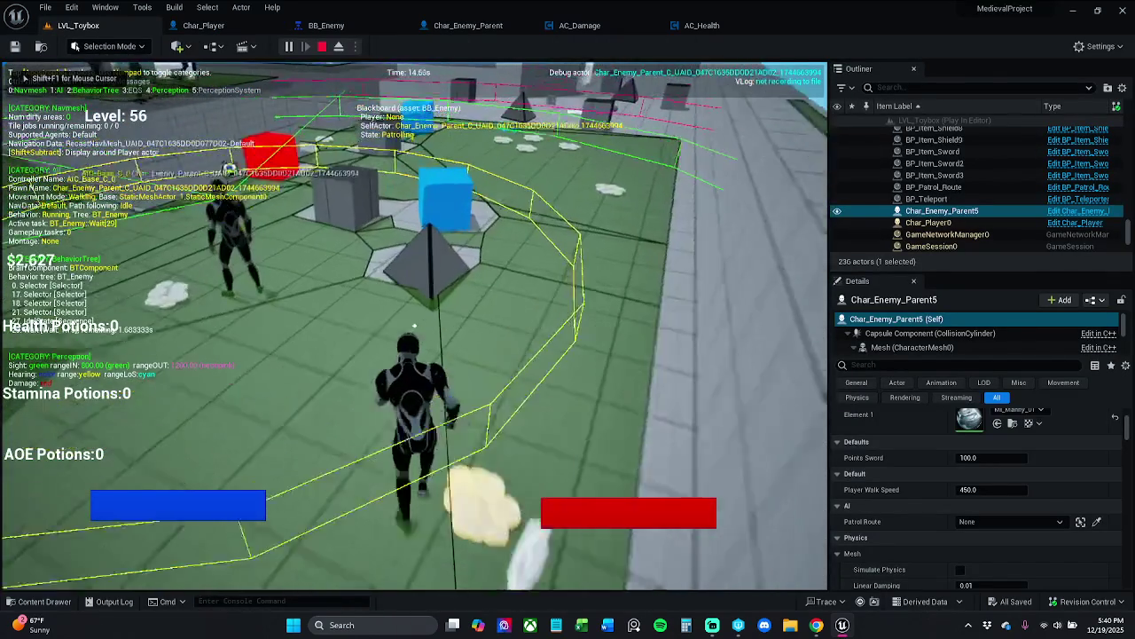
key("3")
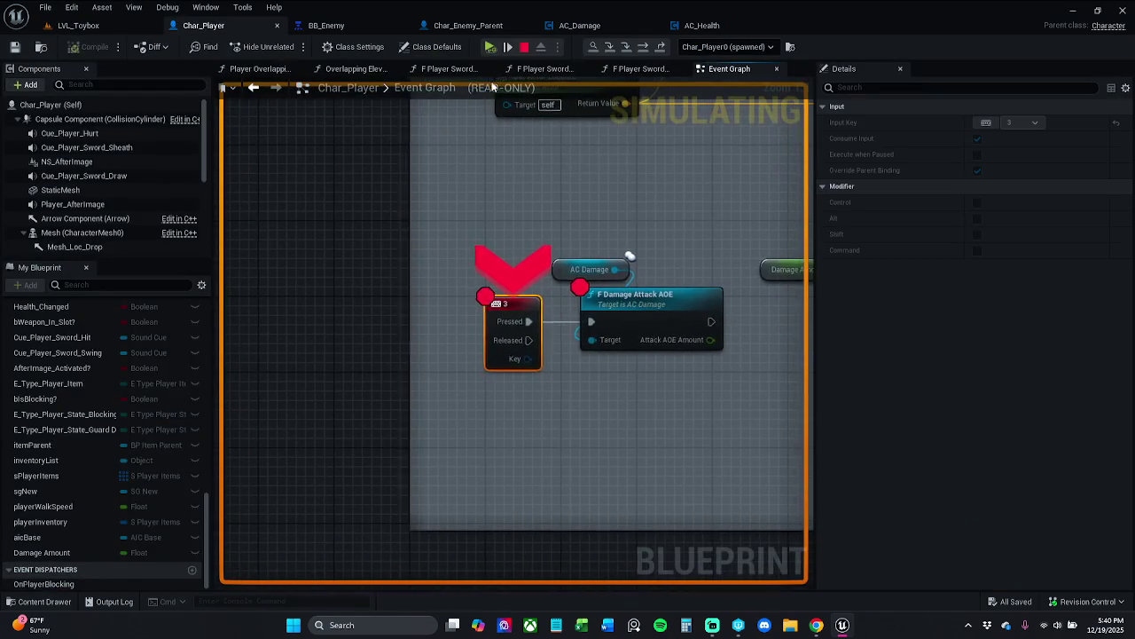
left_click(491, 48)
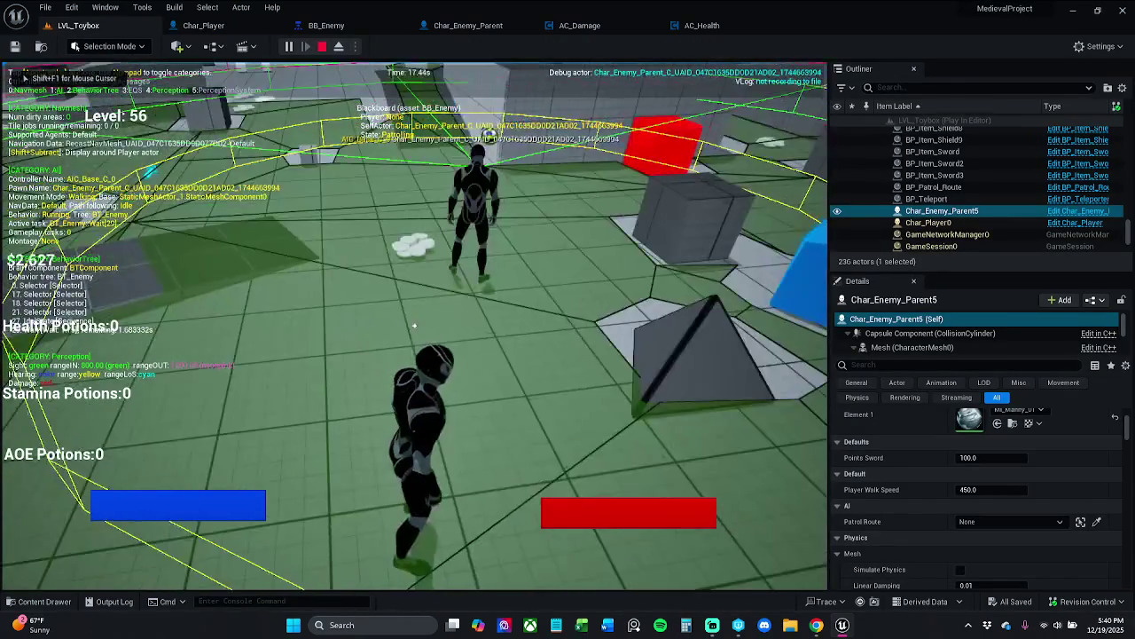
Collect the AOE potions at the blue cube, fire key 3, and open the F Damage Attack AOE breakpoint graph
key("w")
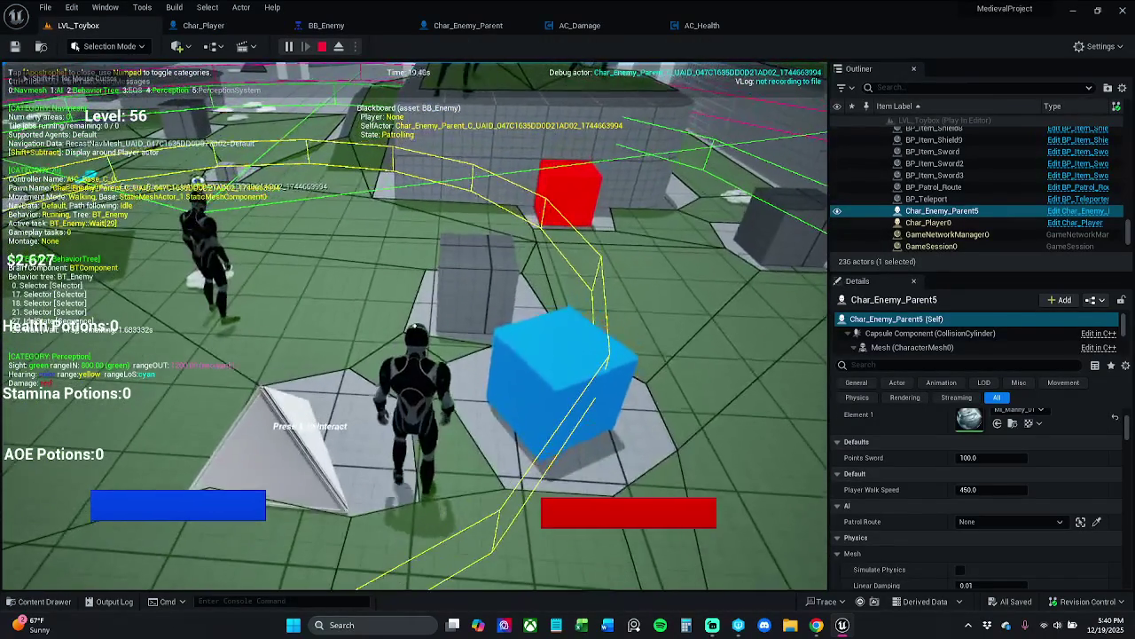
key("e")
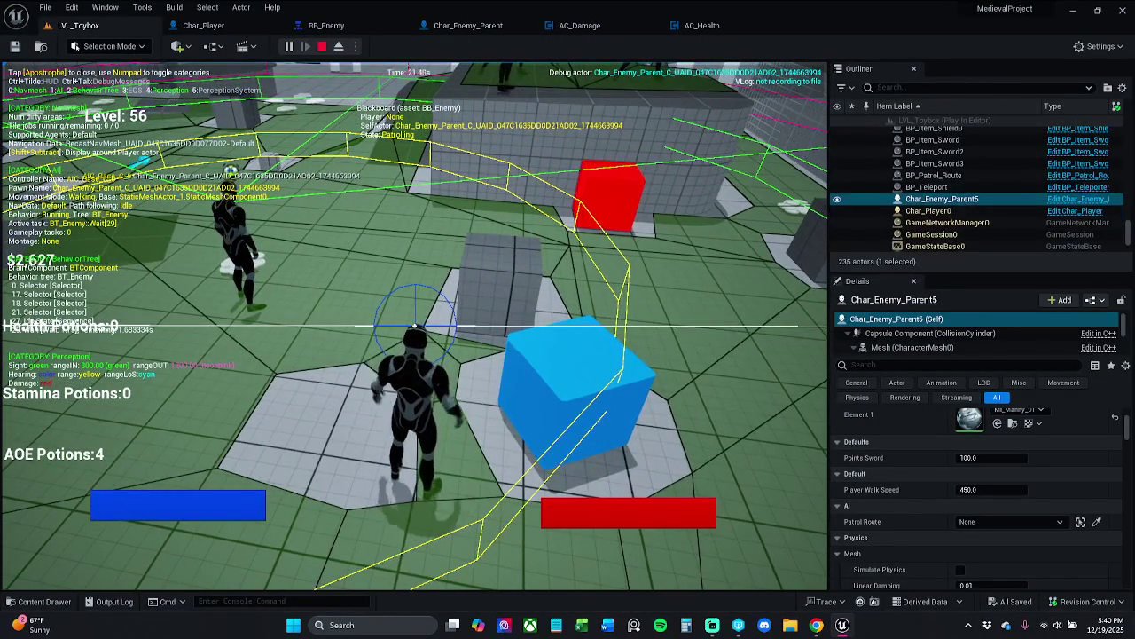
key("3")
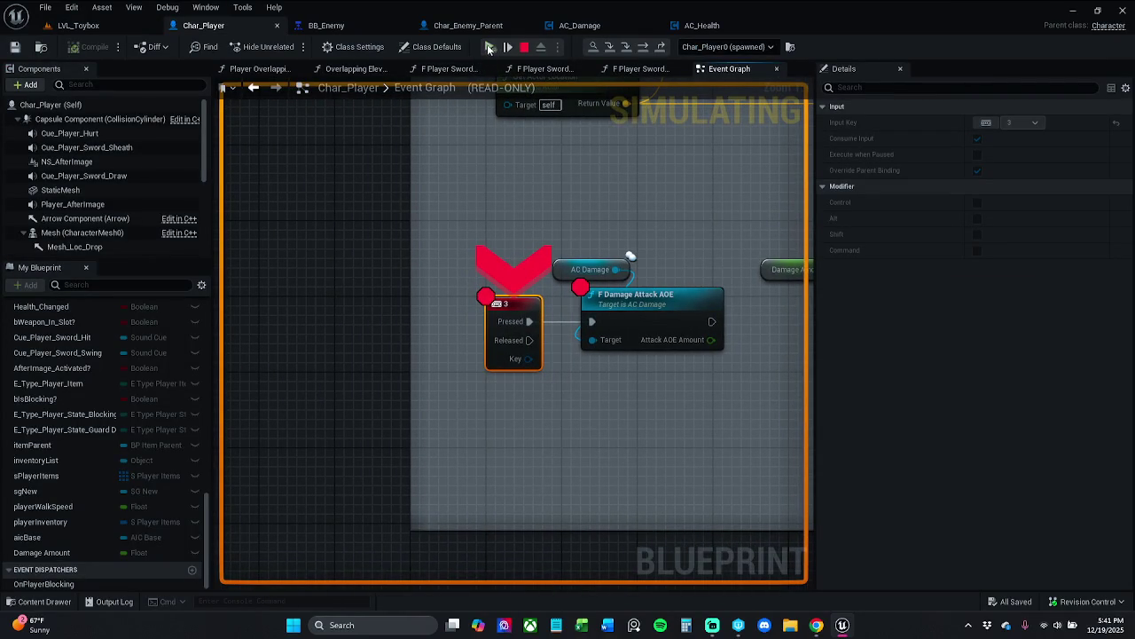
left_click(489, 47)
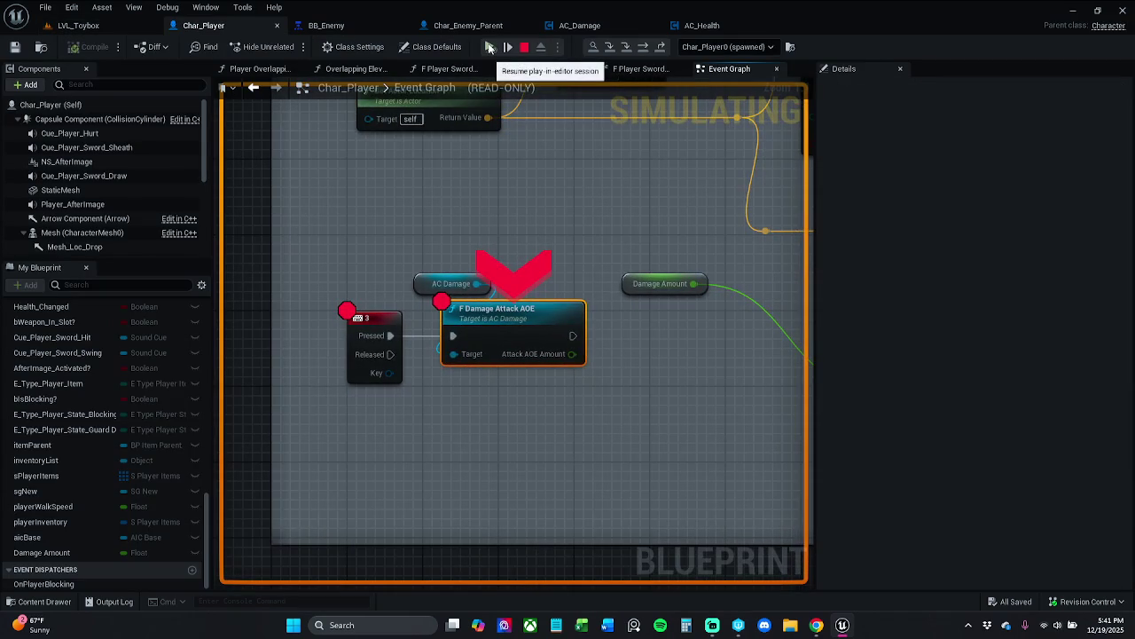
double_click(499, 329)
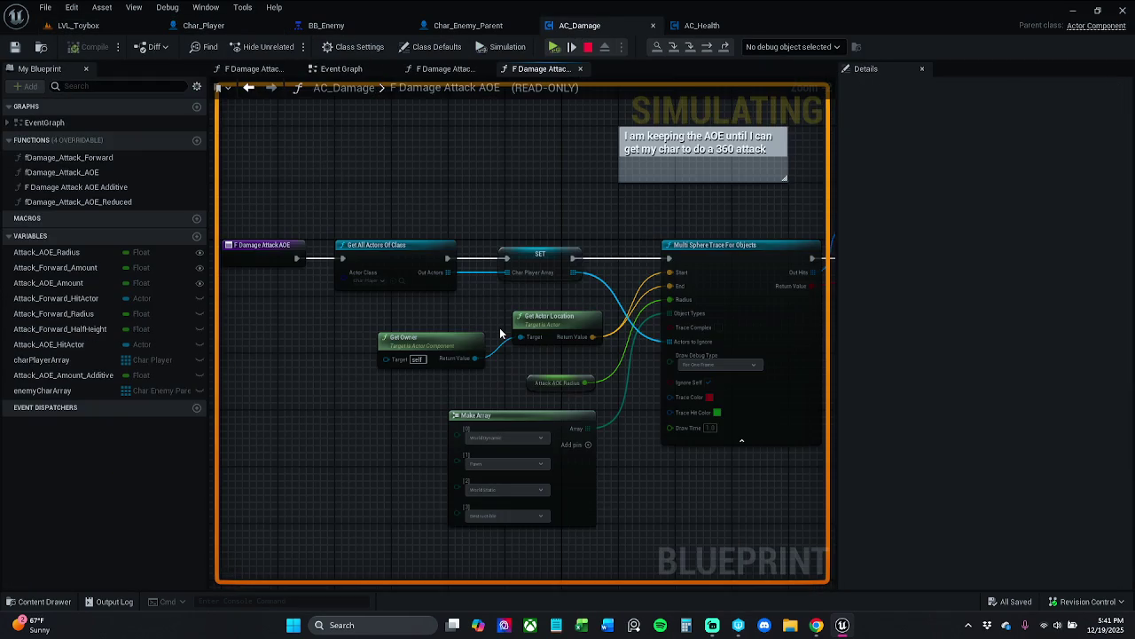
Stop play and follow F Damage Attack AOE into the F Health Damage Recieved function
left_click(587, 47)
left_click_drag(574, 258, 497, 256)
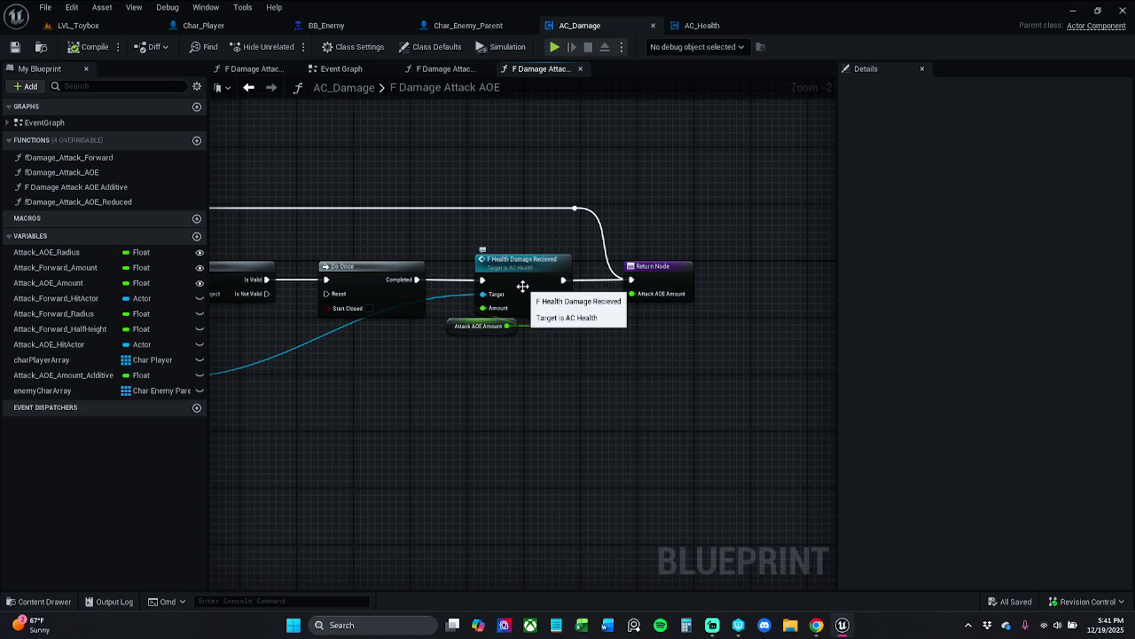
double_click(516, 282)
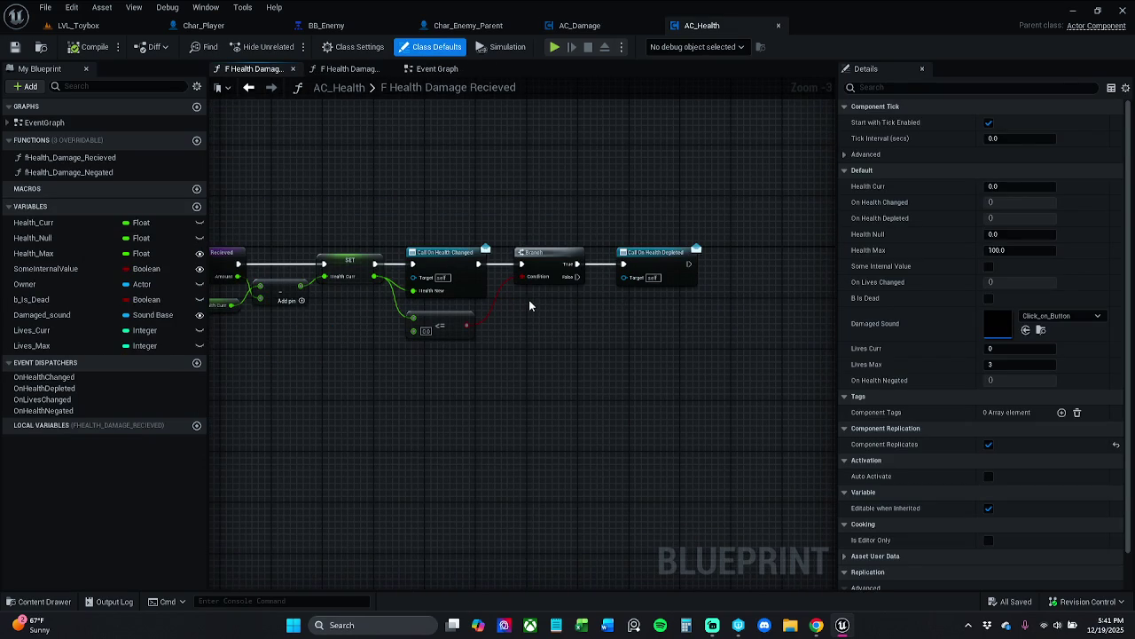
Review the AC_Damage AOE function and the player's key 3 call, then return to LVL_Toybox
left_click(479, 25)
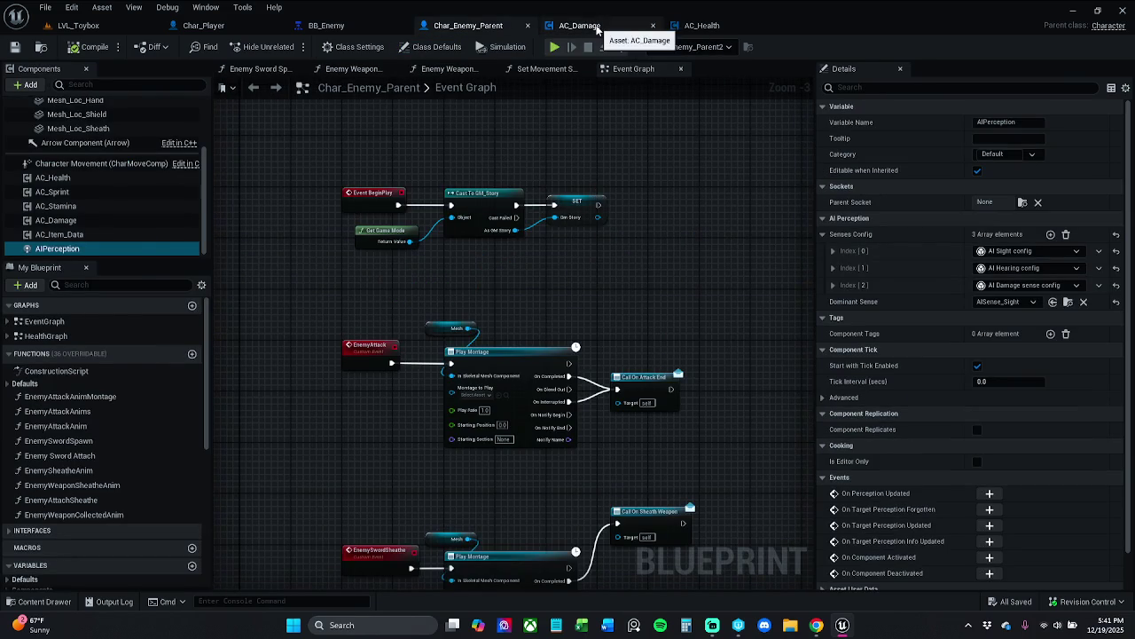
left_click(578, 25)
double_click(485, 89)
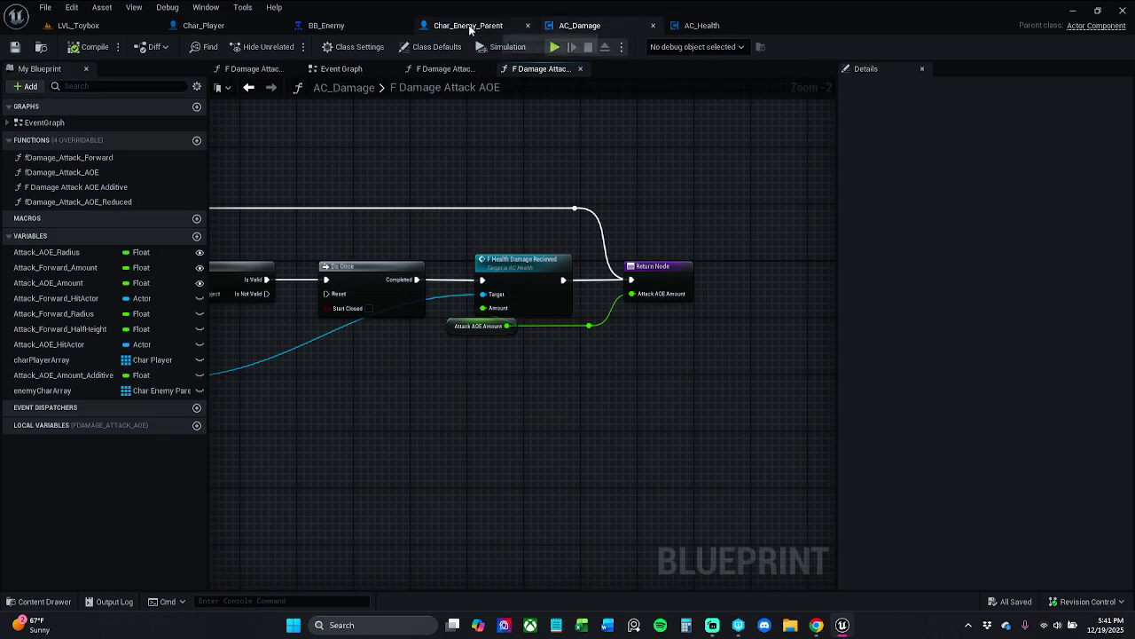
left_click(203, 25)
left_click(546, 291)
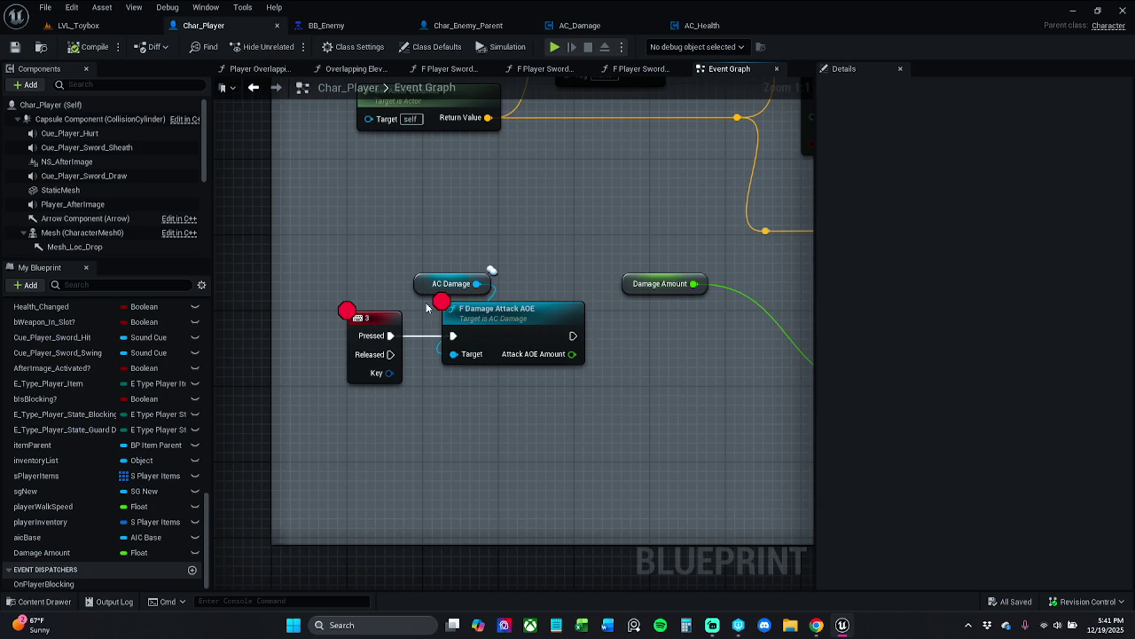
left_click(110, 29)
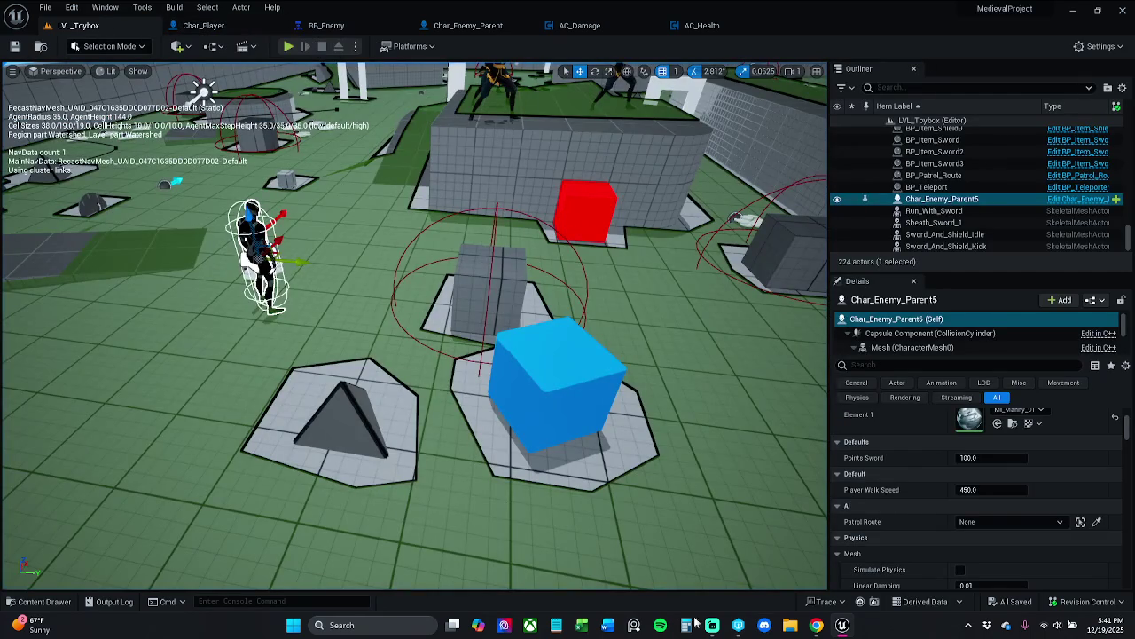
Choose Revision Control > Submit Content and select the Changelist Description field
left_click(1095, 611)
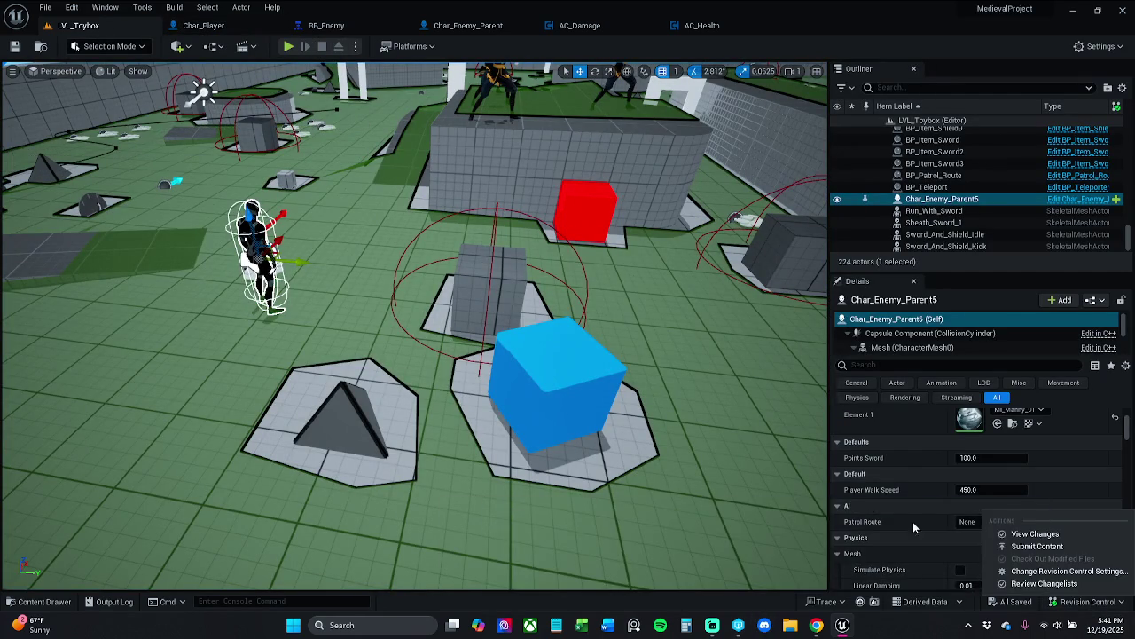
left_click(1064, 556)
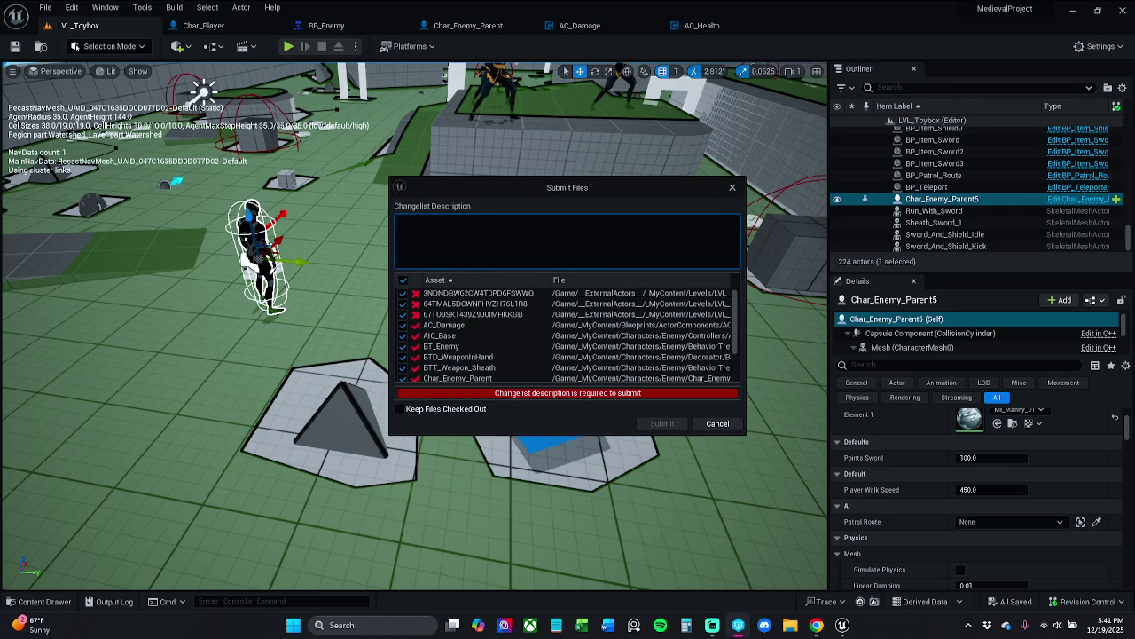
left_click(508, 223)
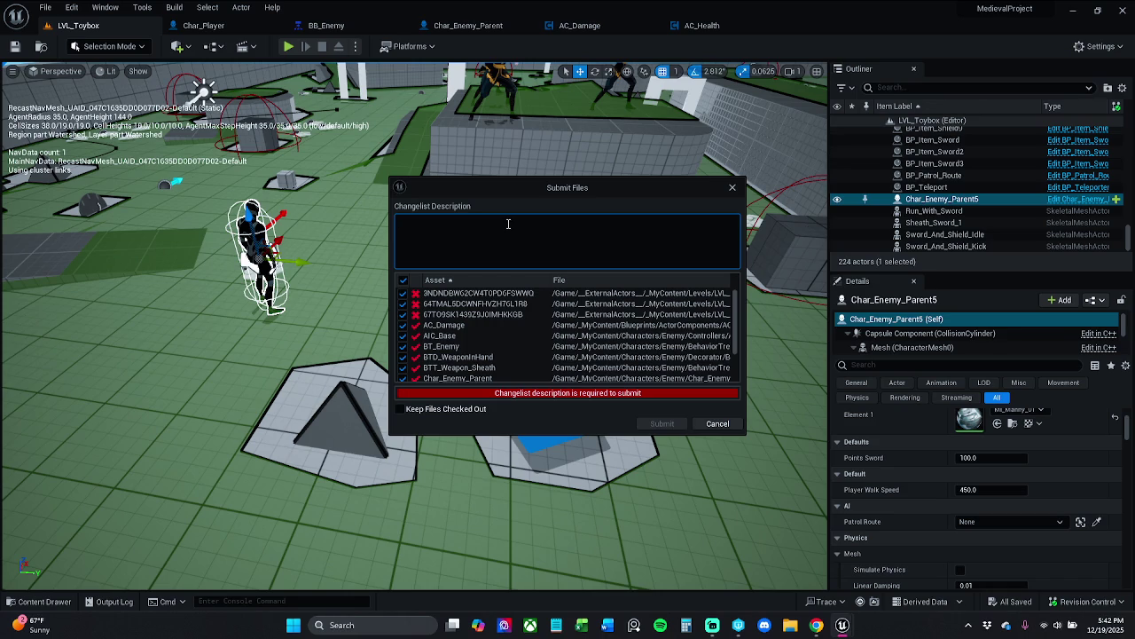
Type the description 'Checking-in I am on part 3 of the smart enemy ai playlist'
type("C")
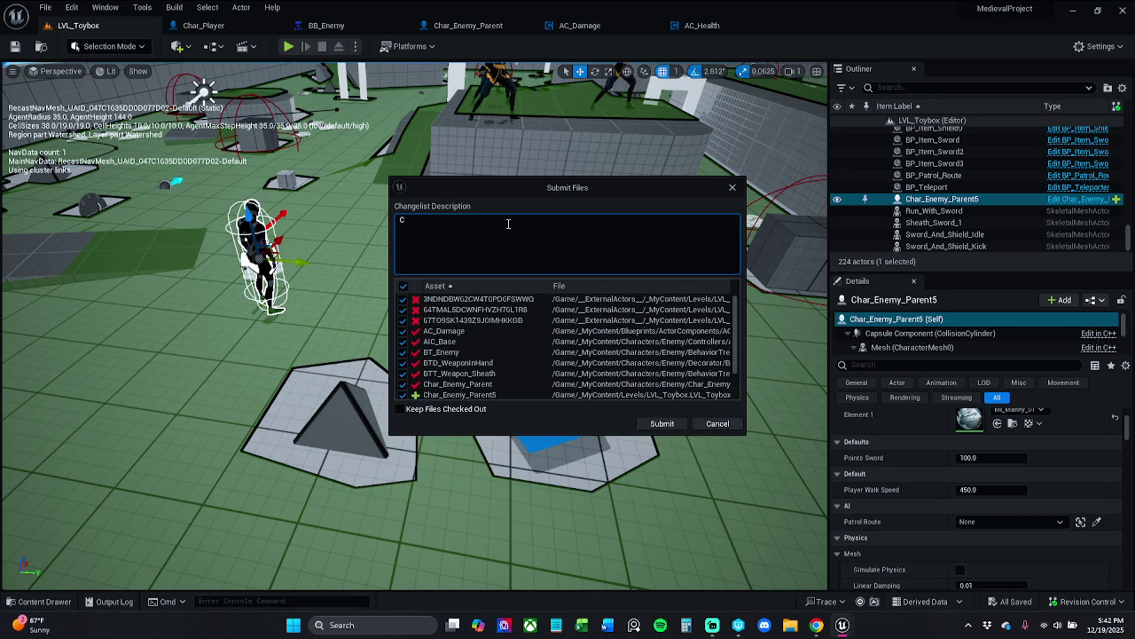
type("hecking ")
type("n")
type(" I am")
type(" on")
type("part")
type(" 3")
type(" c")
type("he sam")
key("BackSpace")
key("BackSpace")
type("mart")
type(" enemy ai s")
type("erie")
key("BackSpace")
key("BackSpace")
key("BackSpace")
type("playlist")
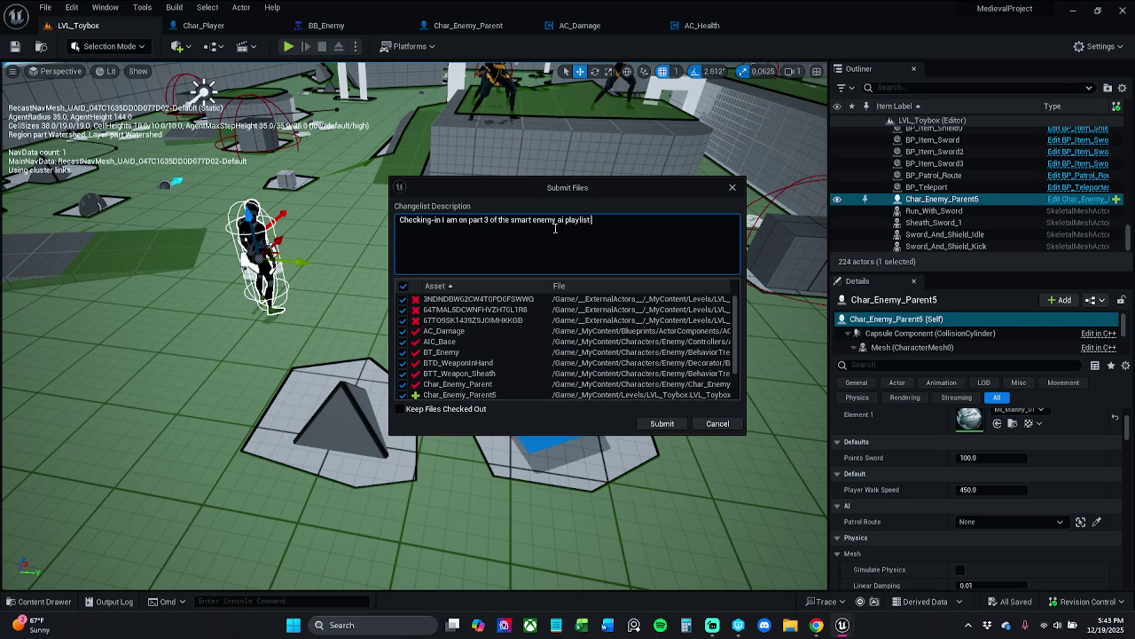
Append '(read more on Jira, MED-142)' to the description and submit the changelist
type("(")
key("Left")
type("re")
type("ad")
type("more")
type("c")
type(" Jira")
key("BackSpace")
type(", task")
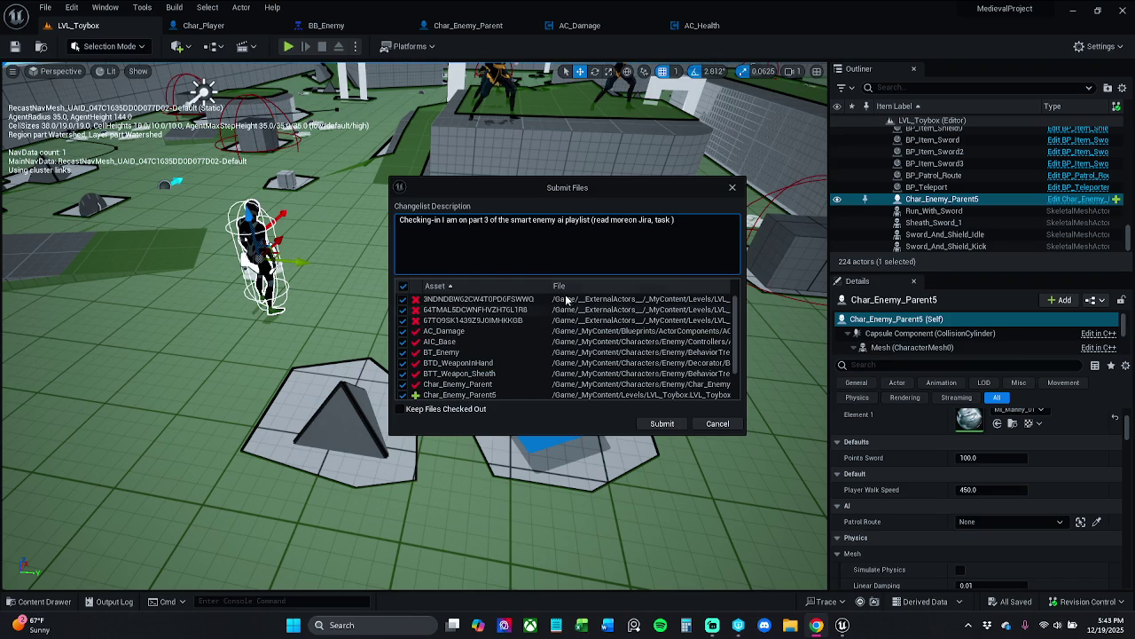
key("BackSpace")
key("BackSpace")
key("BackSpace")
type("MED-142")
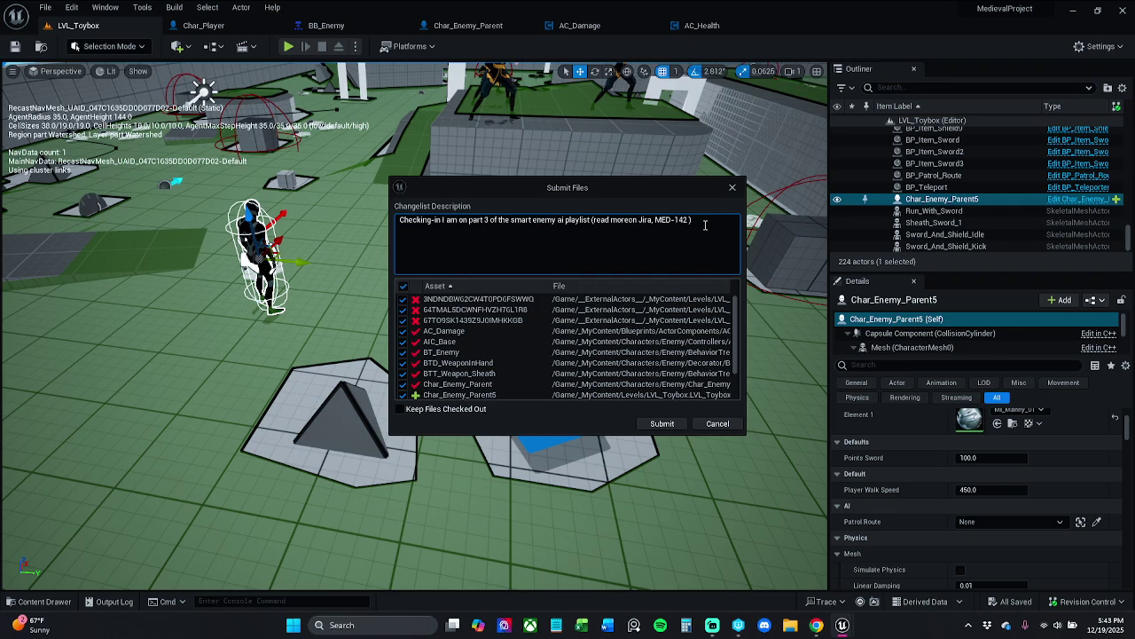
left_click(633, 220)
left_click(663, 424)
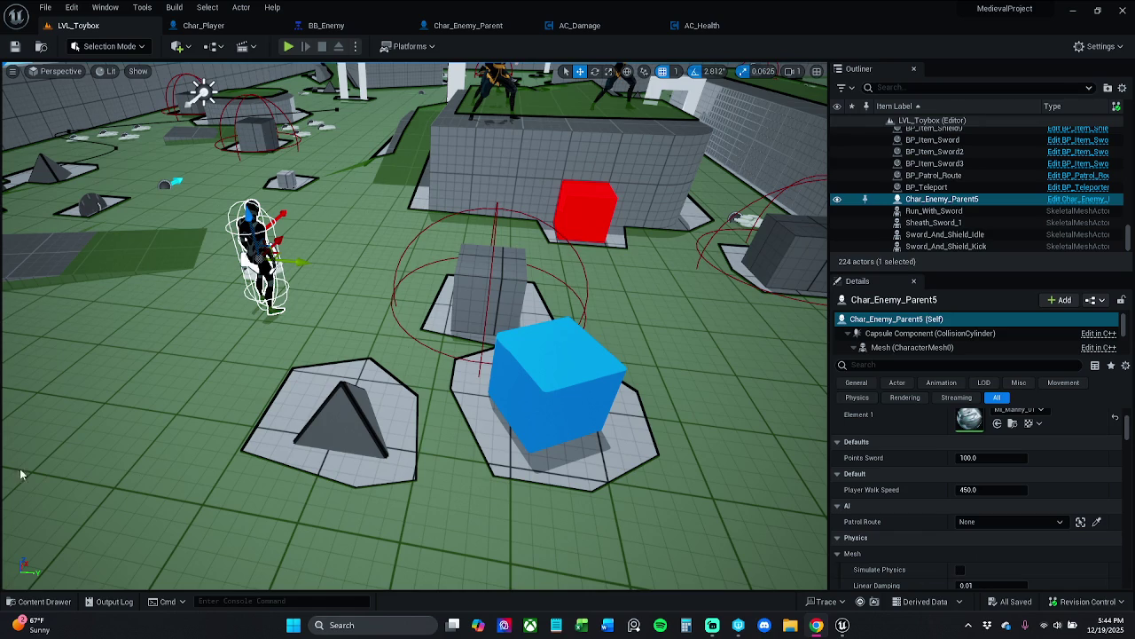
Tilt the level viewport back so the horizon is visible
left_click_drag(414, 355, 414, 292)
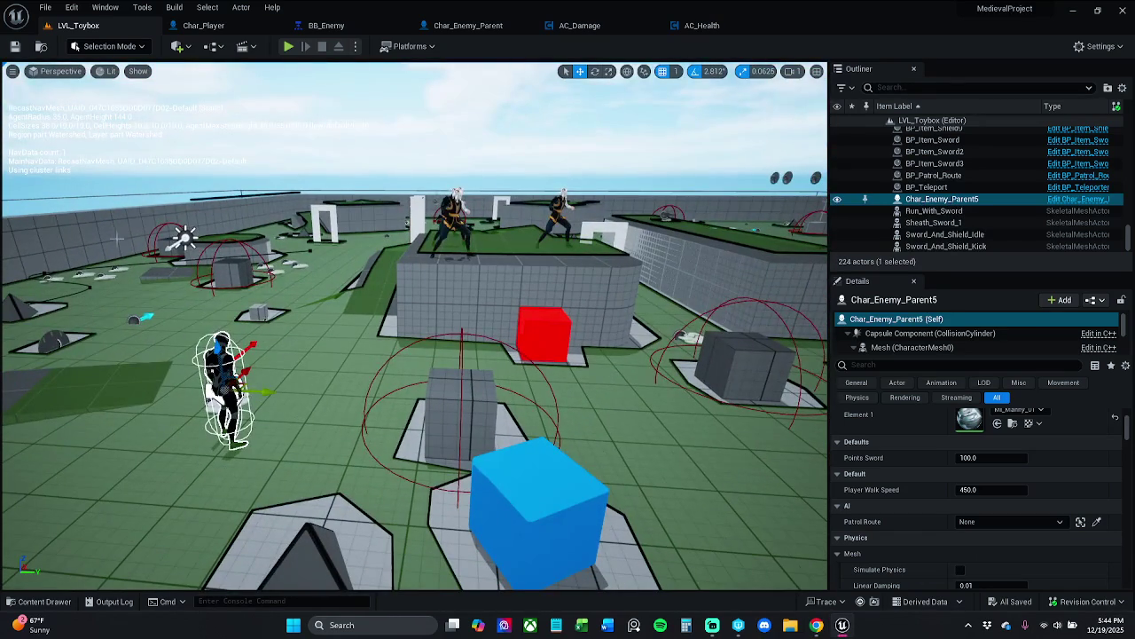
Open Review Changelists from the revision control menu to see the 'No assets to check in' notice
left_click(1080, 603)
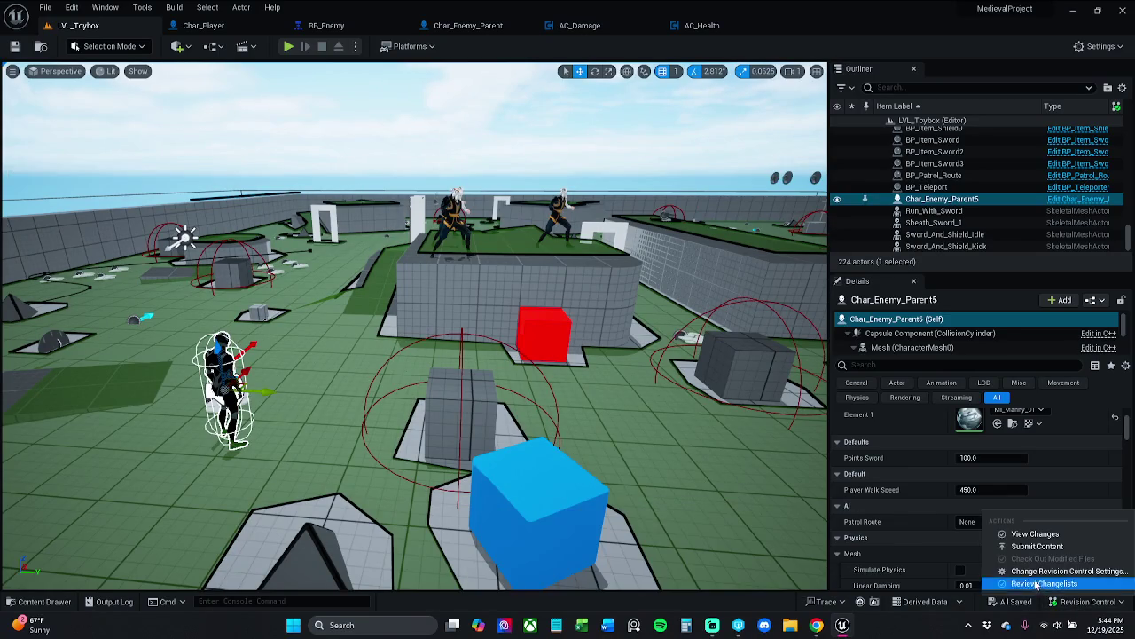
left_click(1040, 546)
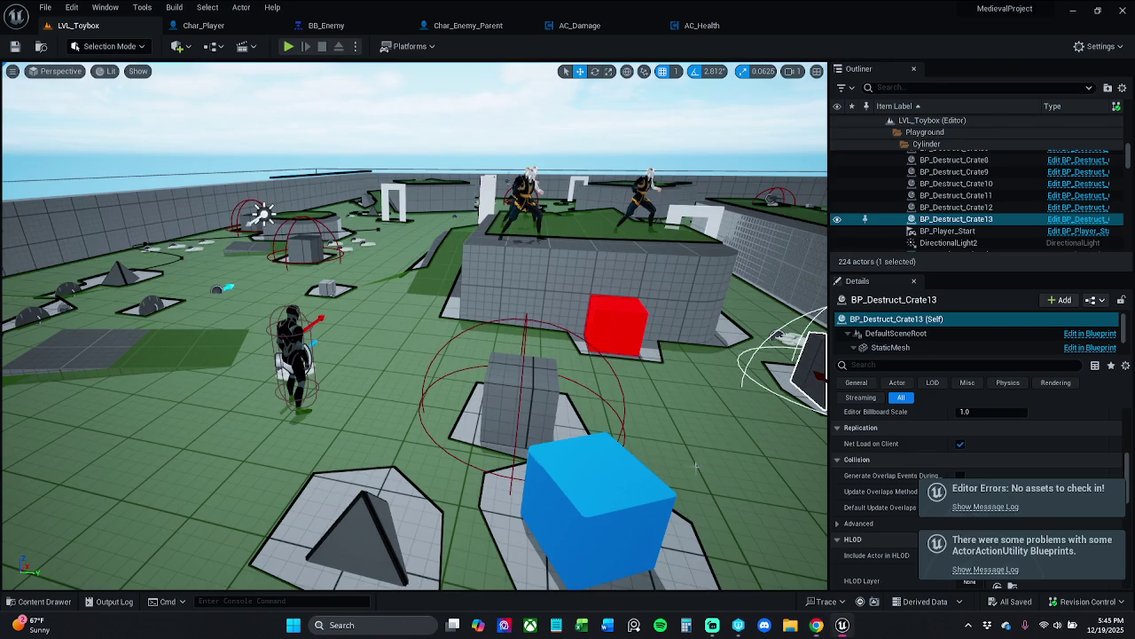
Frame BP_Destruct_Crate13 in the viewport
key("f")
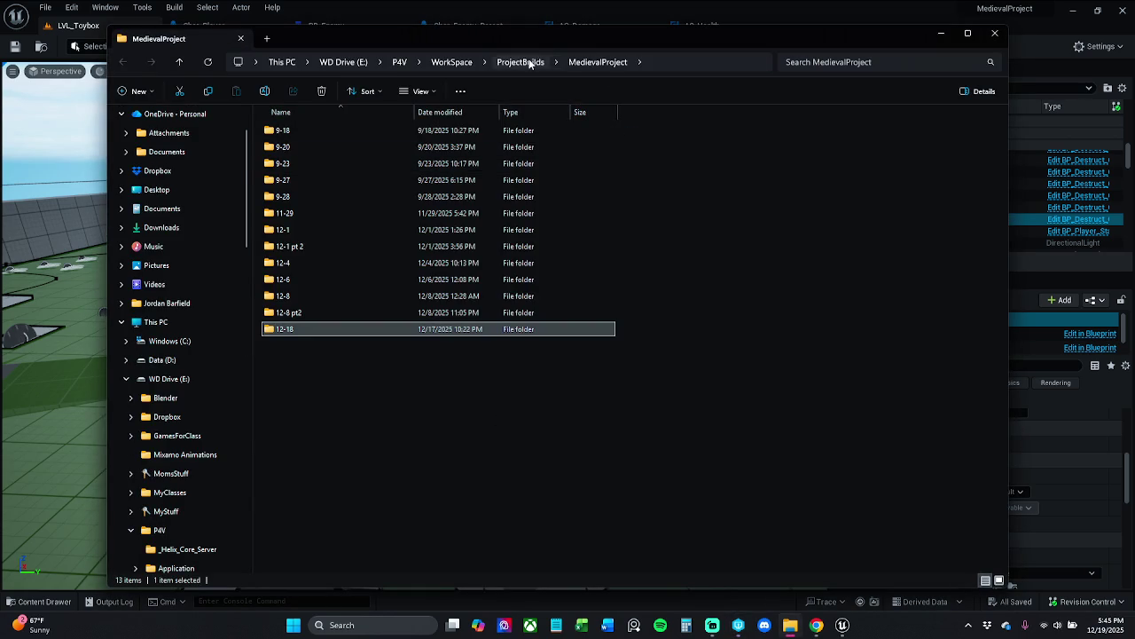
Go up to the ProjectBuilds folder in Explorer's breadcrumb
left_click(525, 61)
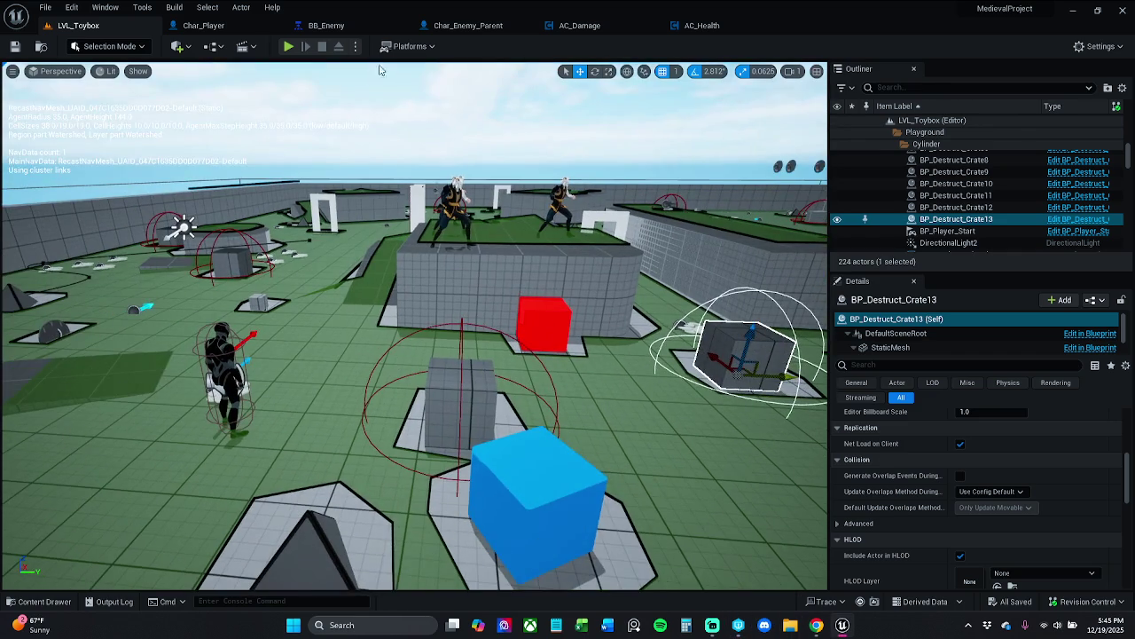
Package the project for Windows, choosing MedievalProject > 12-19 as the output folder
left_click(408, 46)
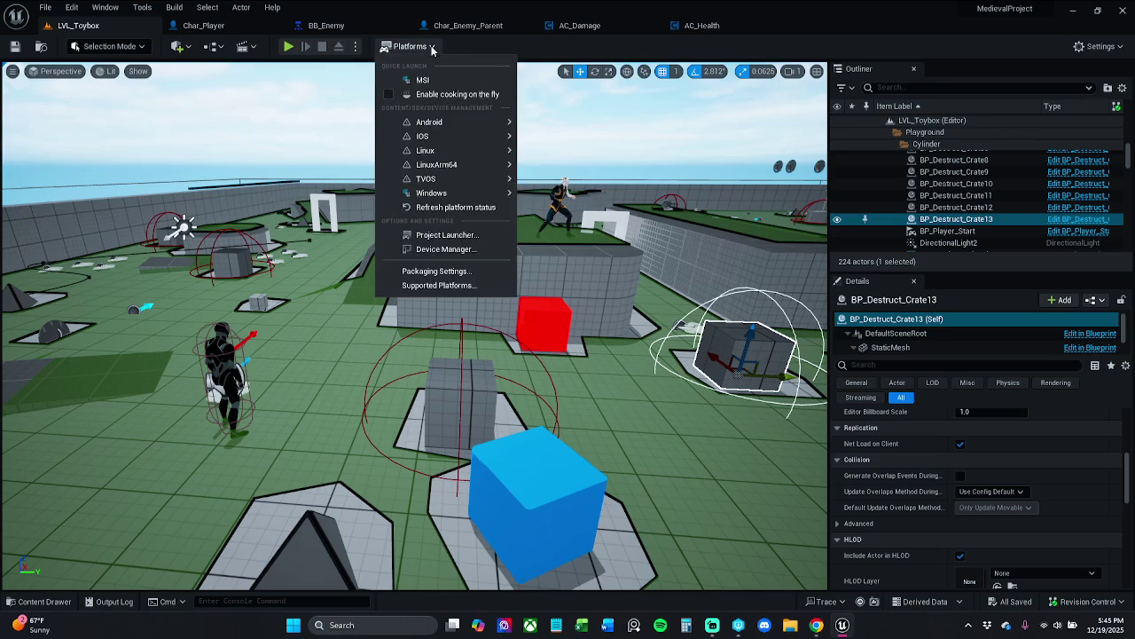
mouse_move(456, 178)
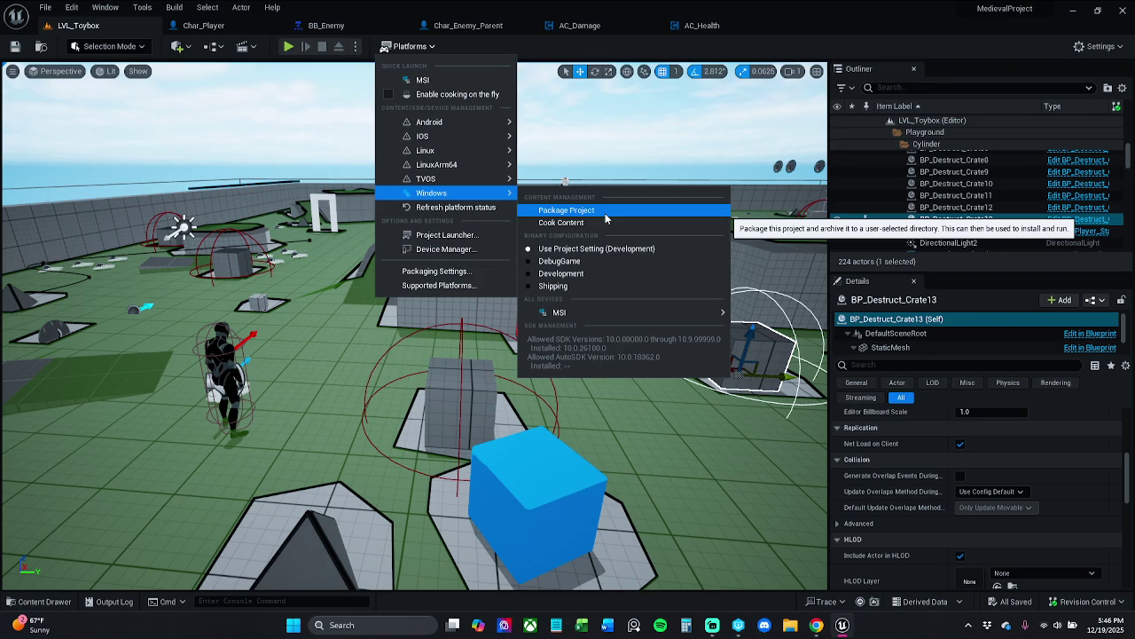
left_click(605, 213)
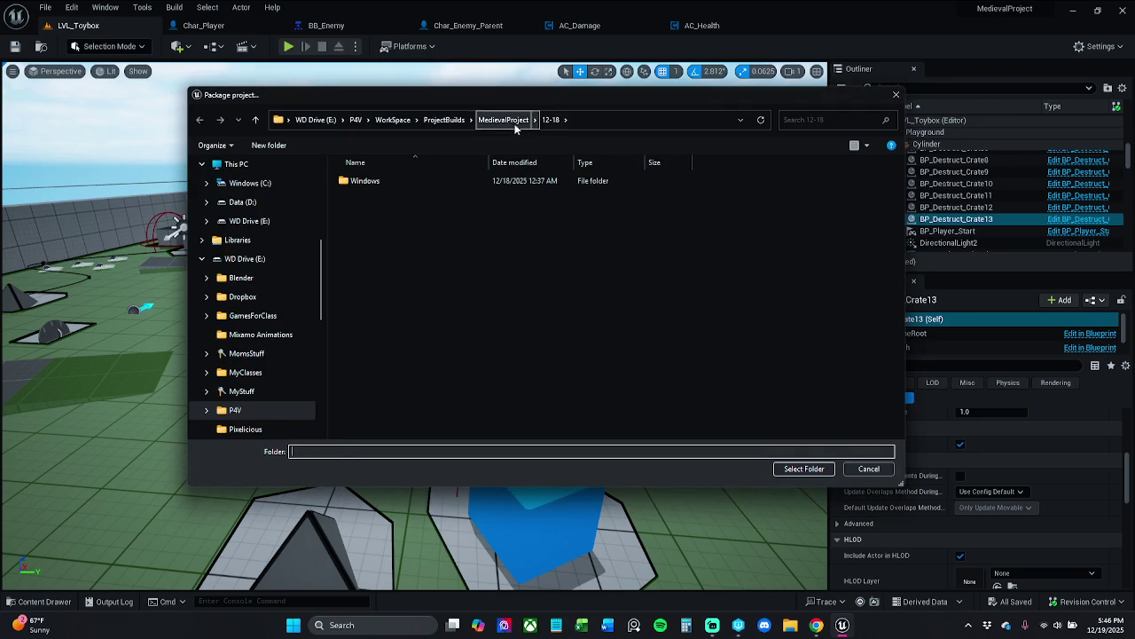
left_click(503, 120)
left_click(387, 396)
double_click(387, 395)
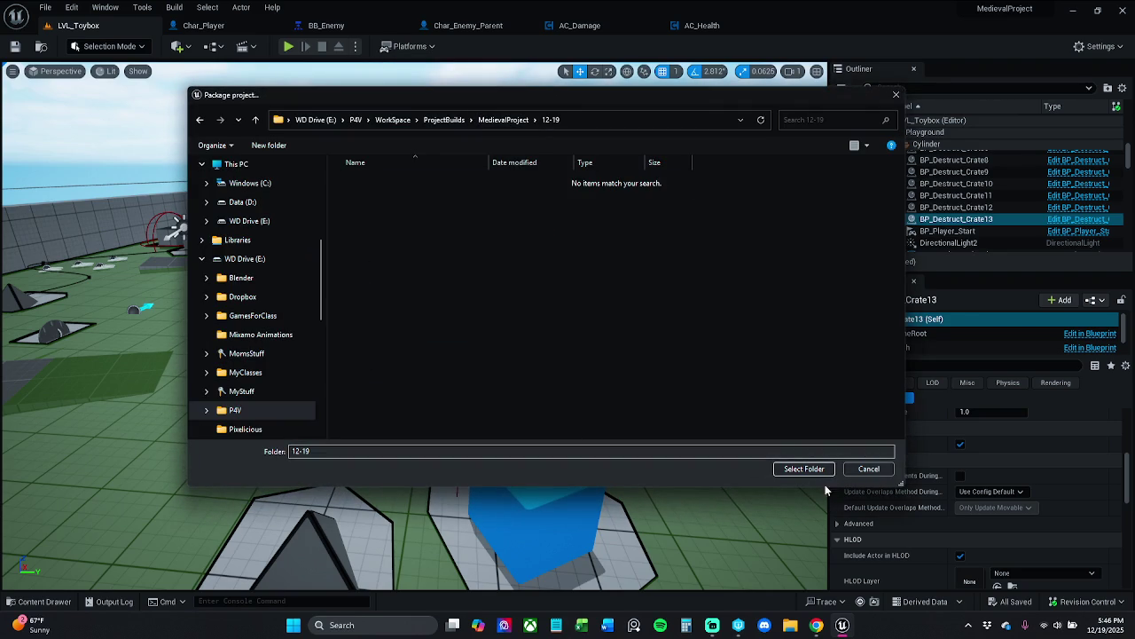
left_click(808, 469)
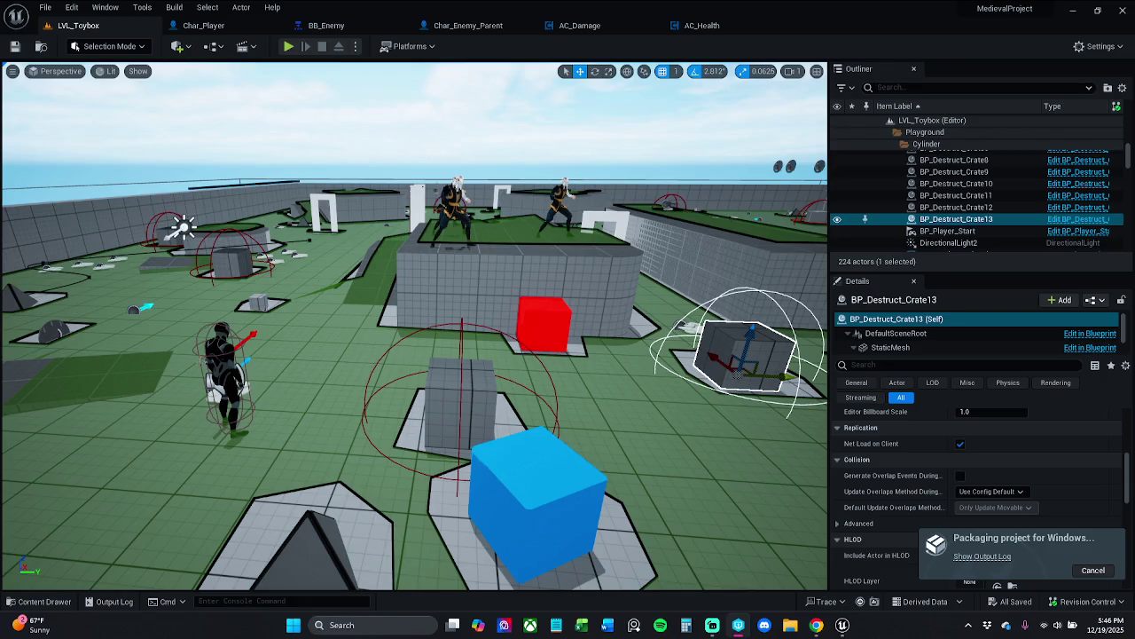
Orbit around the level, then bring up the running packaging job's log
key("p")
left_click_drag(704, 322, 538, 284)
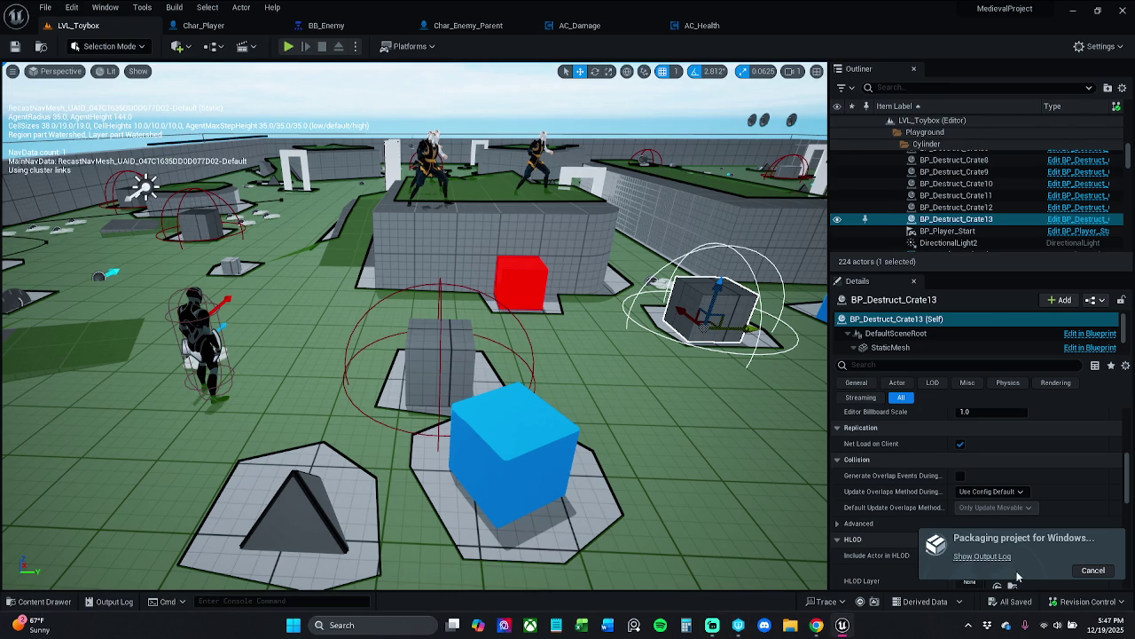
left_click(985, 556)
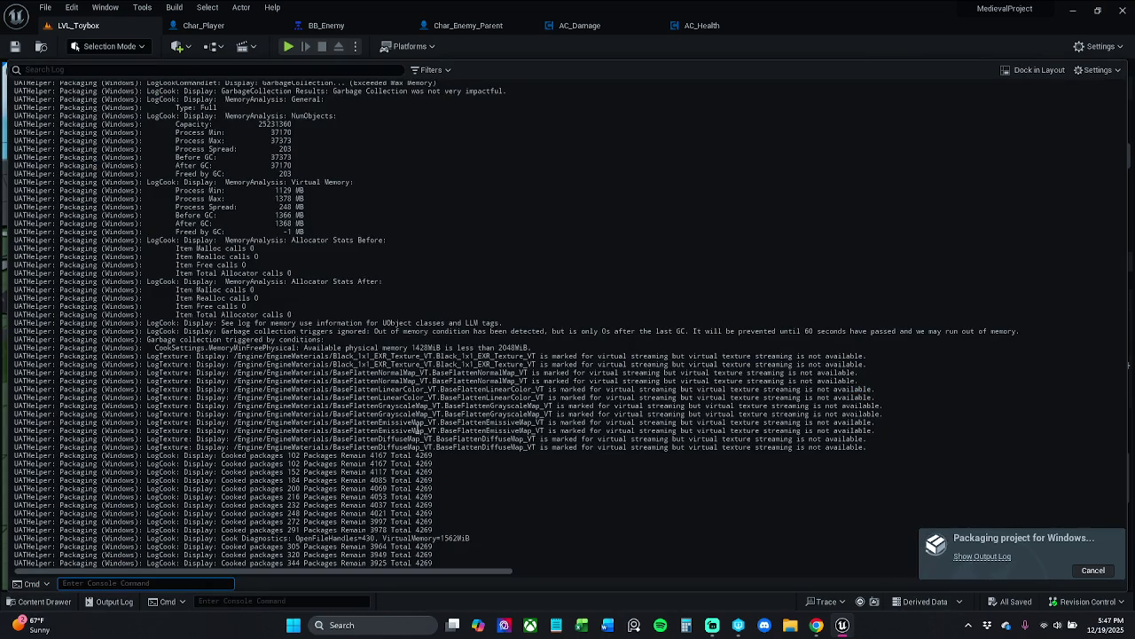
Scroll through the Output Log's cook progress, then return focus to the editor
scroll(756, 381, "up", 10)
scroll(755, 381, "up", 10)
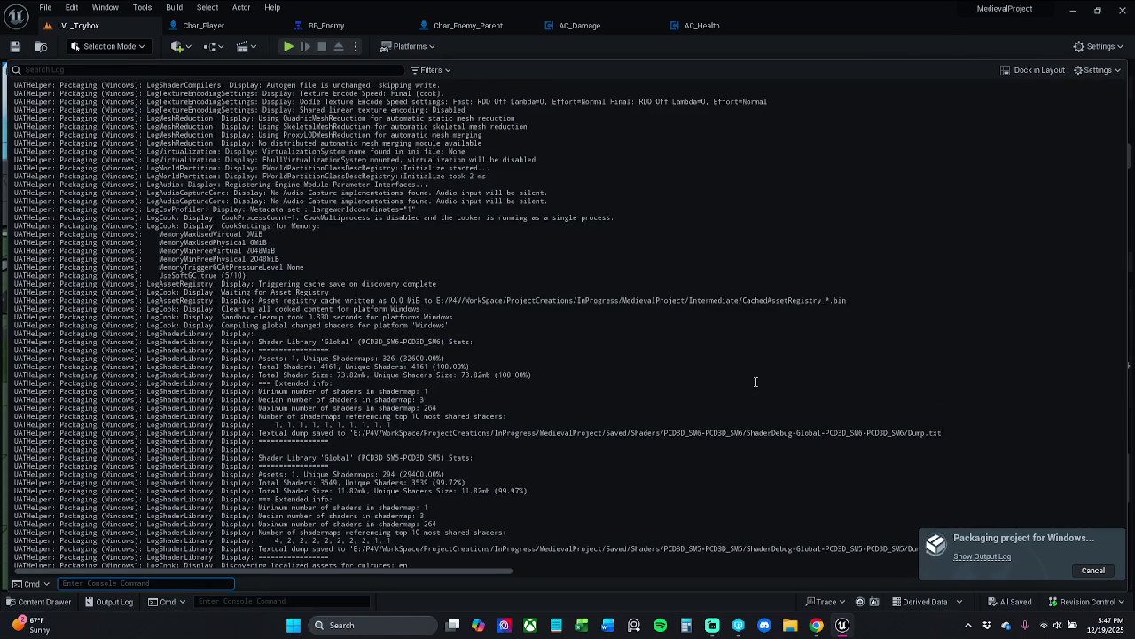
scroll(753, 381, "up", 15)
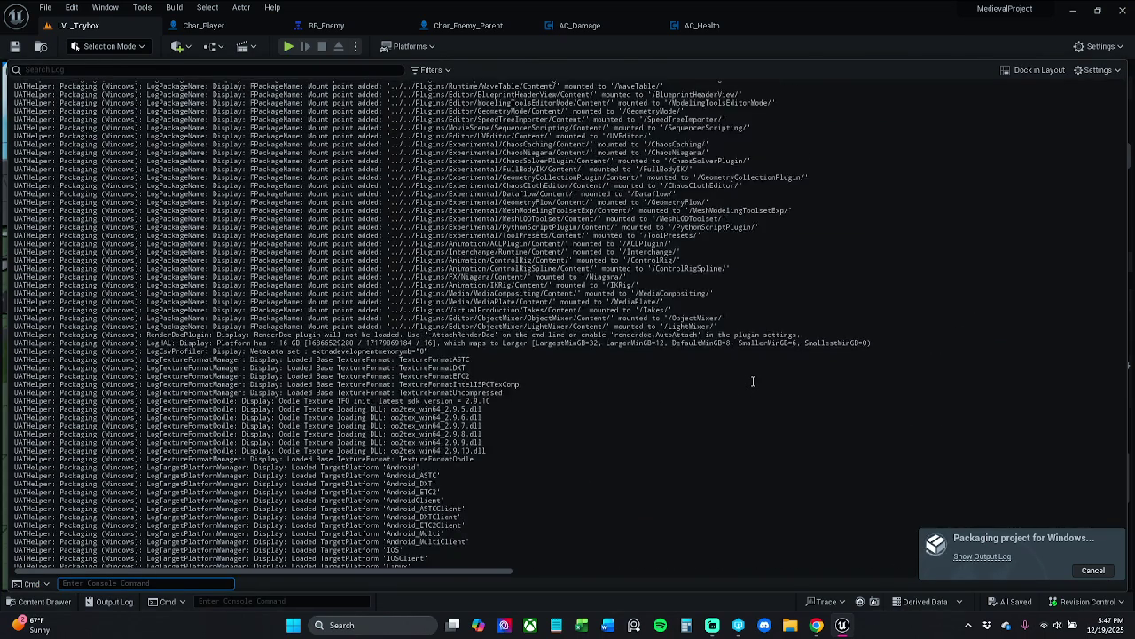
scroll(753, 382, "up", 15)
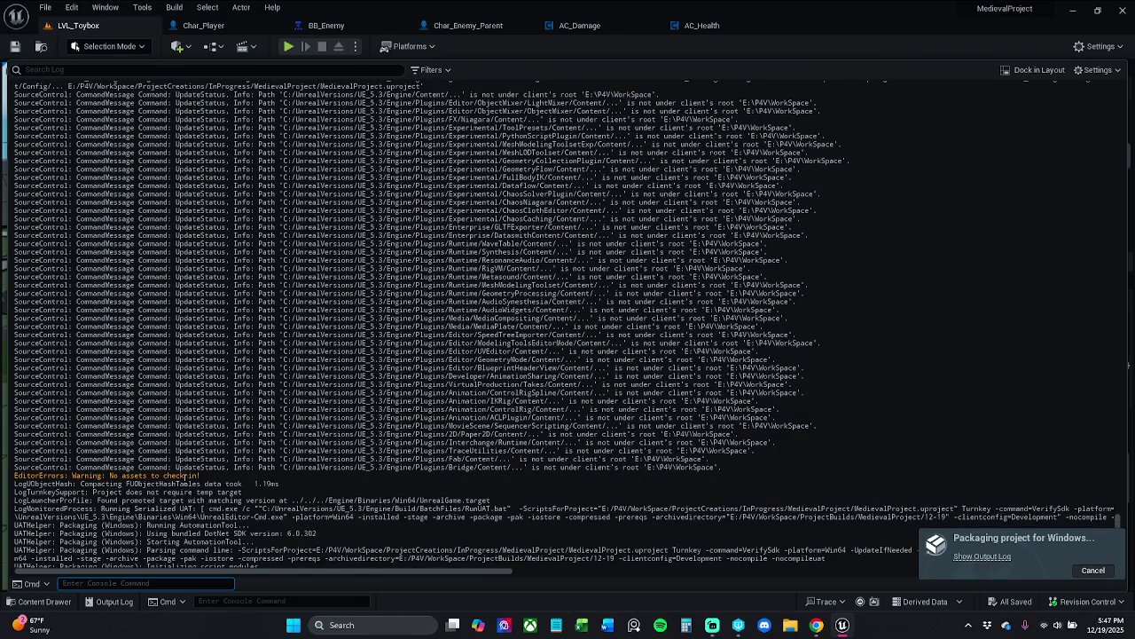
scroll(1119, 521, "down", 20)
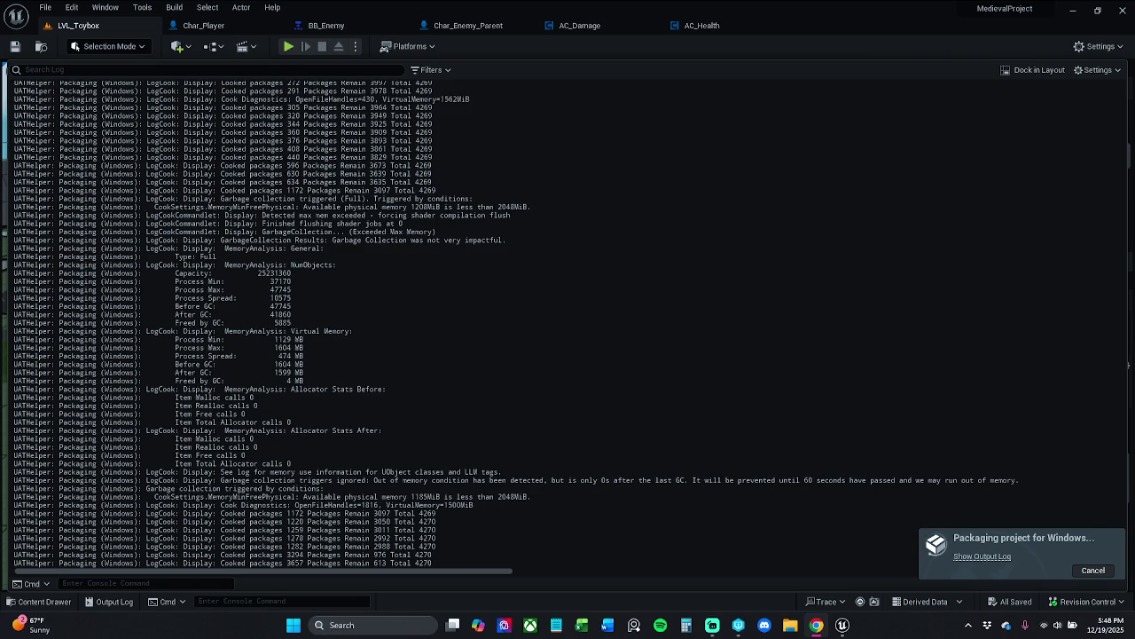
left_click(491, 425)
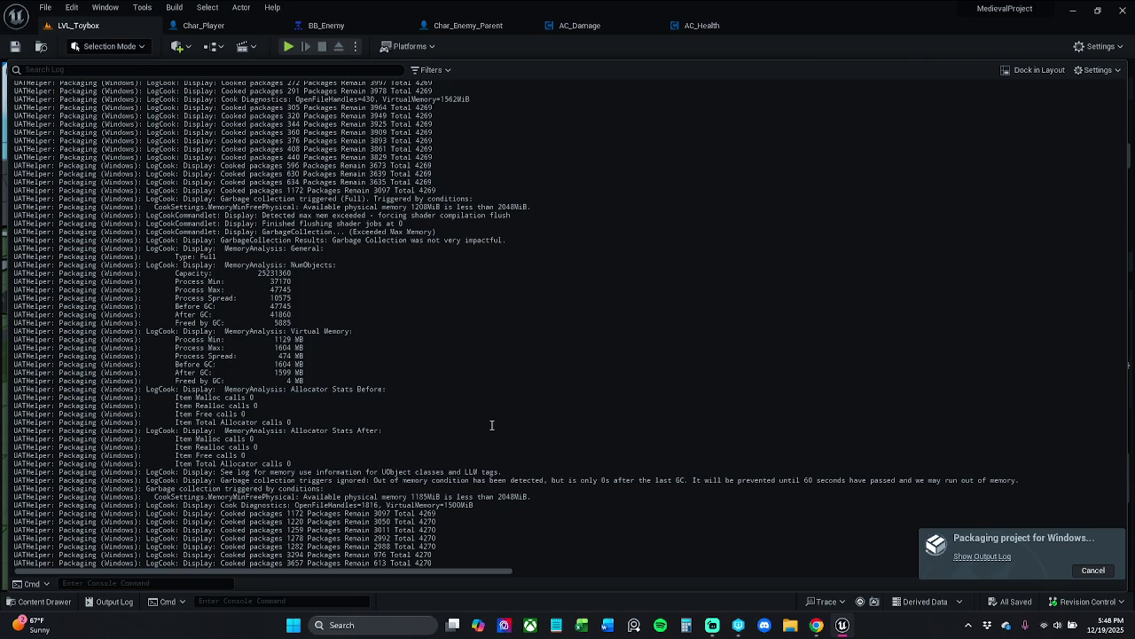
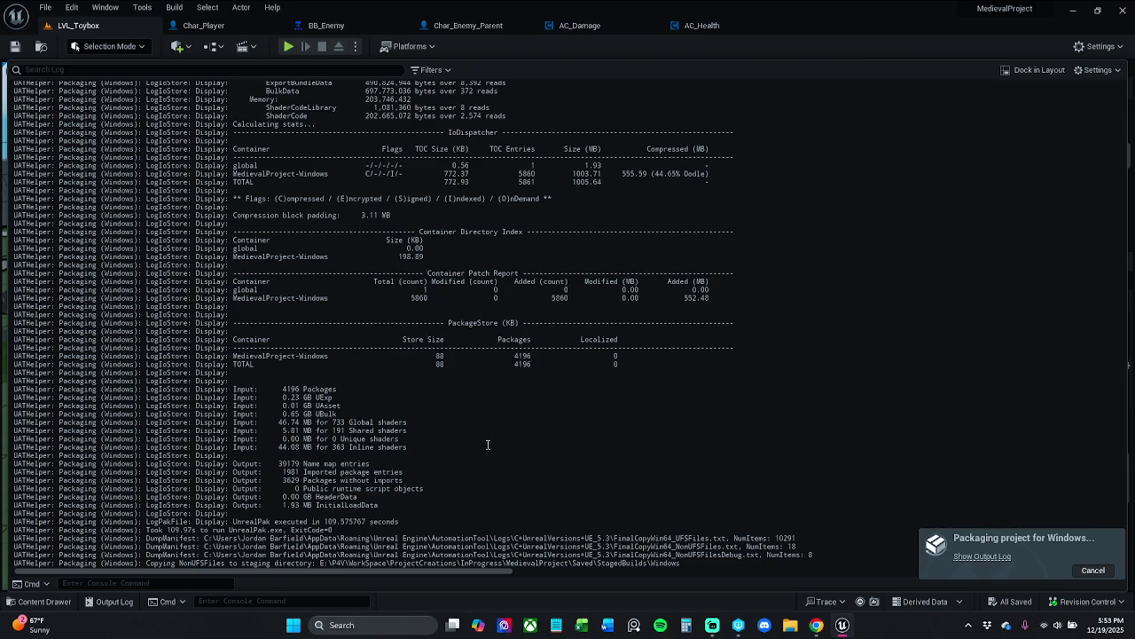
Wait until the Windows package log shows BUILD SUCCESSFUL and ExitCode=0, then close the Output Log
mouse_move(713, 627)
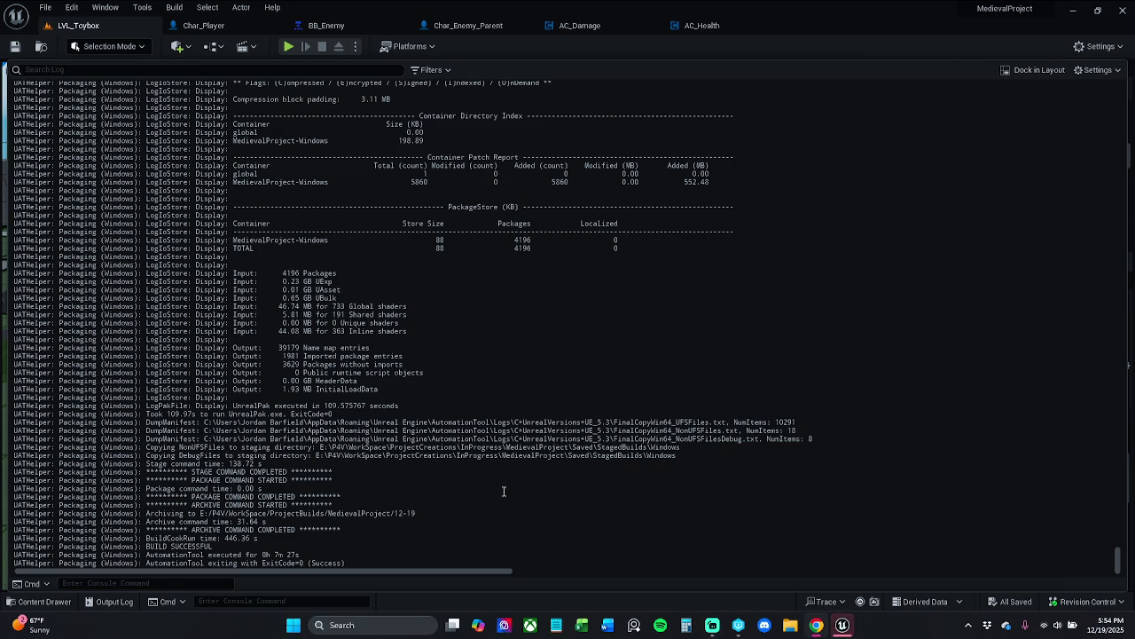
scroll(438, 400, "up", 4)
left_click(828, 36)
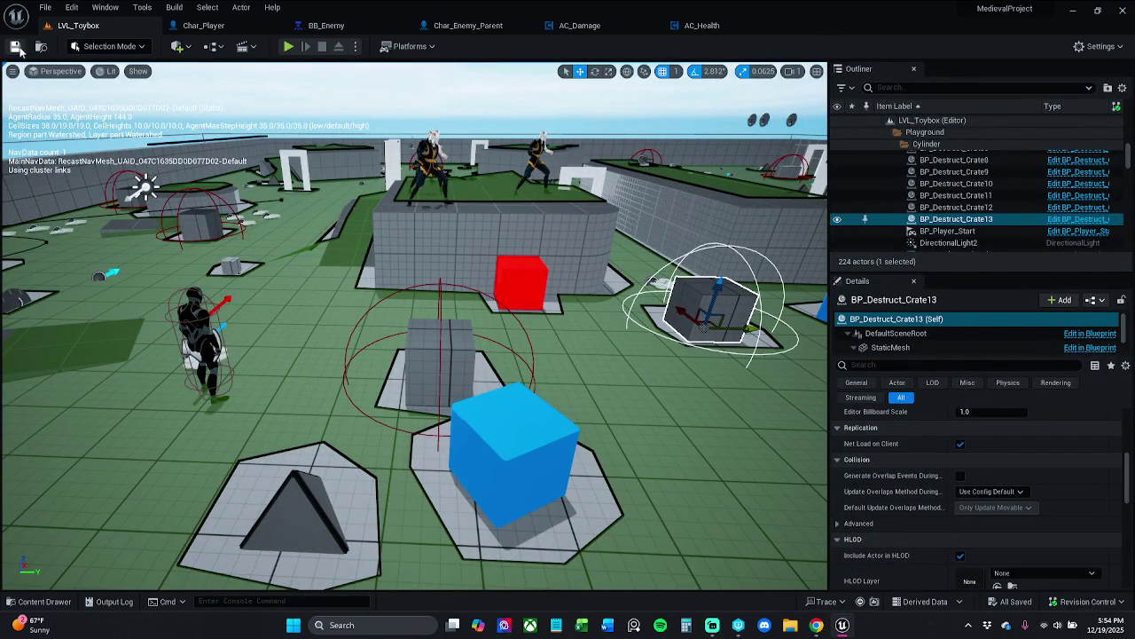
Close the Unreal Editor and start the packaged MedievalProject executable to its main menu
mouse_move(674, 204)
left_mouse_down()
mouse_move(661, 195)
mouse_move(674, 204)
left_mouse_up()
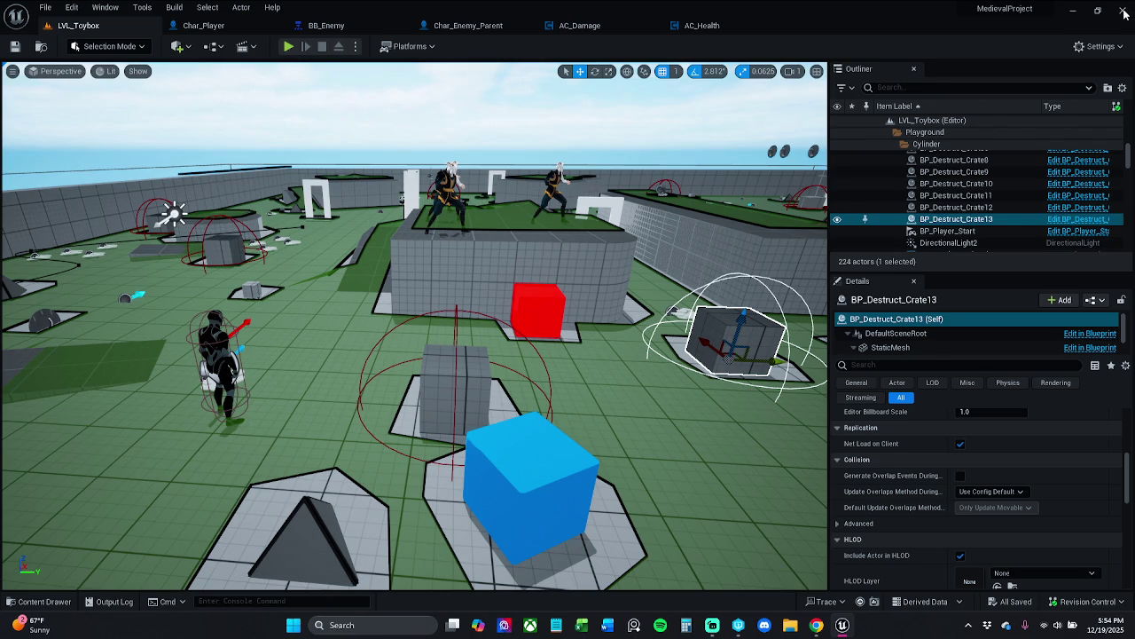
left_click(1124, 13)
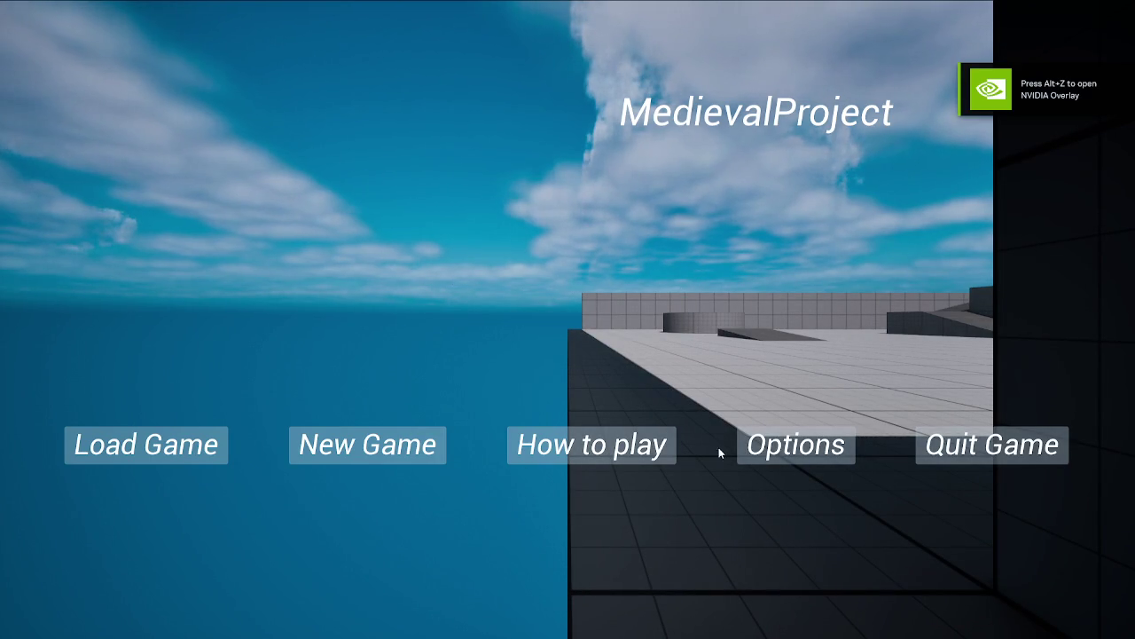
Read the How to play controls, return to the main menu and load the game
left_click(591, 450)
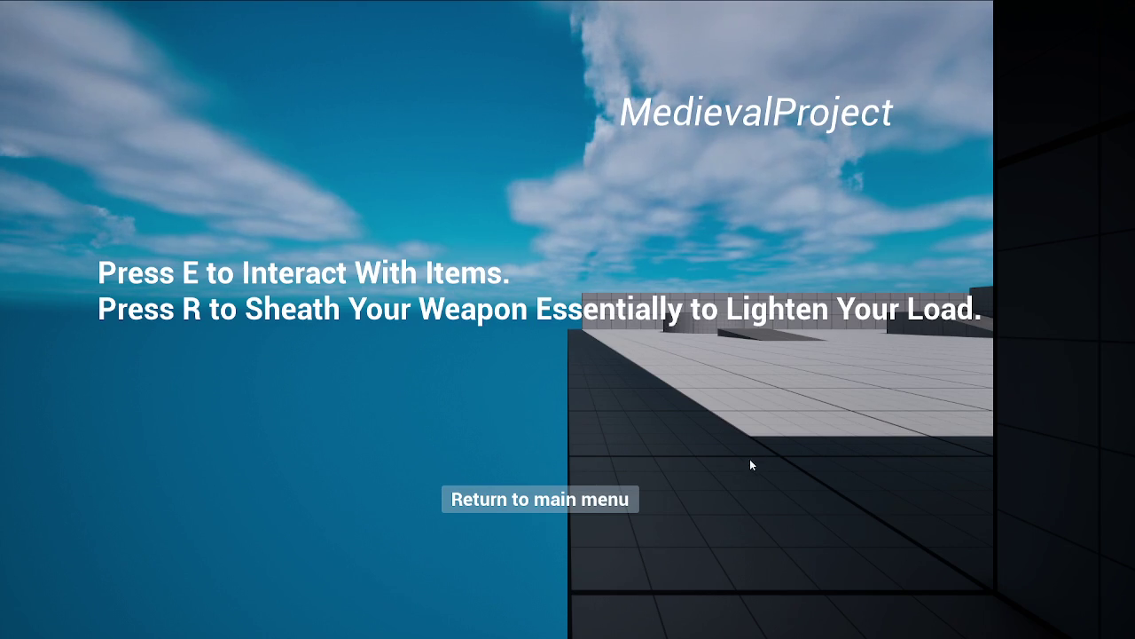
left_click(559, 499)
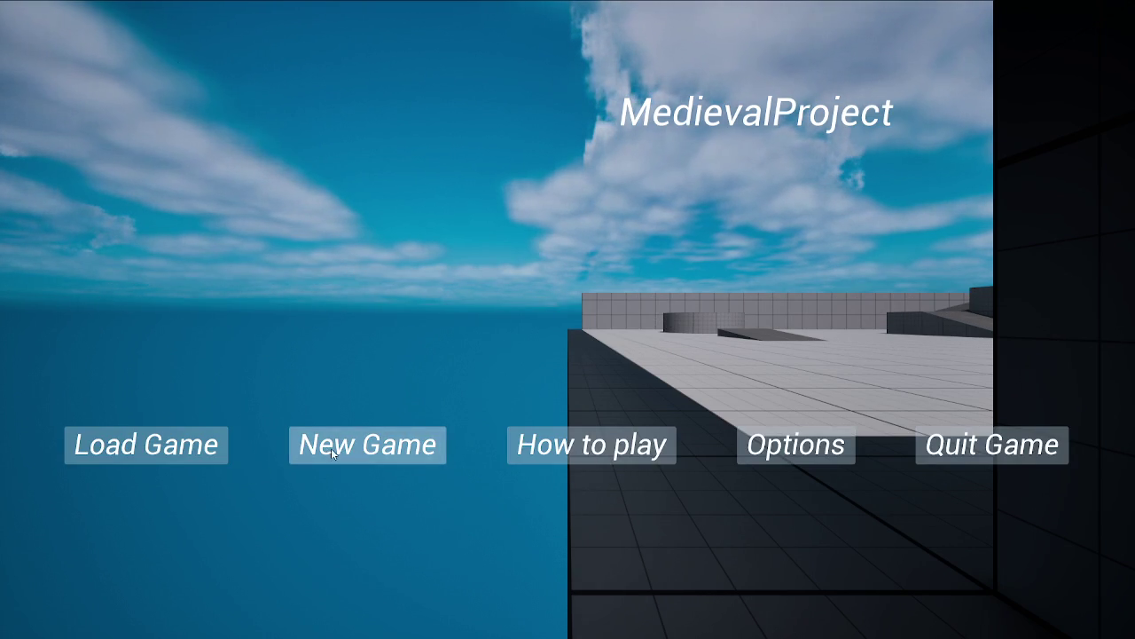
left_click(69, 441)
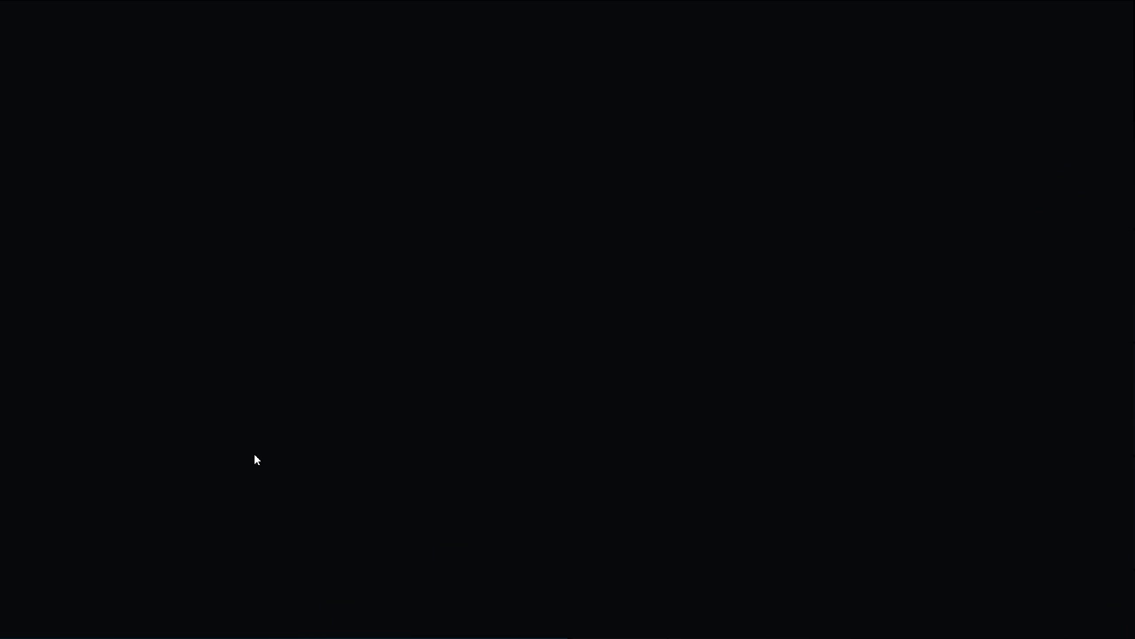
key("w")
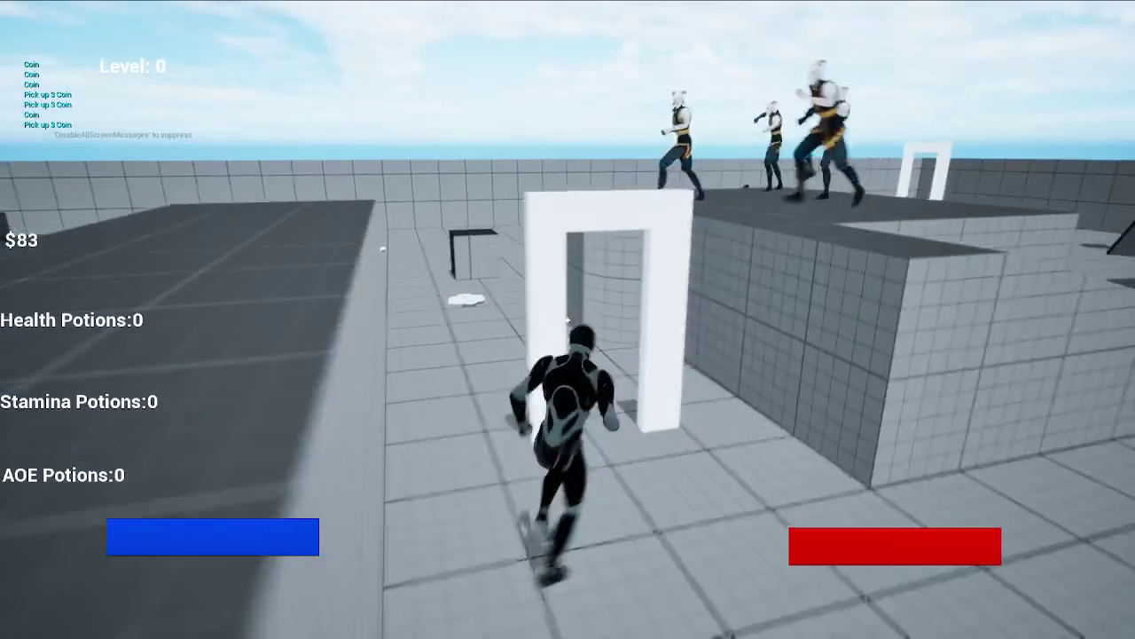
Collect the shield, health, stamina and AOE potions, coins and the axe, reaching $181
key("e")
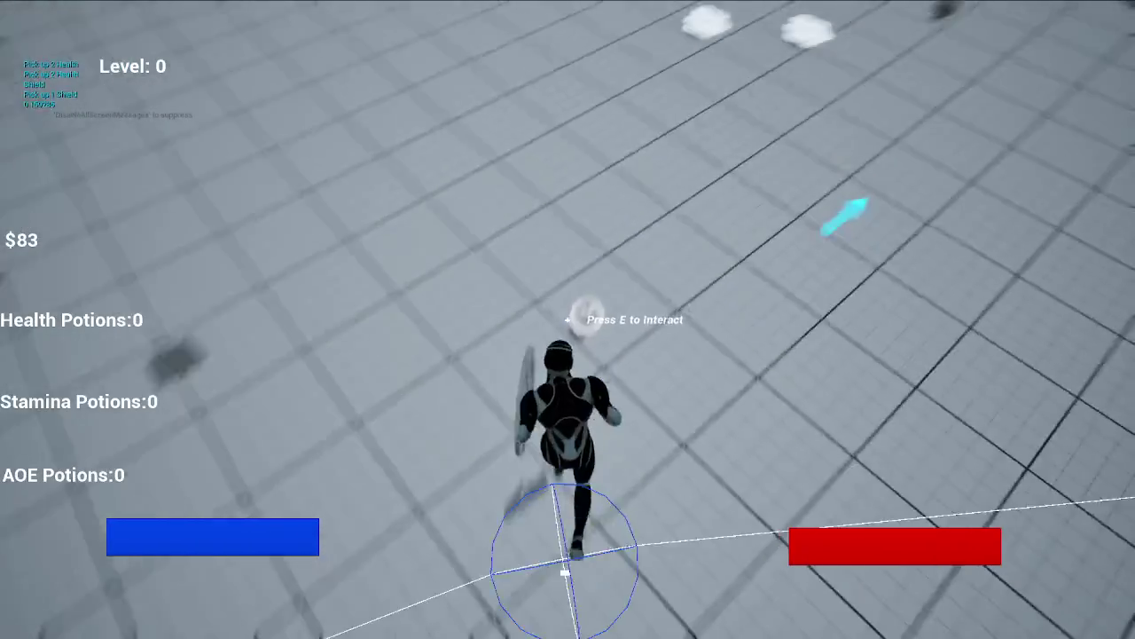
key("e")
key("e")
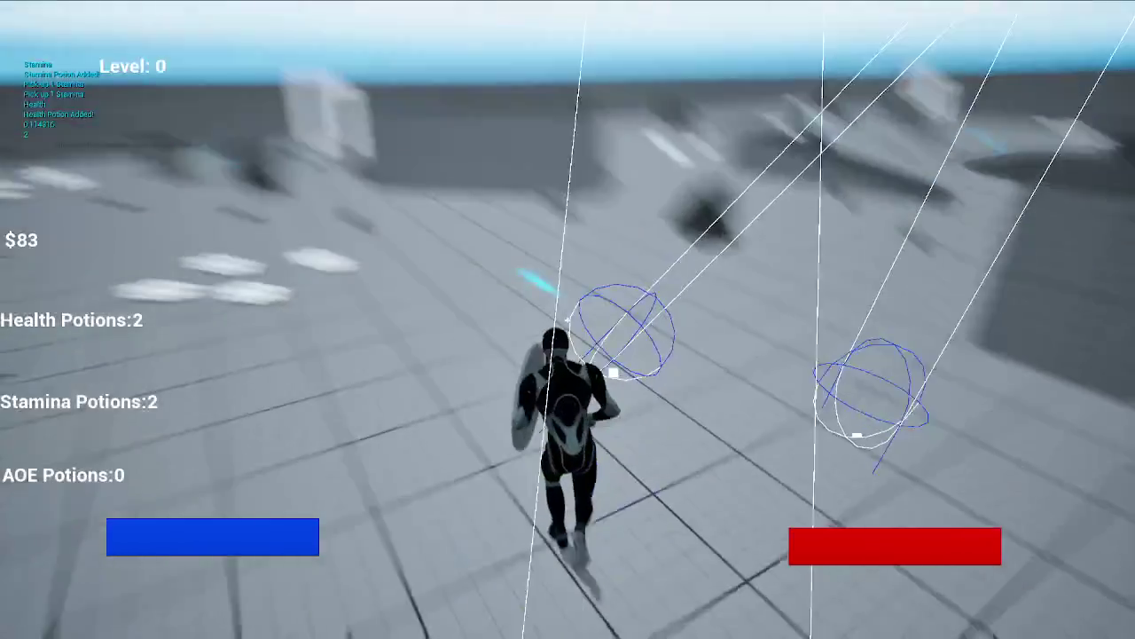
key("e")
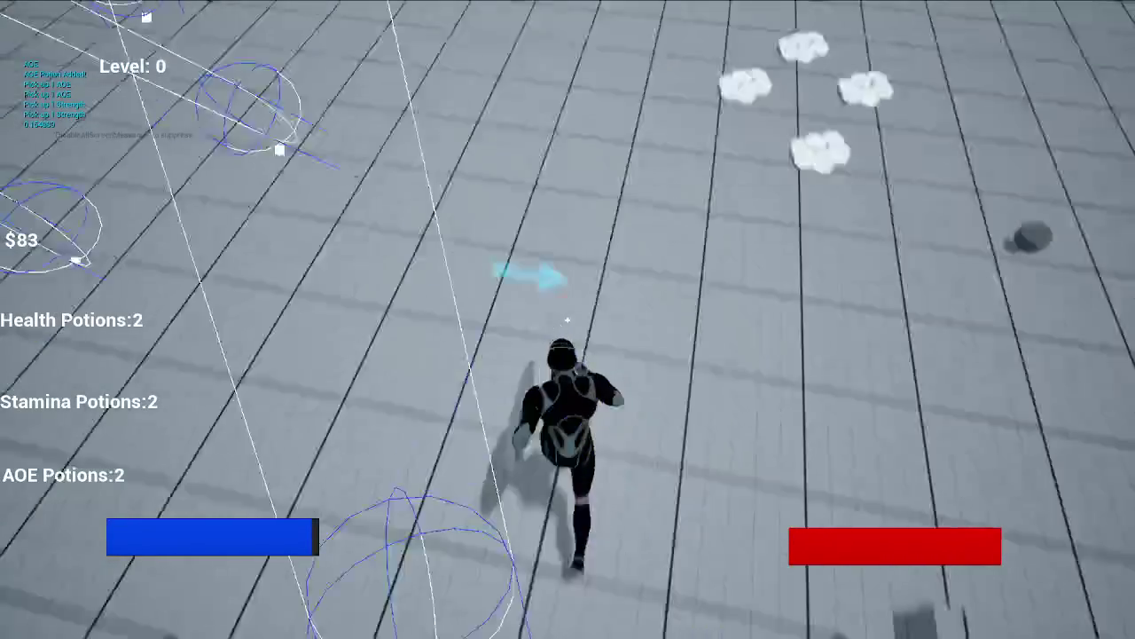
key("e")
key("w")
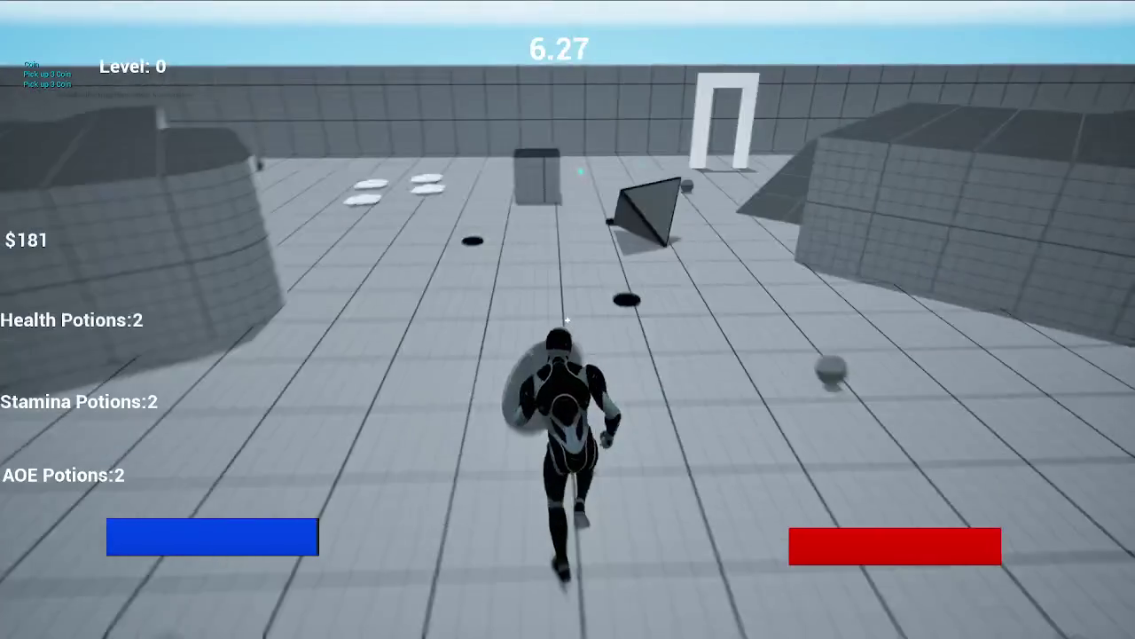
key("e")
key("w")
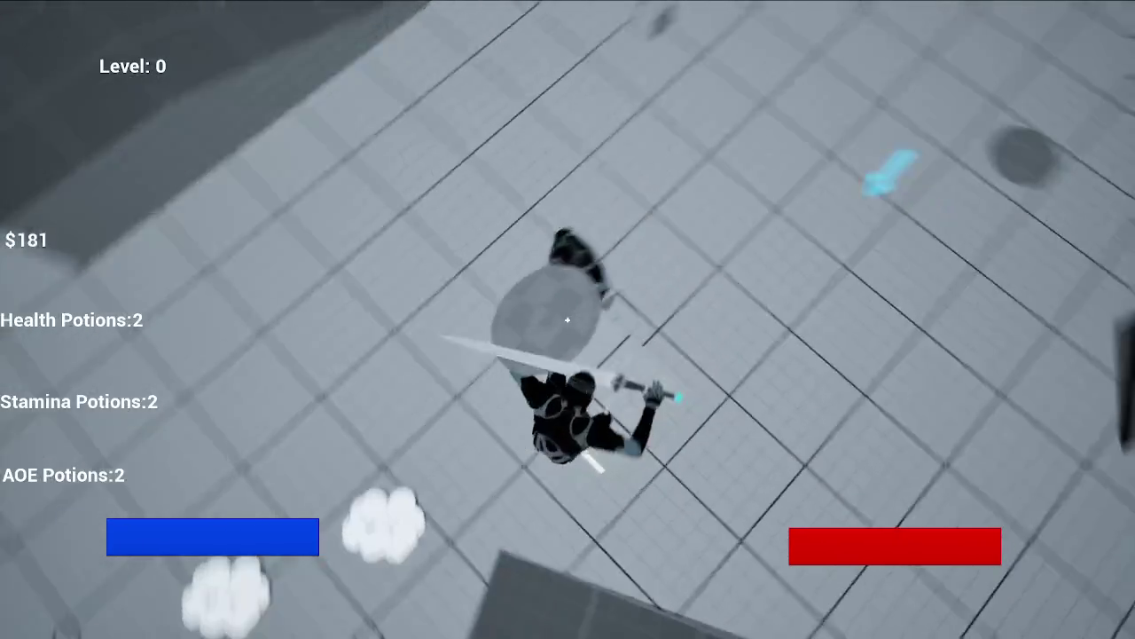
Spin-attack the enemy, dash past the cube and show the Gameplay Debugger overlay
left_click(568, 319)
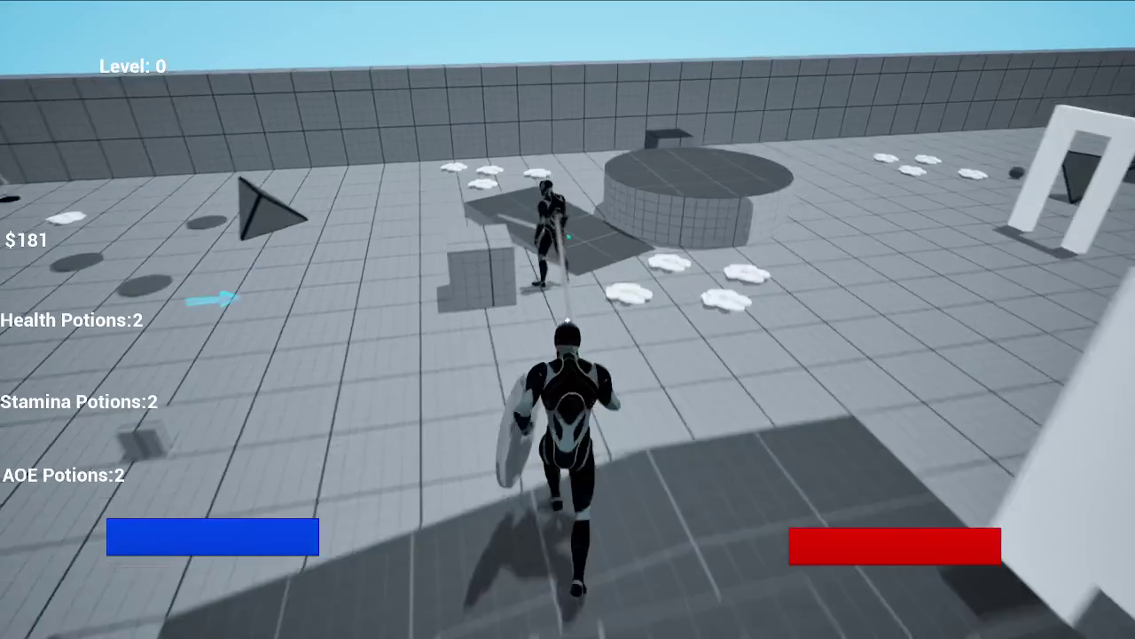
key("w")
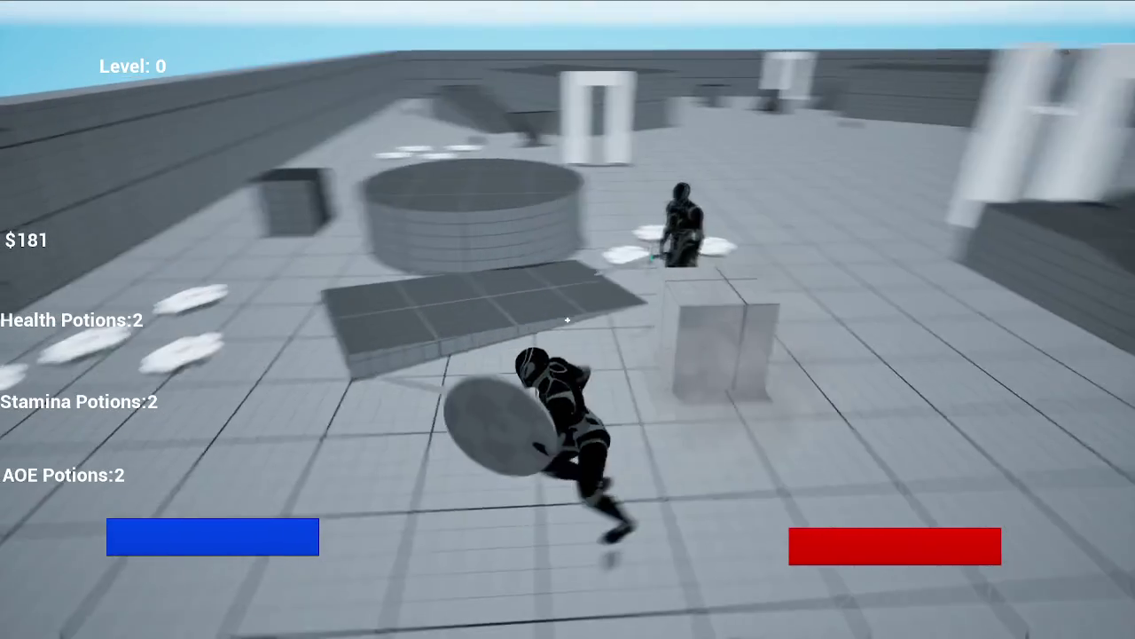
key("apostrophe")
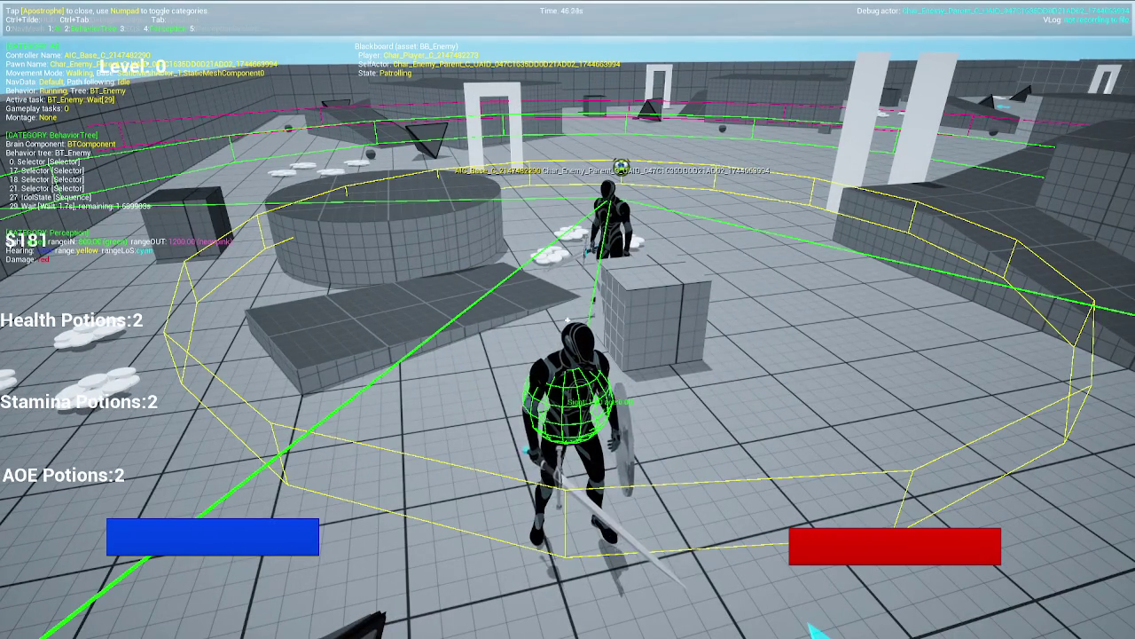
Run across the arena and hit the enemy with two fiery AOE attacks
key("w")
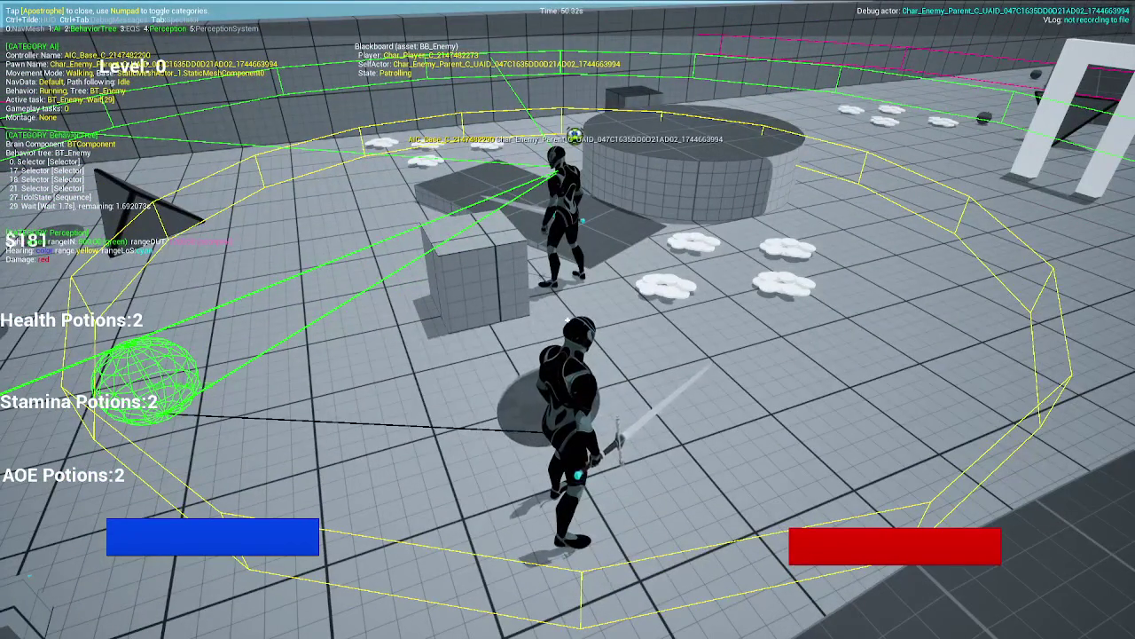
key("w")
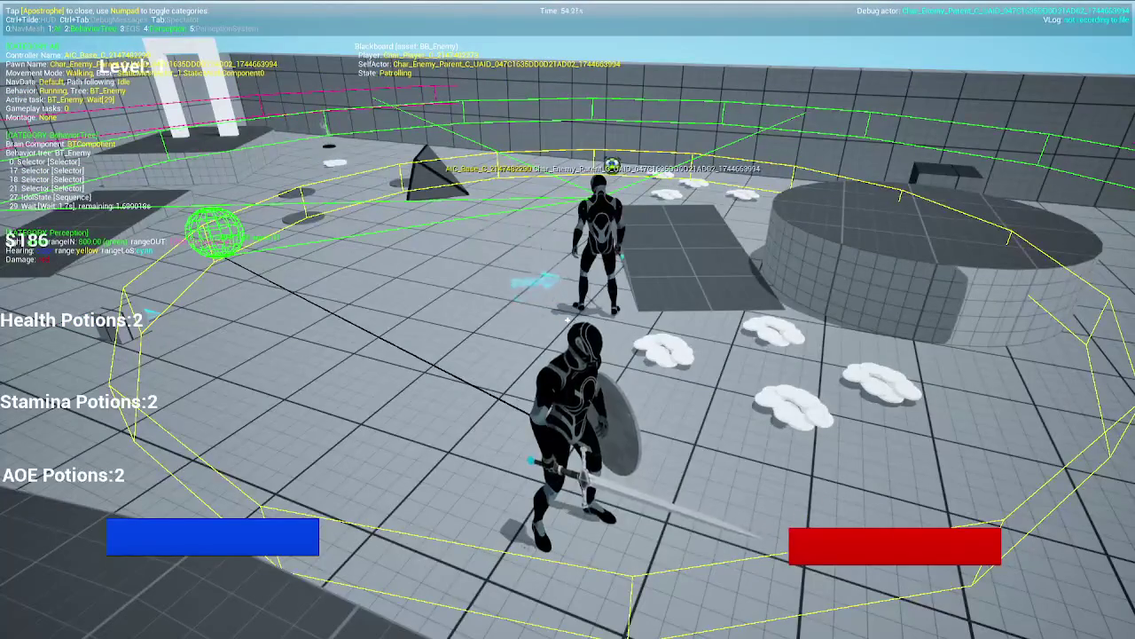
key("e")
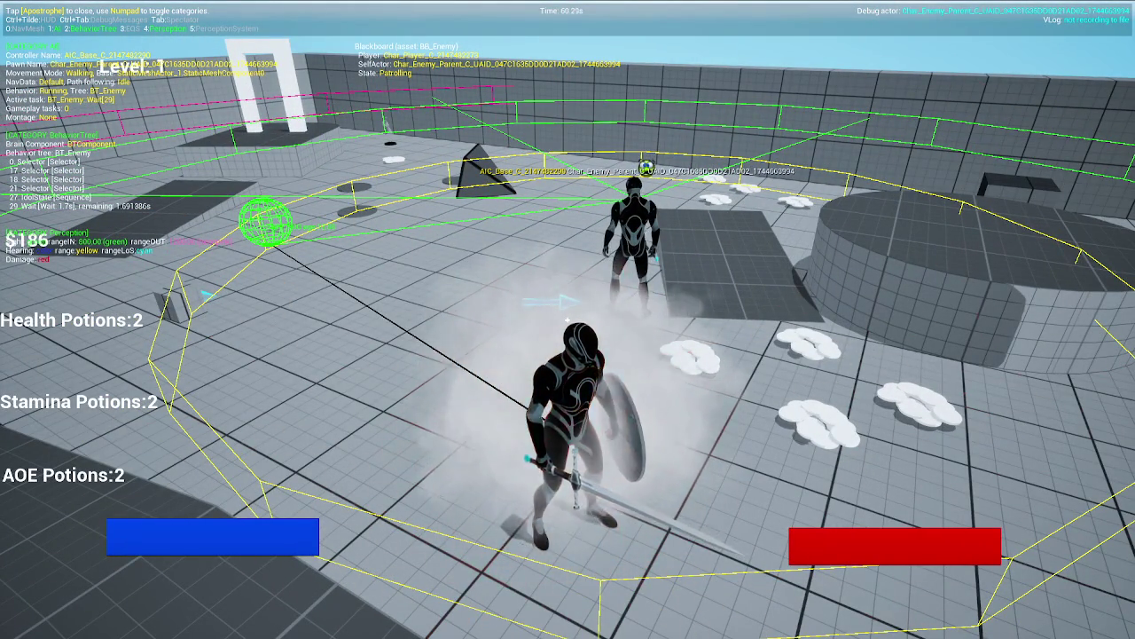
key("w")
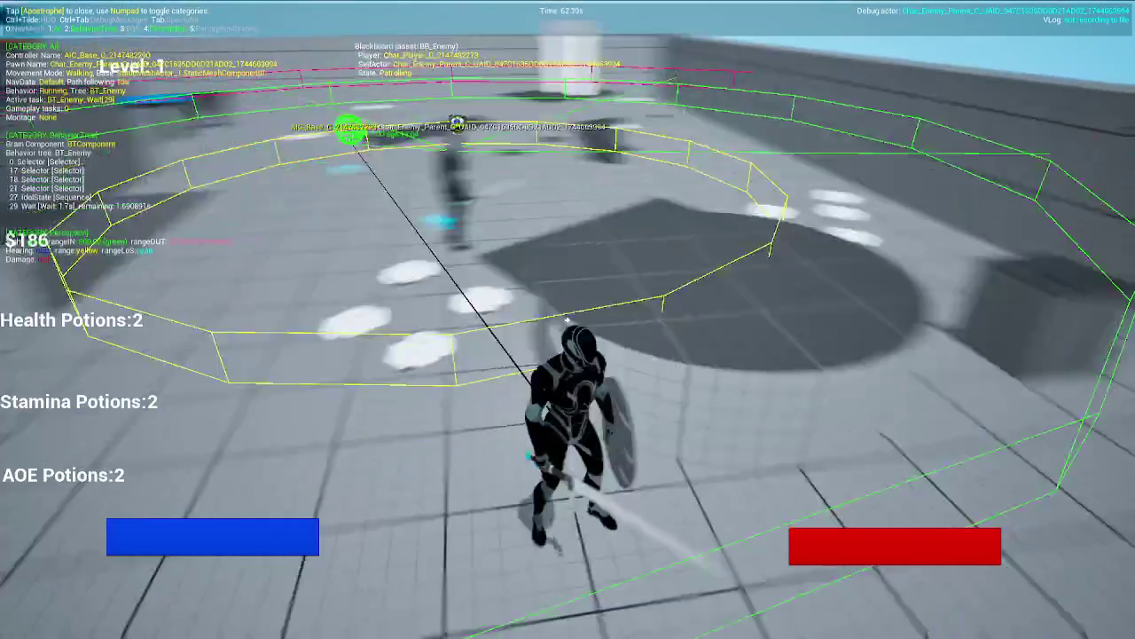
key("w")
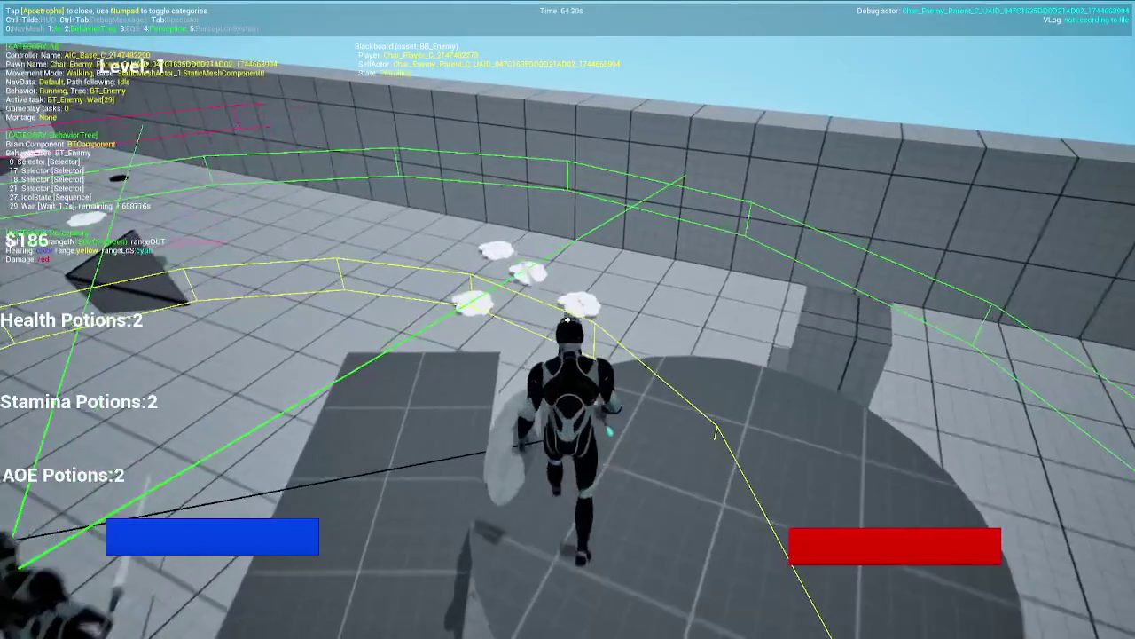
key("e")
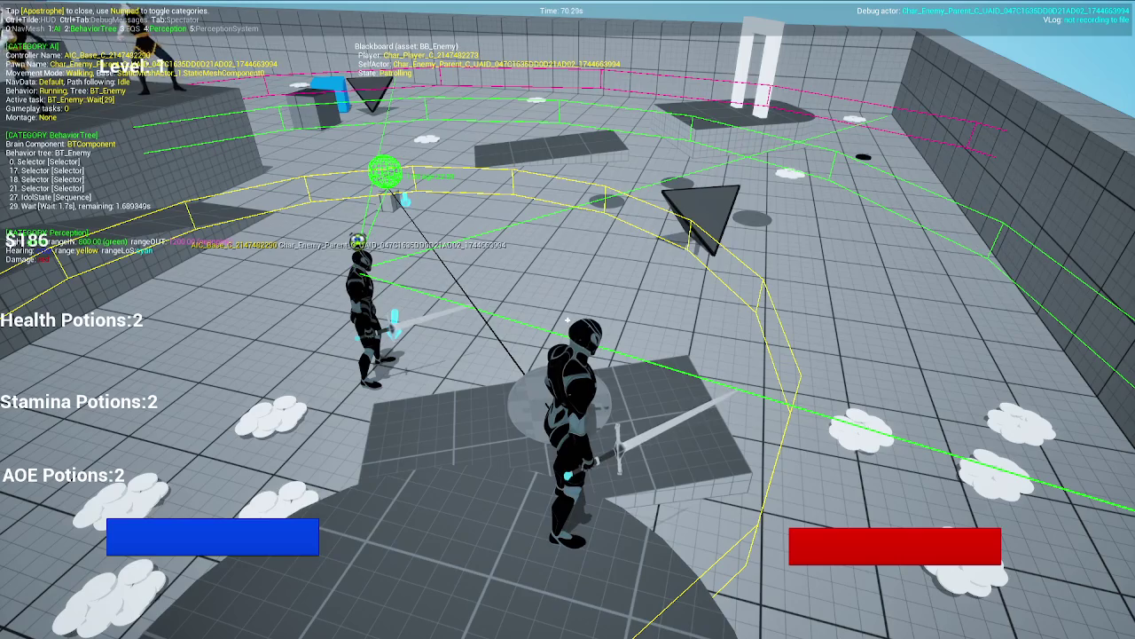
key("w")
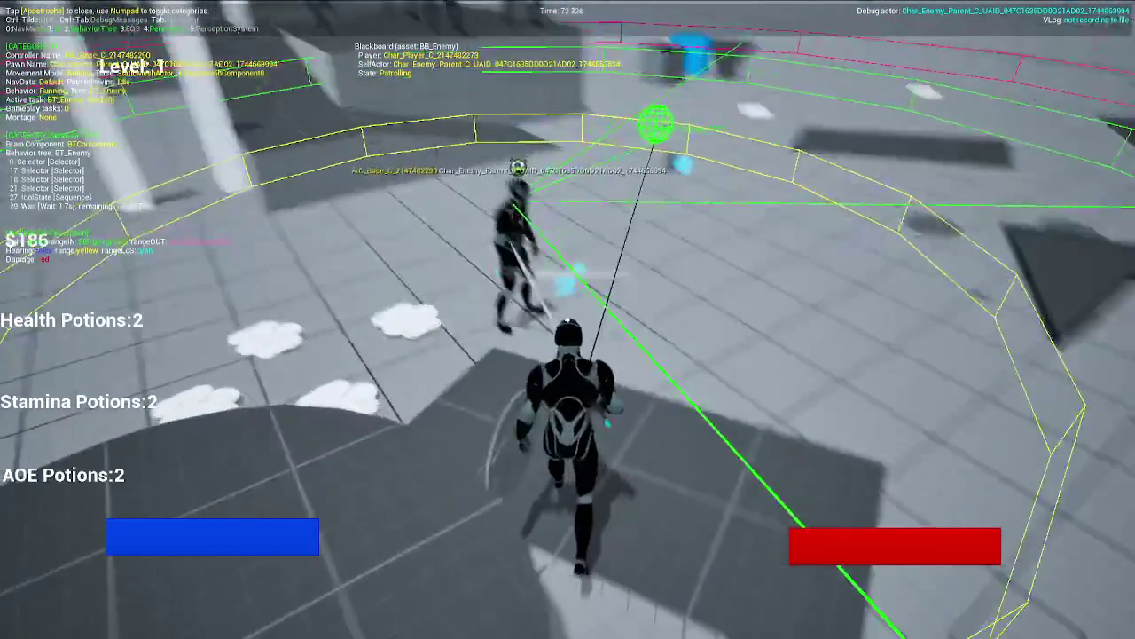
Fight the enemy with sword slashes around the raised platform, then briefly pause and resume
left_click(567, 319)
left_click(568, 320)
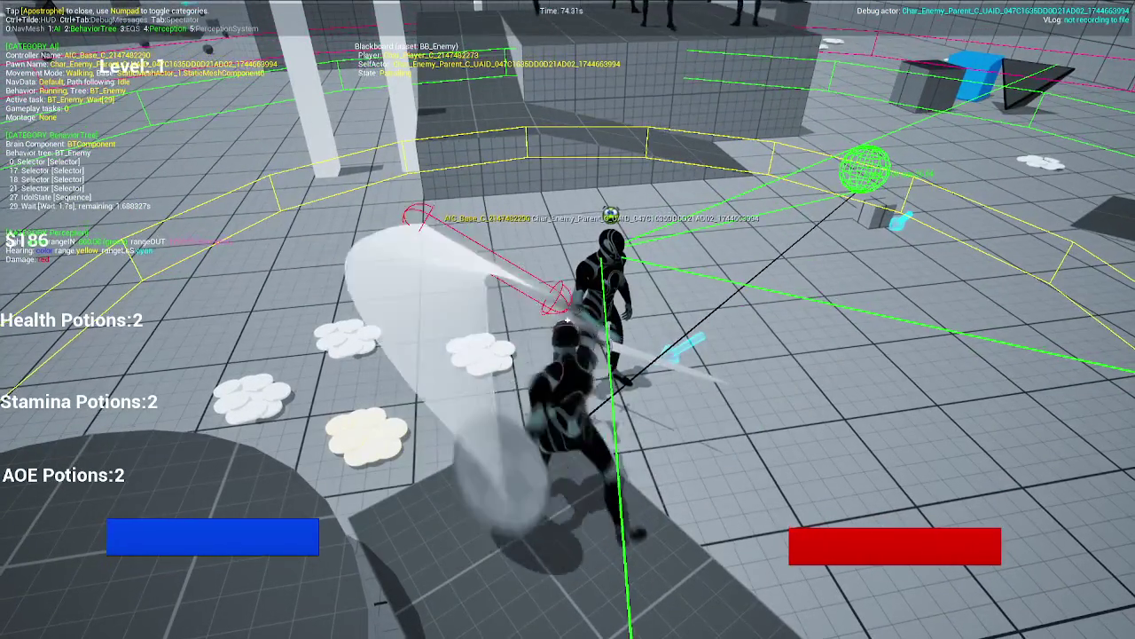
key("s")
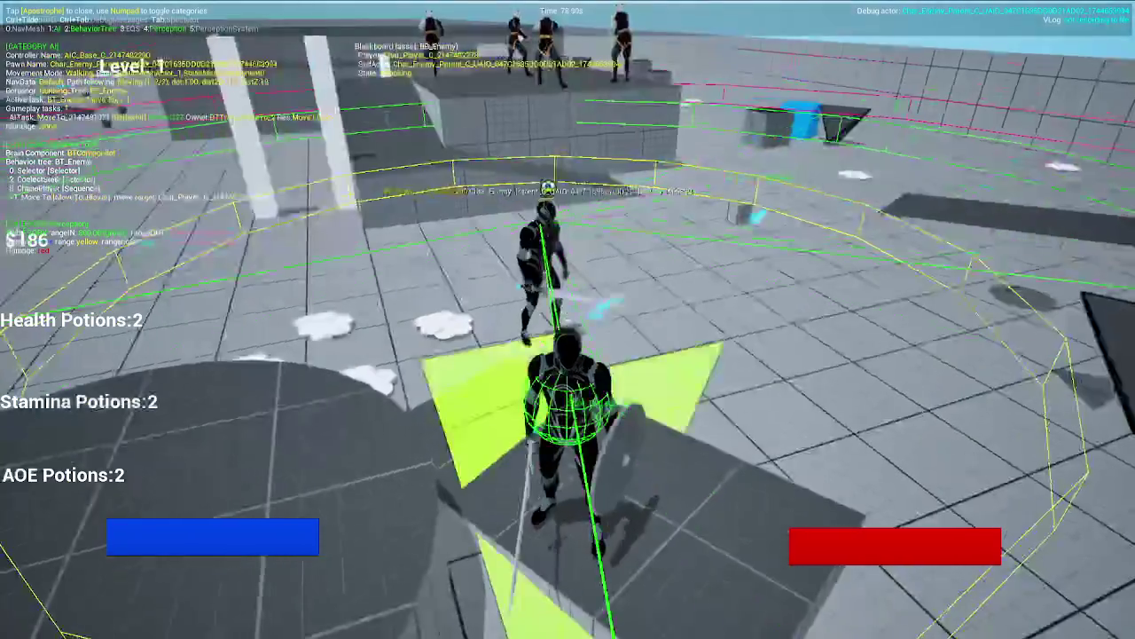
key("w")
left_click(568, 319)
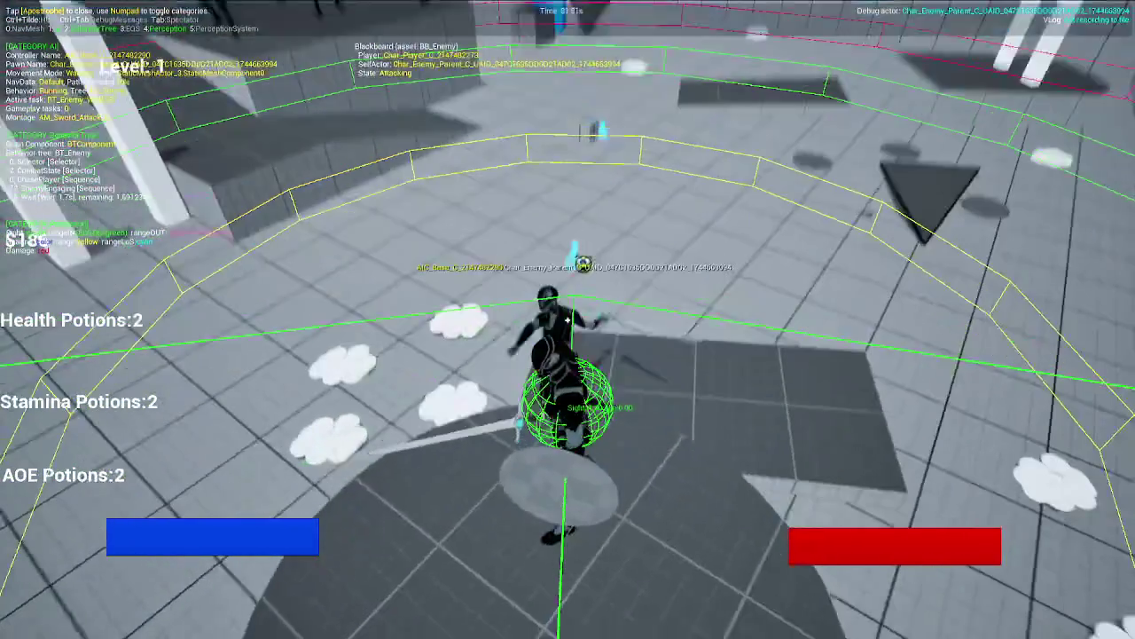
left_click(567, 319)
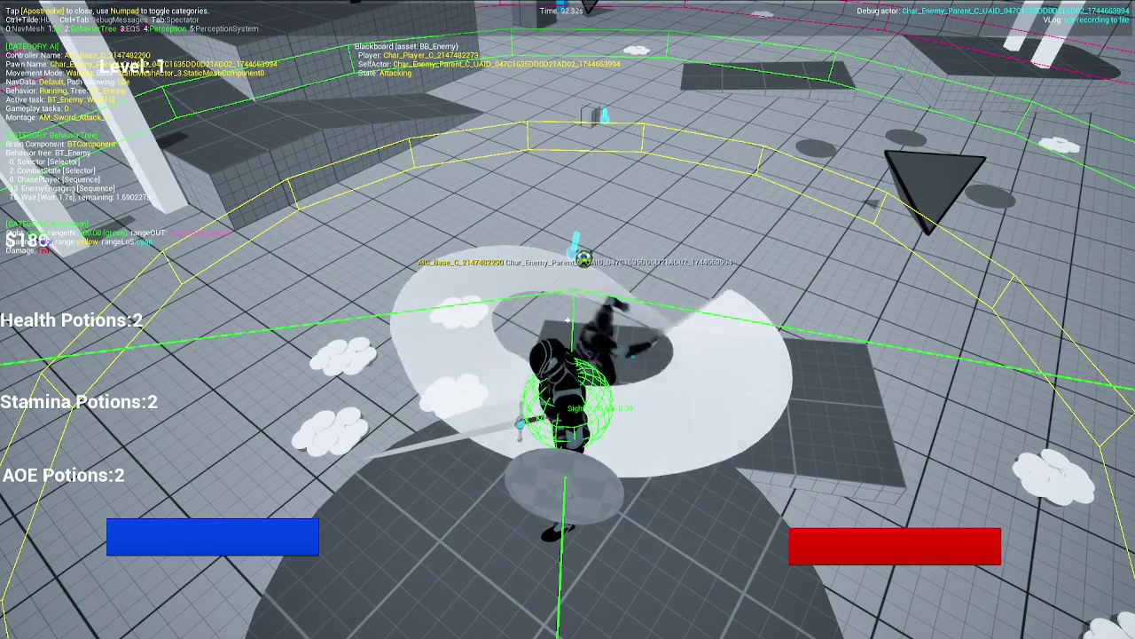
key("Escape")
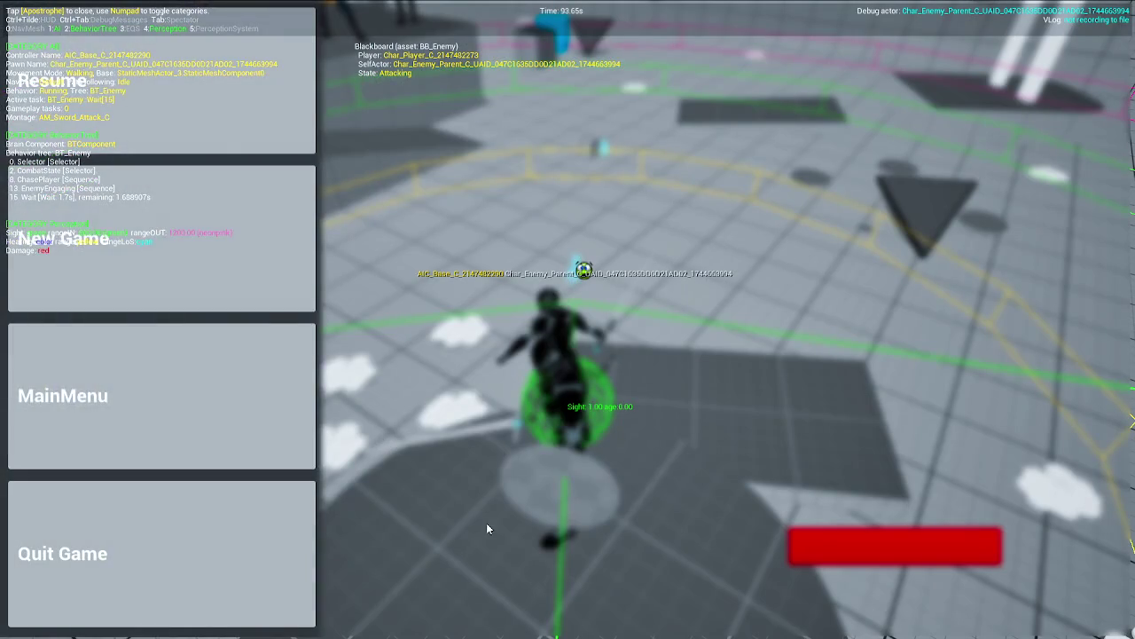
left_click(175, 107)
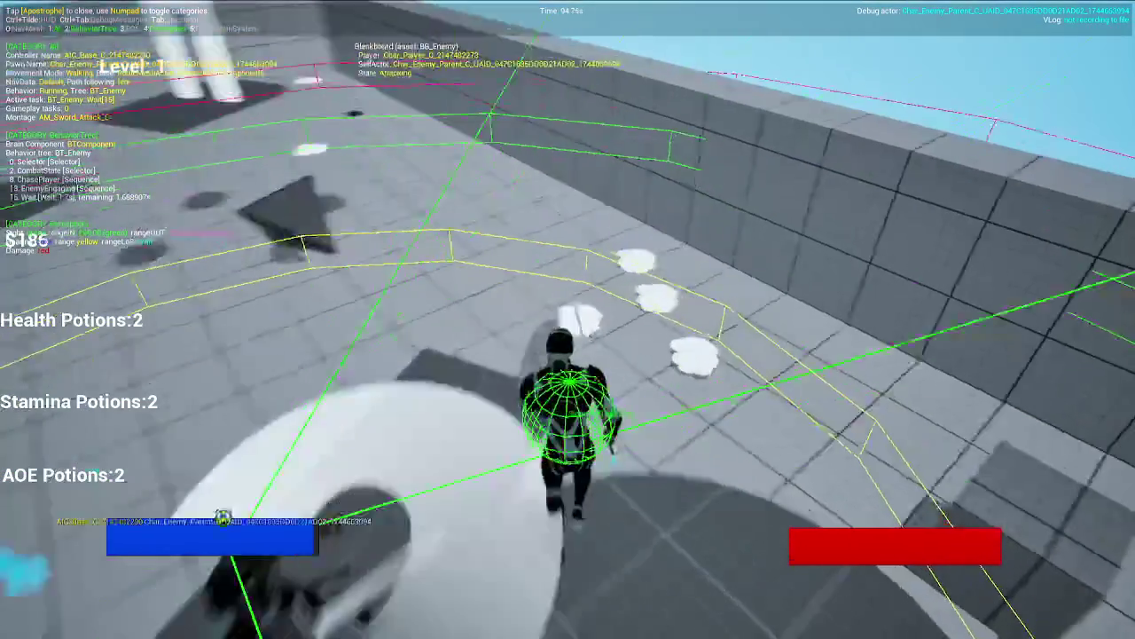
Collect AOE potions and pass the white doorway, reaching Level 3, $291 and five AOE potions, then pause
key("w")
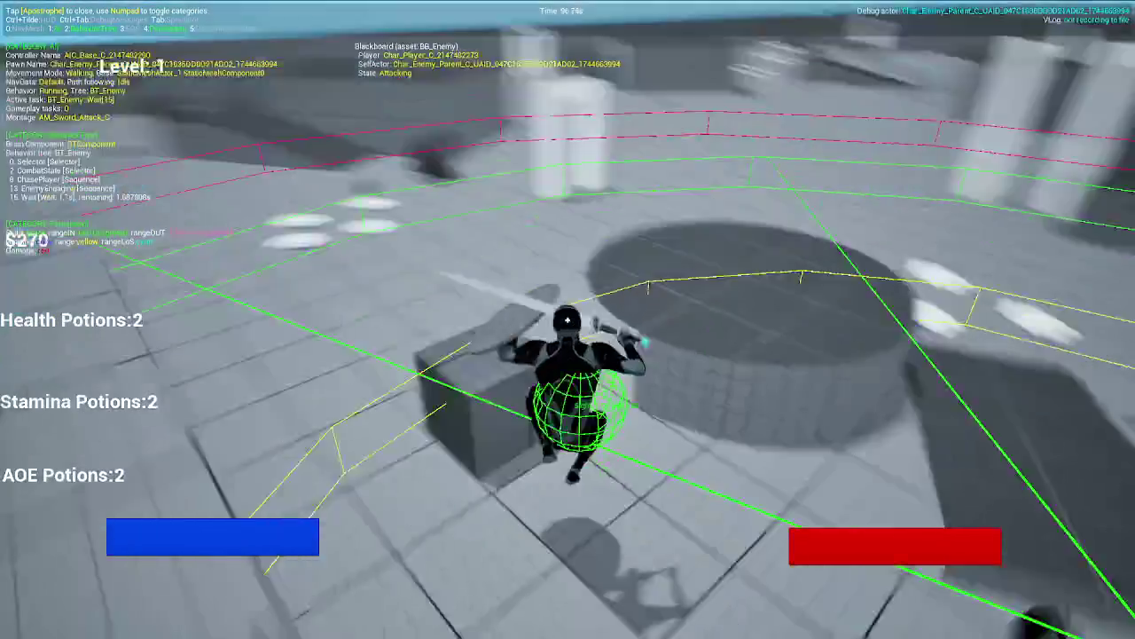
key("w")
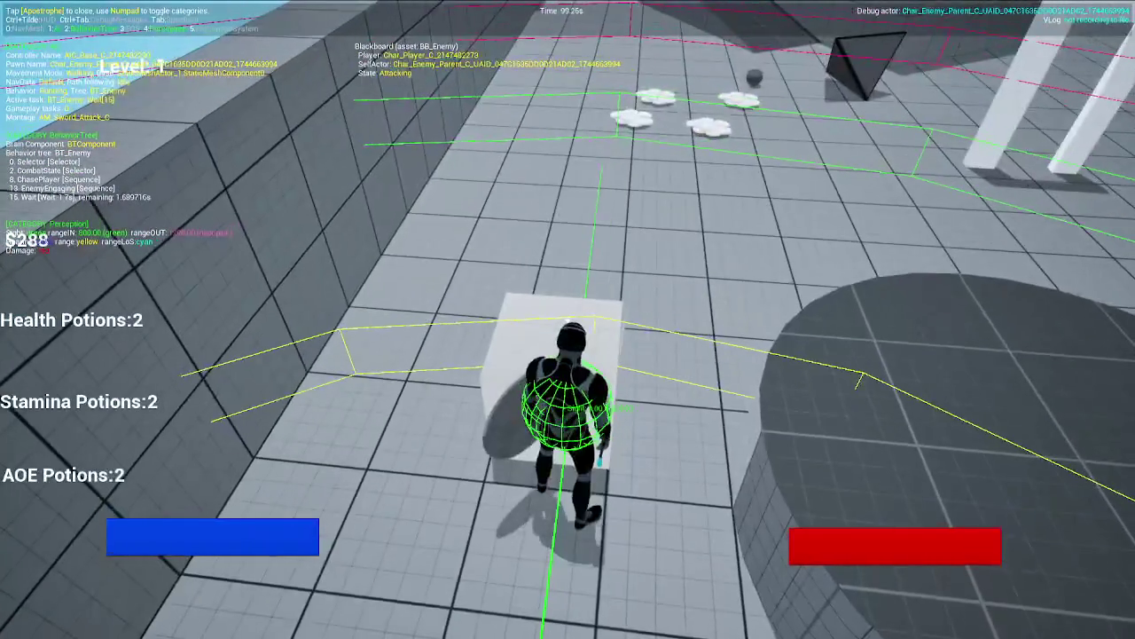
left_click(568, 319)
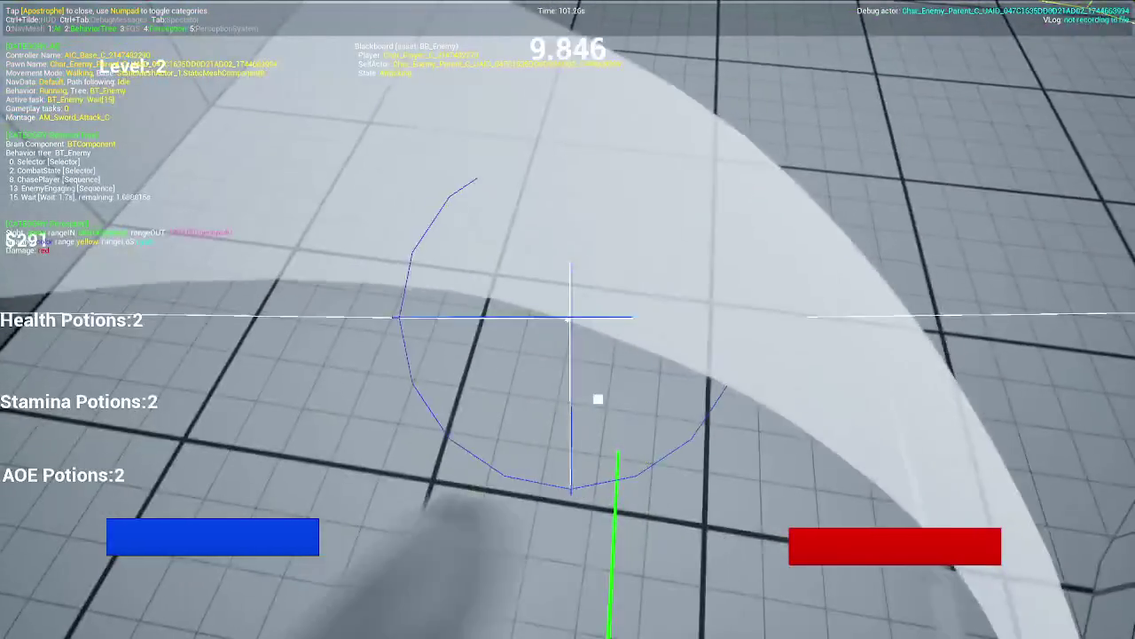
key("w")
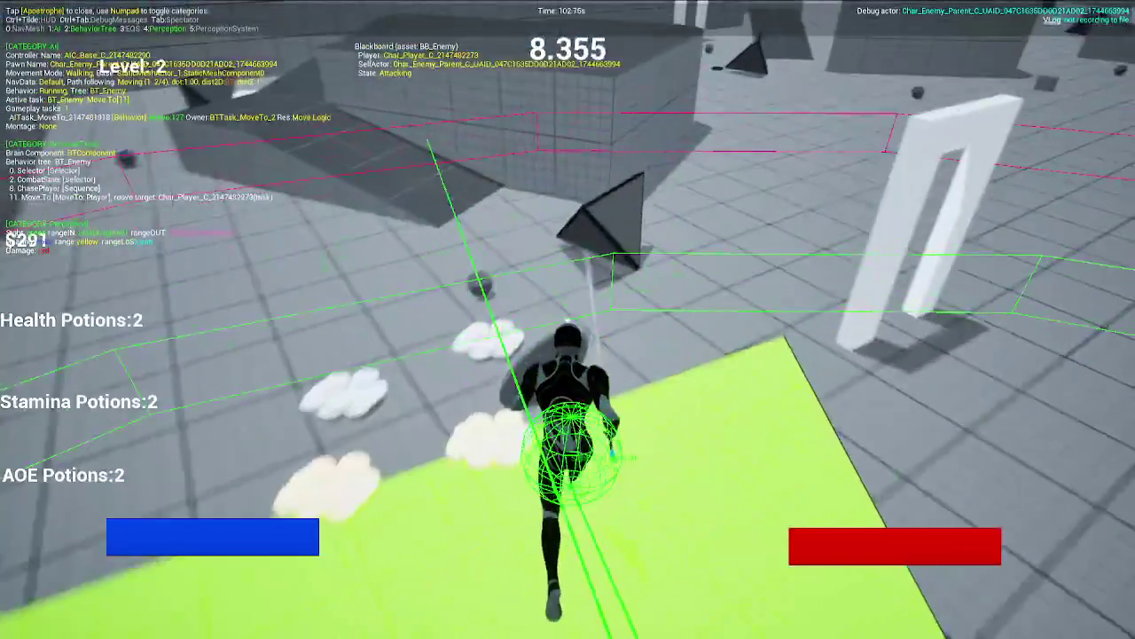
key("w")
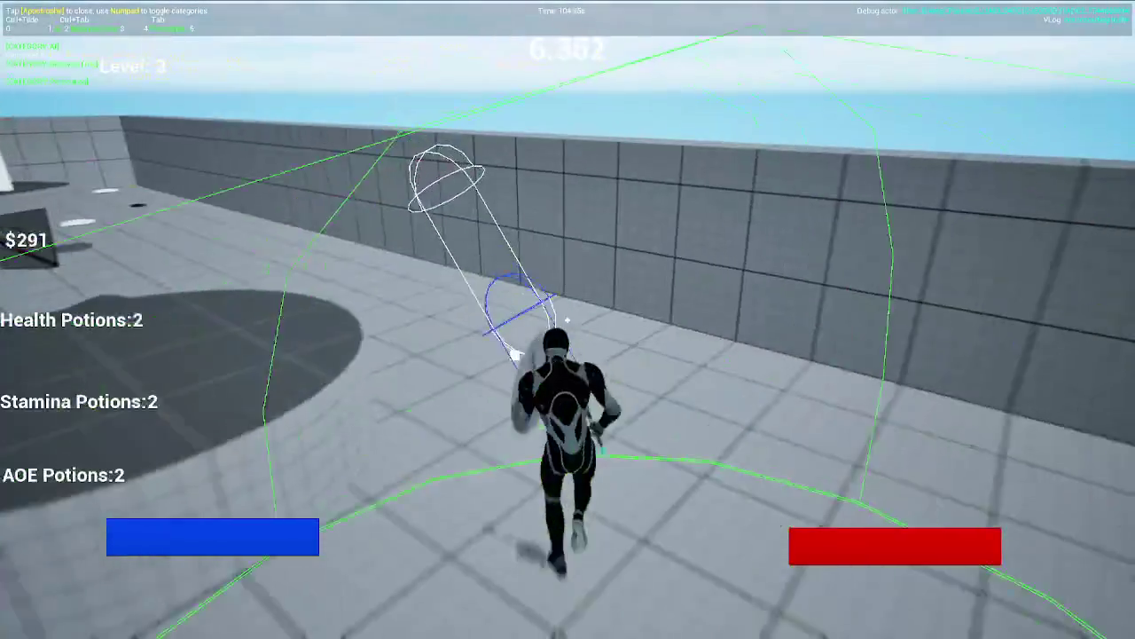
key("w")
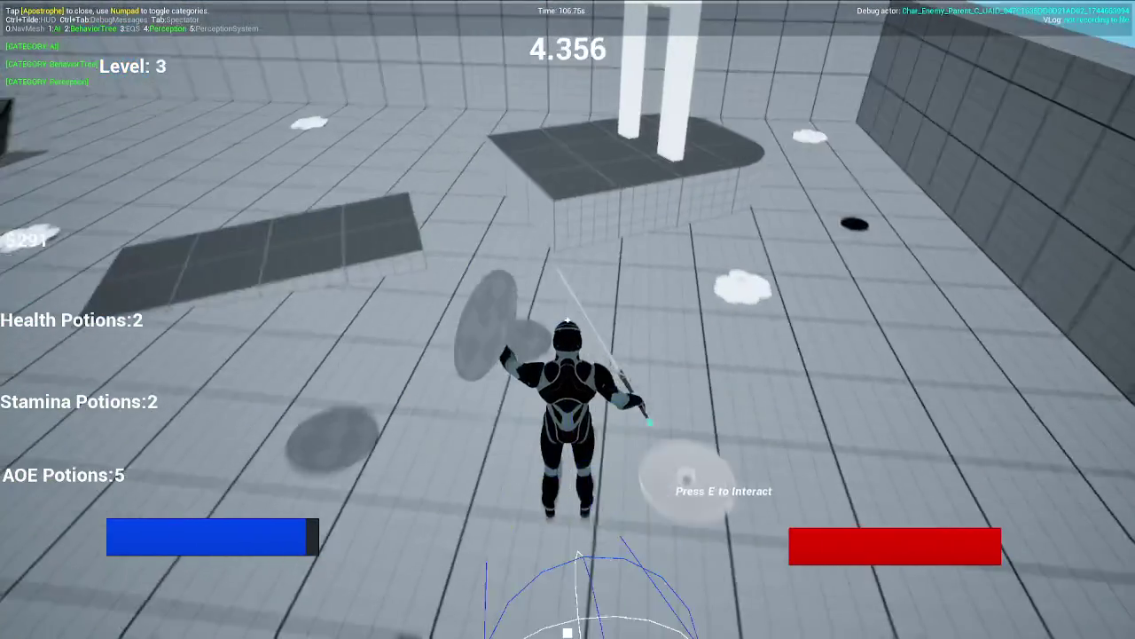
key("w")
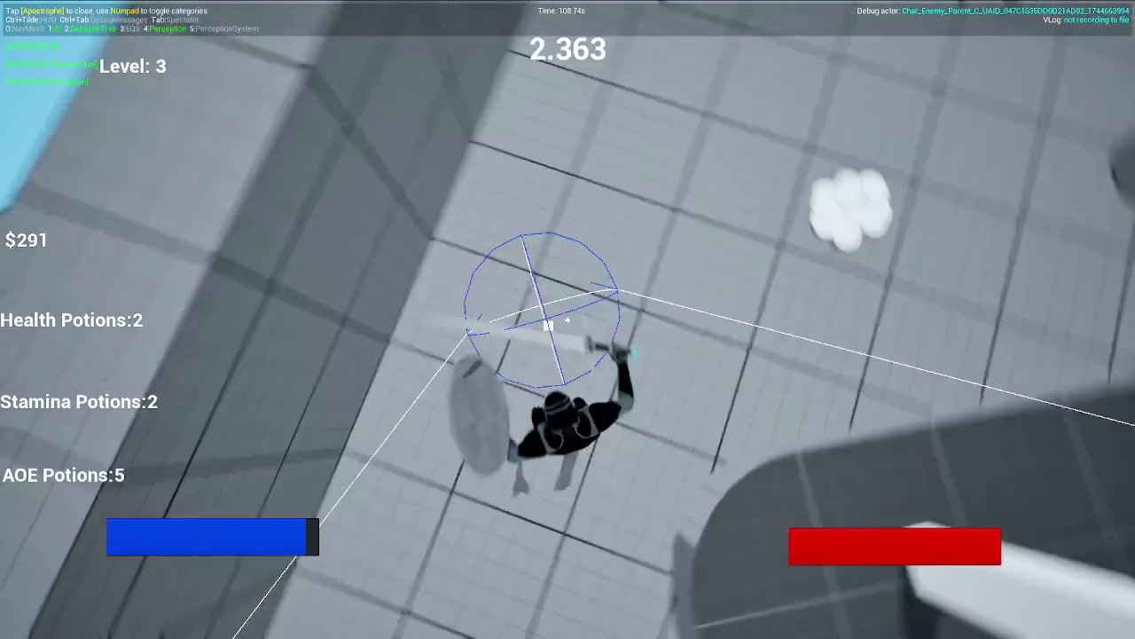
key("w")
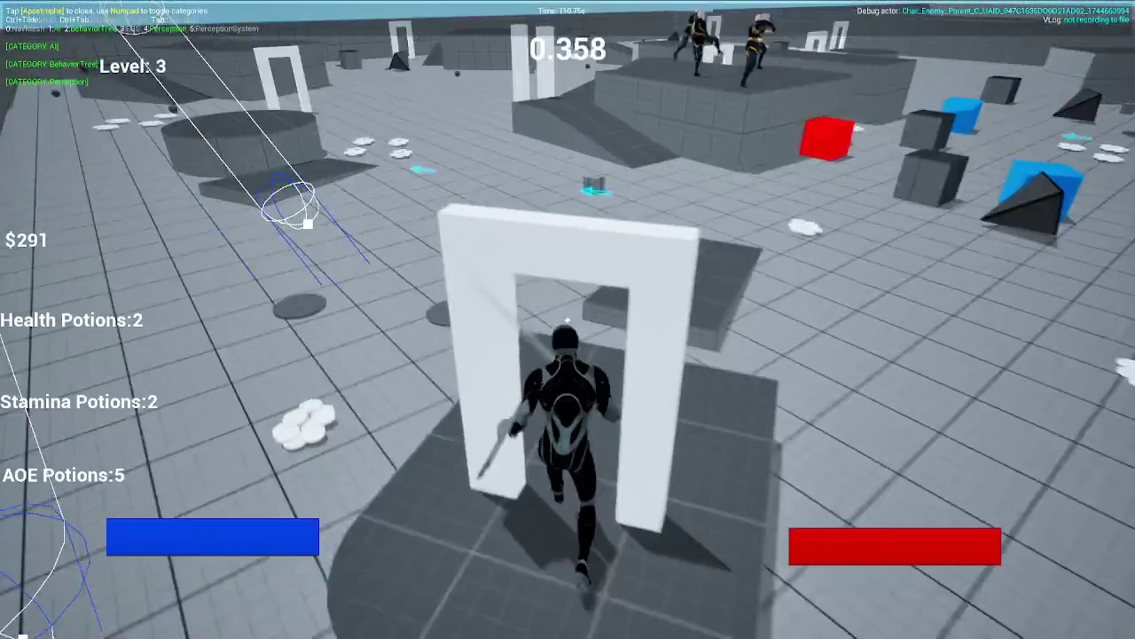
key("w")
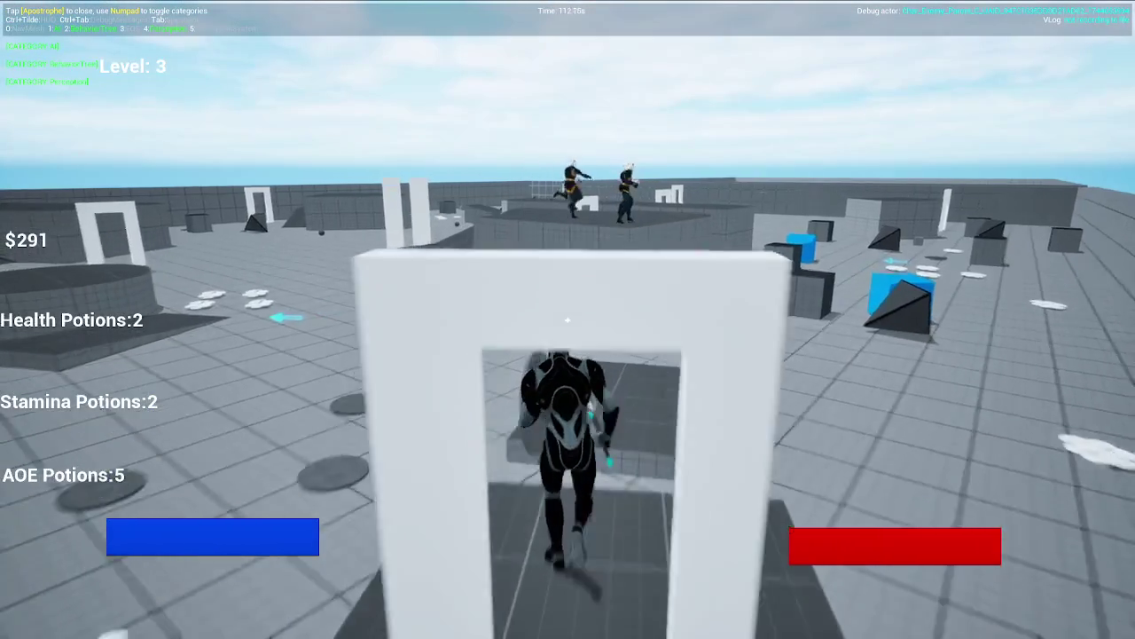
key("w")
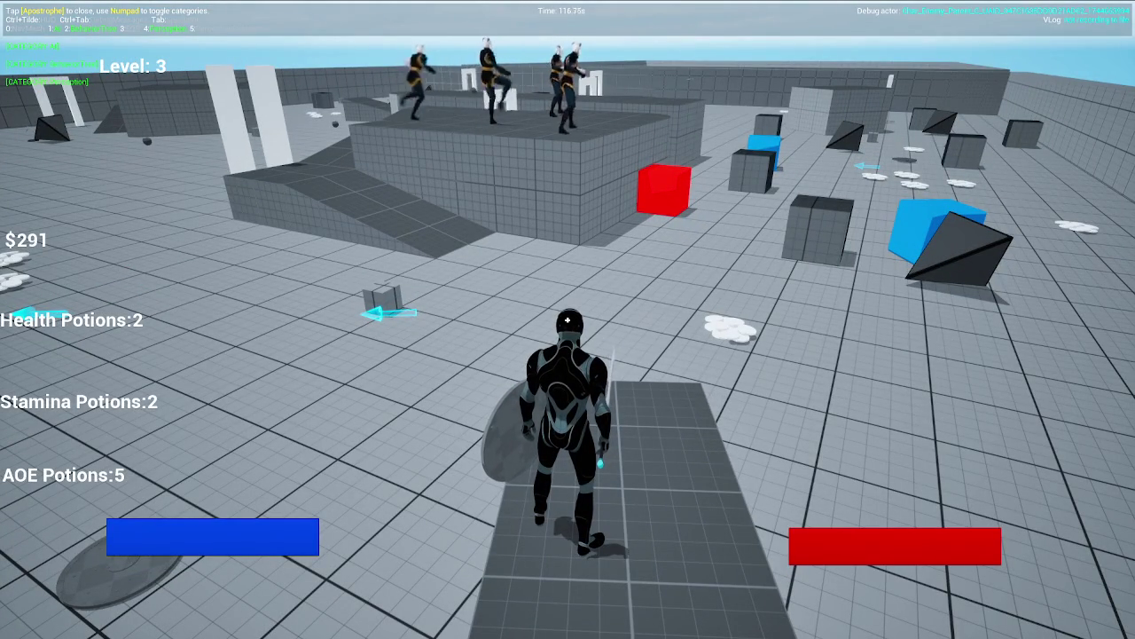
mouse_move(568, 319)
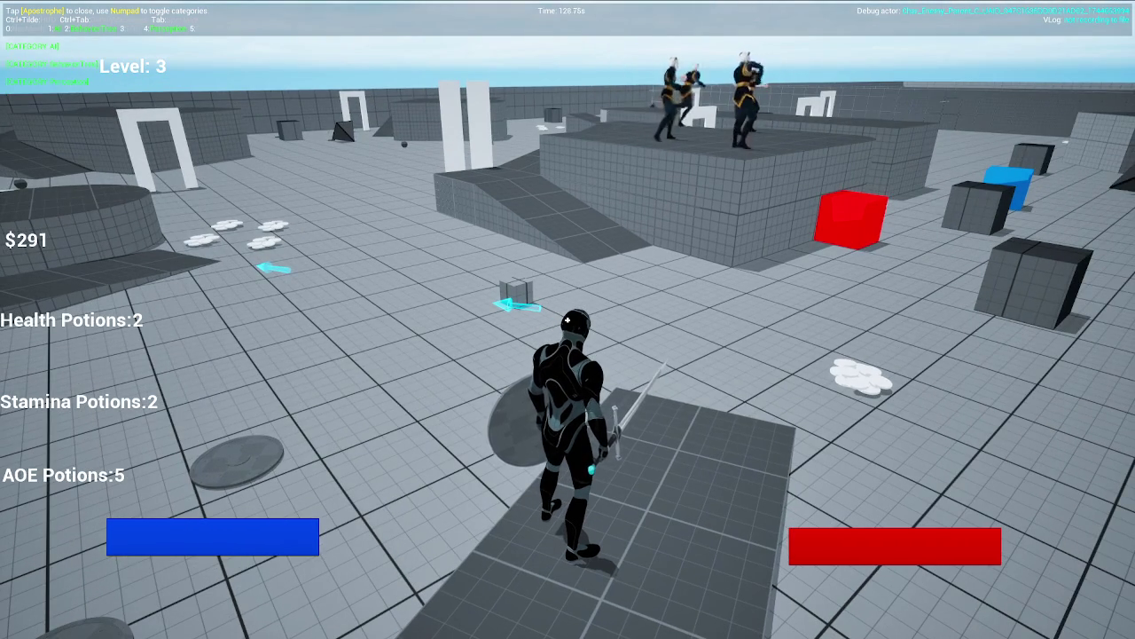
key("Escape")
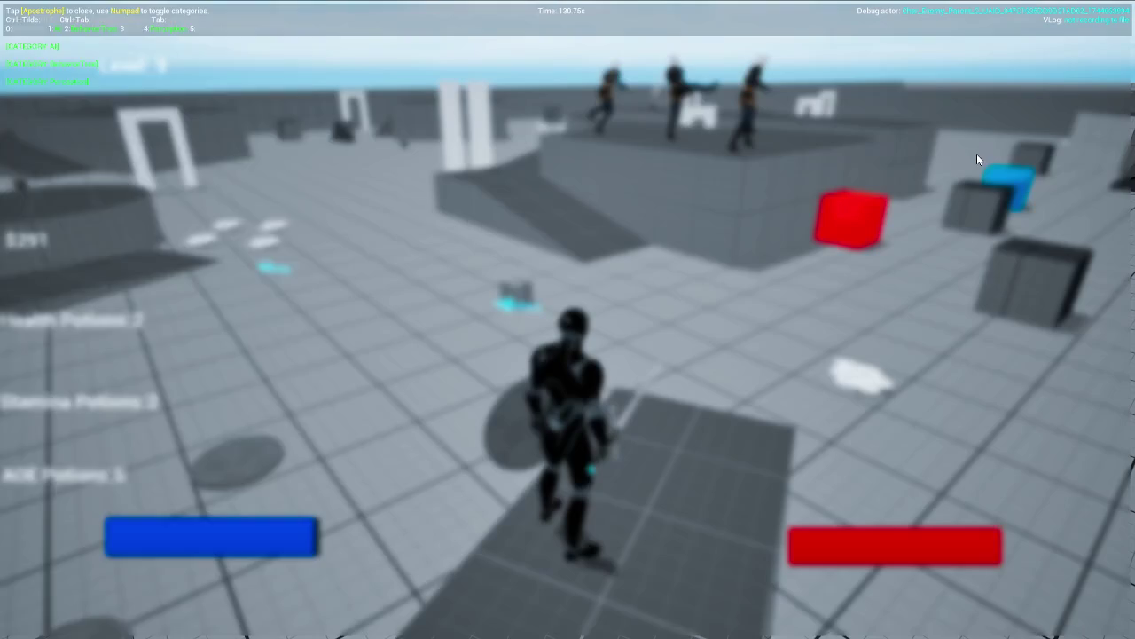
Choose Quit Game in the pause menu to exit to the Windows desktop
left_click(213, 559)
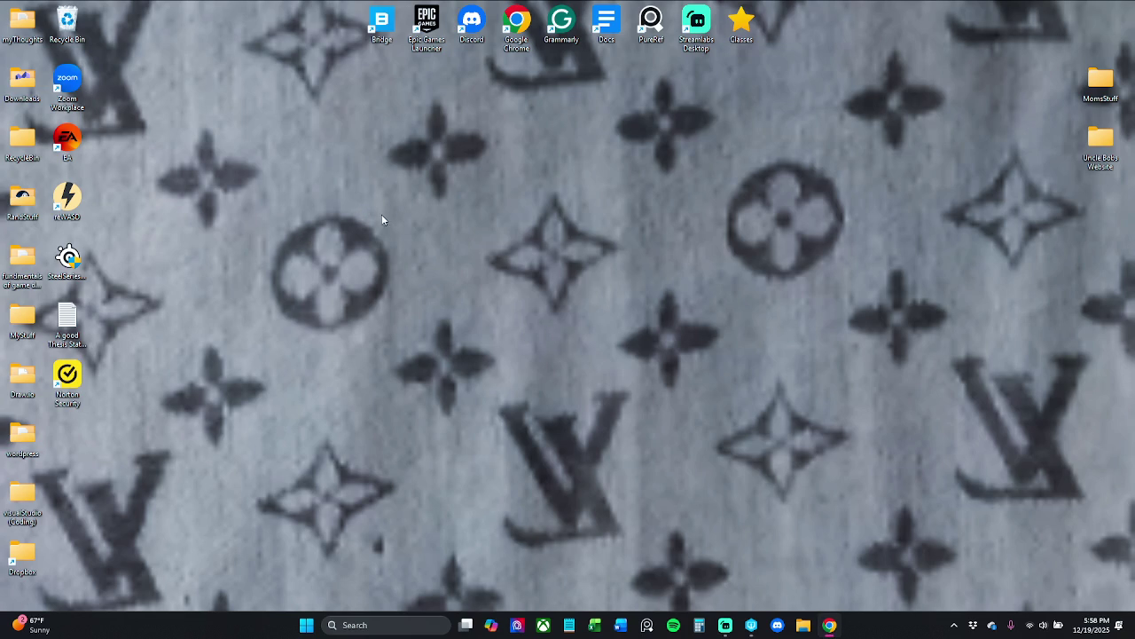
End the Task Manager task and relaunch MedievalProject from the taskbar
key("ctrl+shift+Escape")
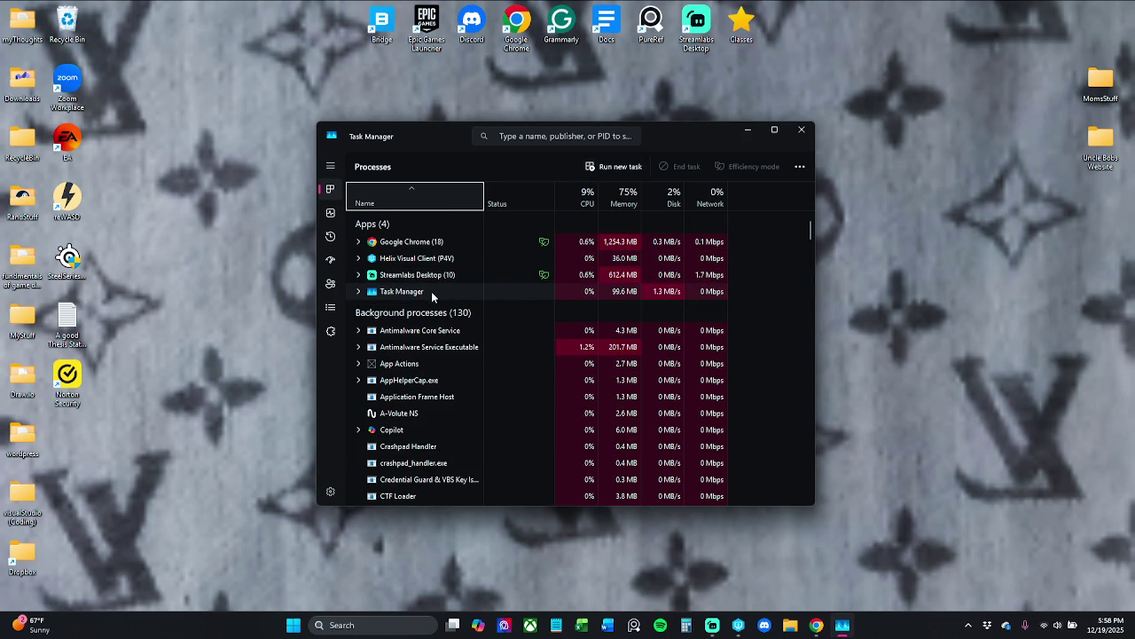
right_click(432, 291)
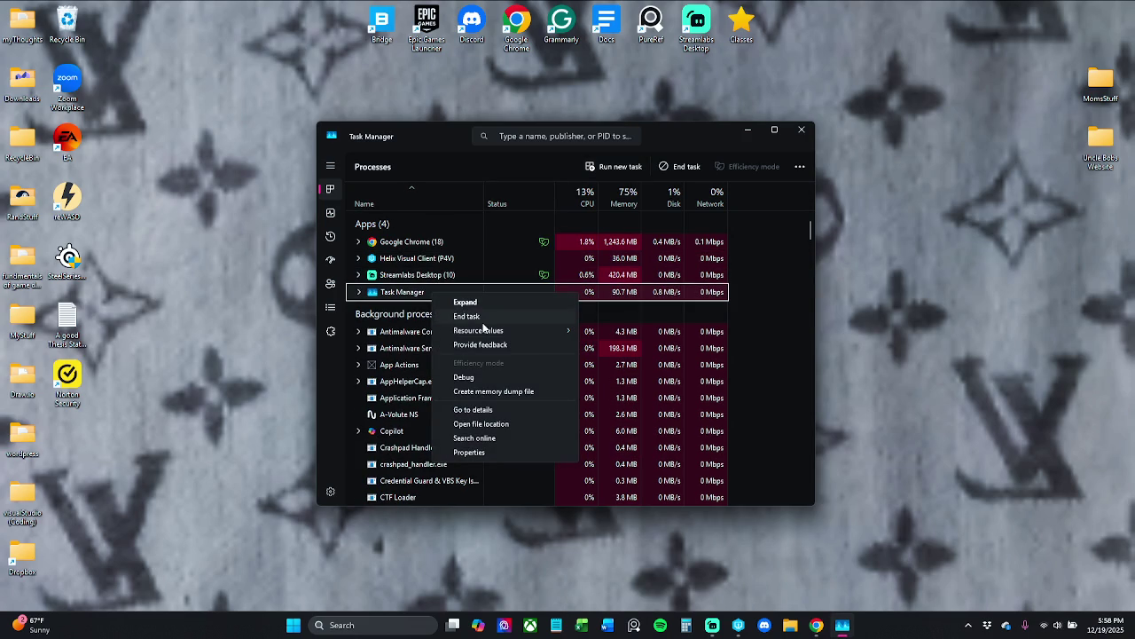
left_click(467, 317)
left_click(753, 626)
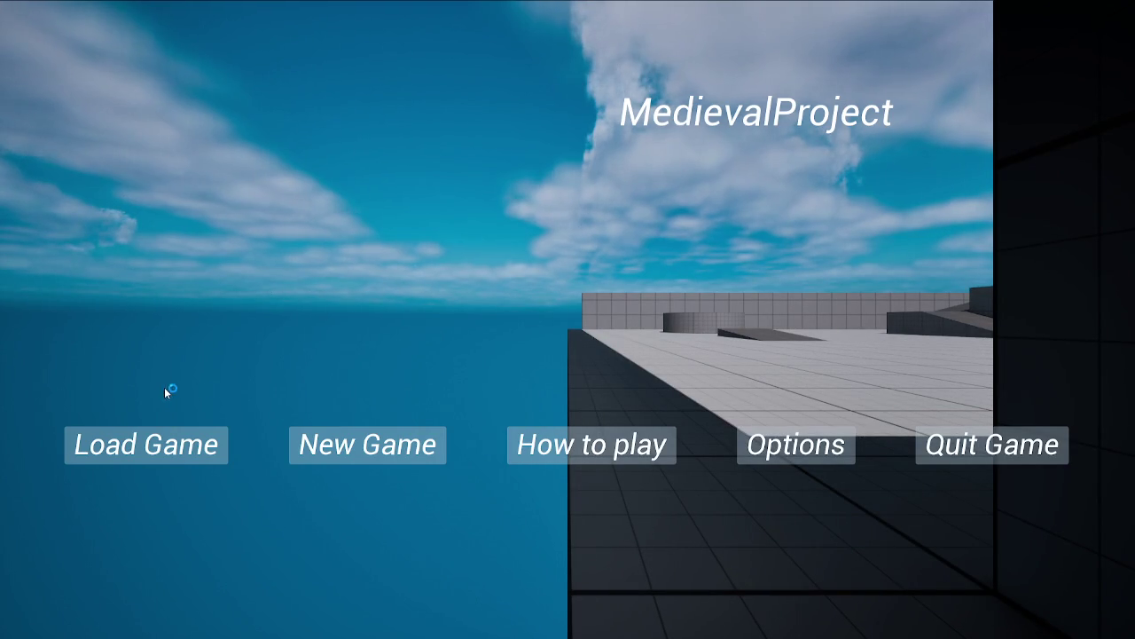
Load the saved game and collect the shield, axe, stamina potions and coins
left_click(186, 454)
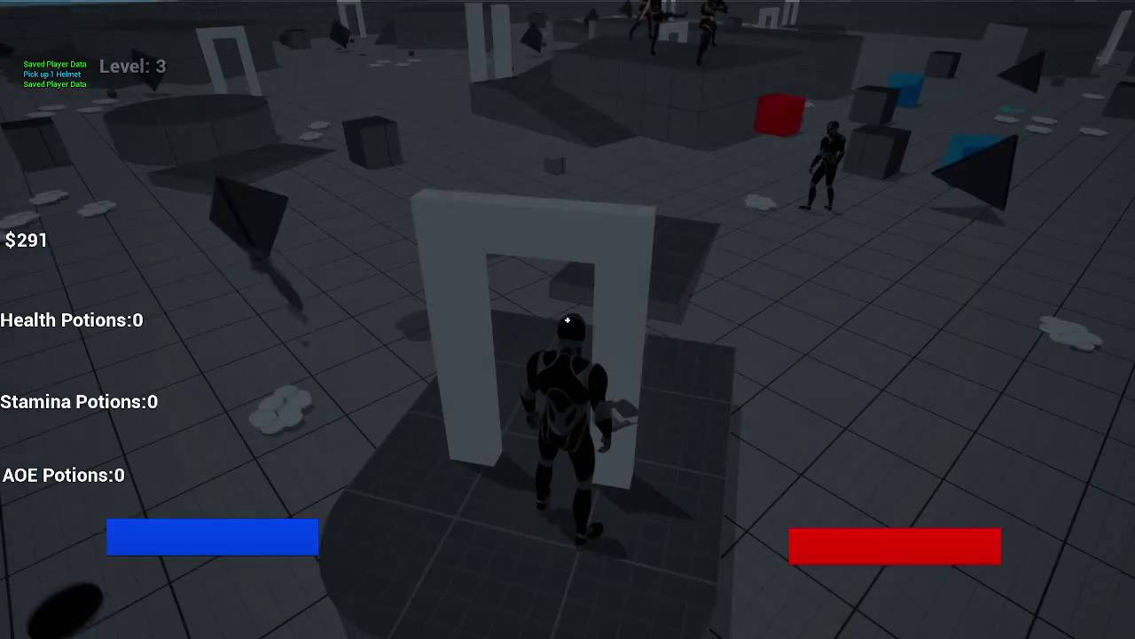
key("w")
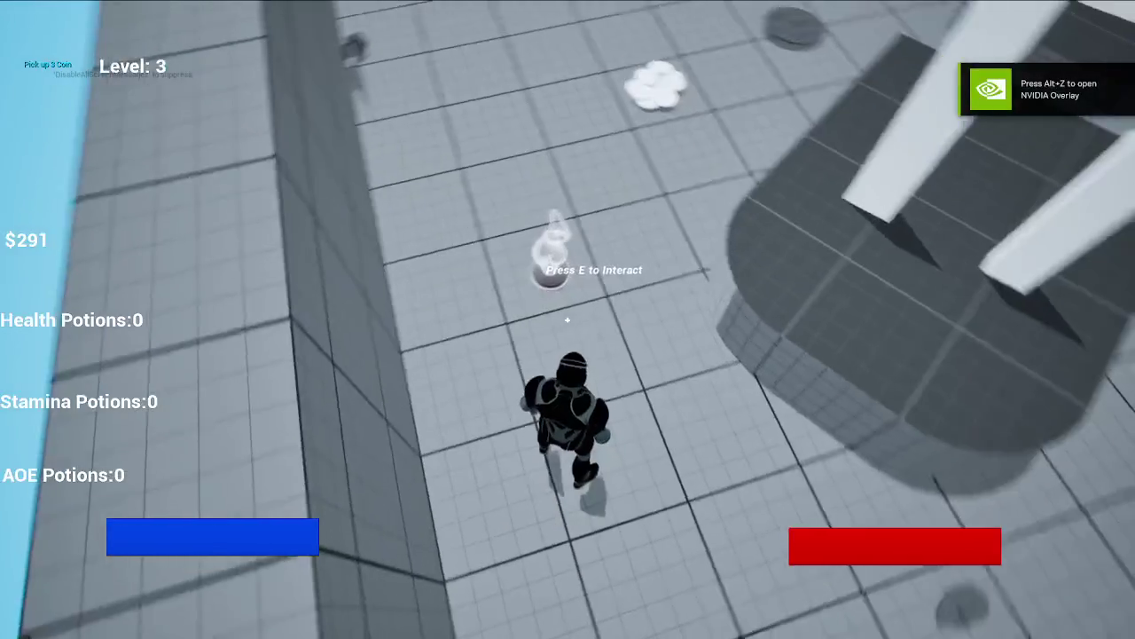
key("e")
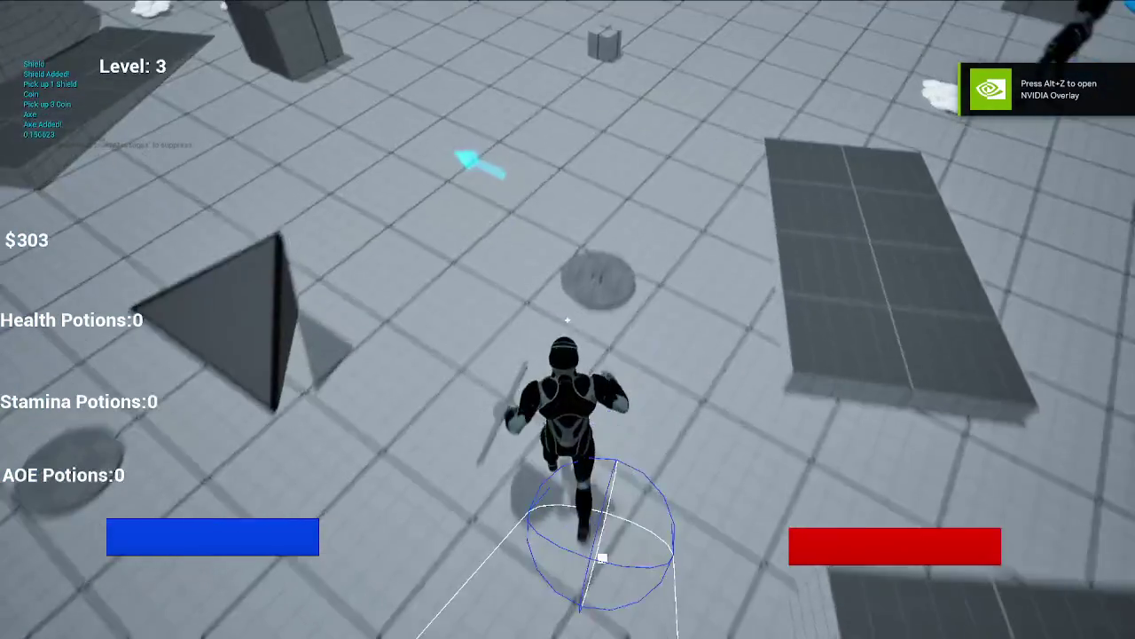
key("e")
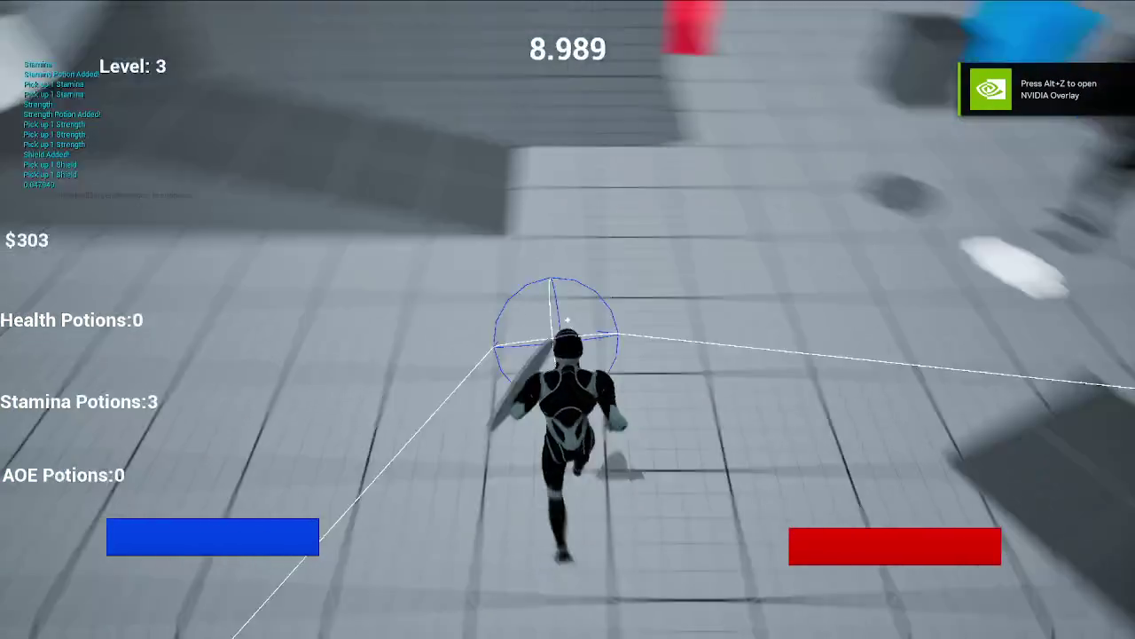
key("w")
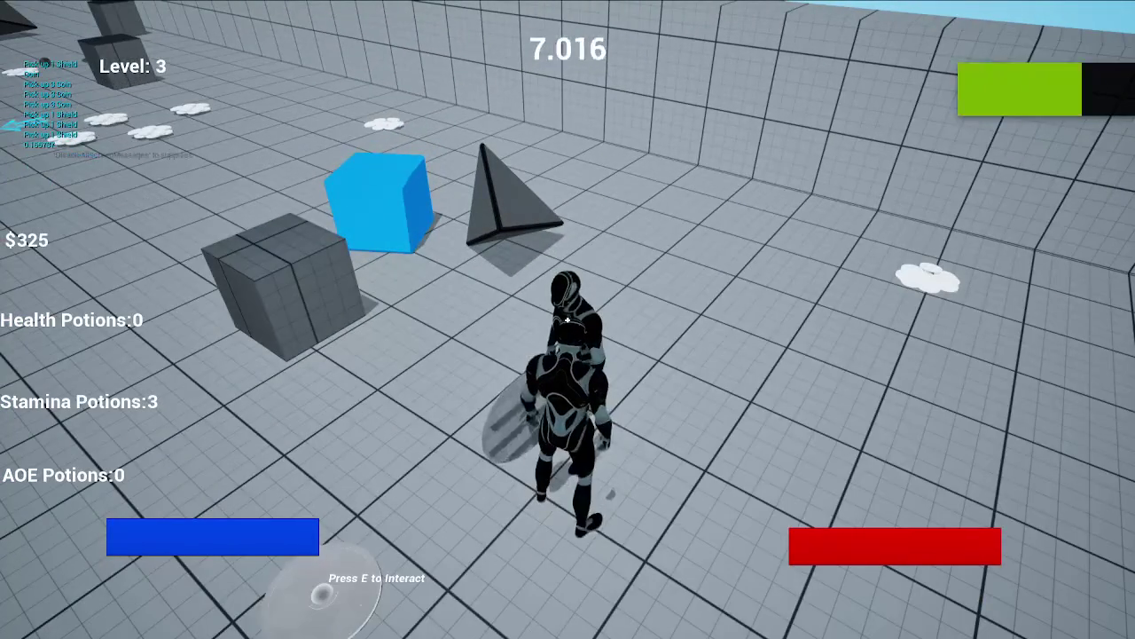
left_click(568, 319)
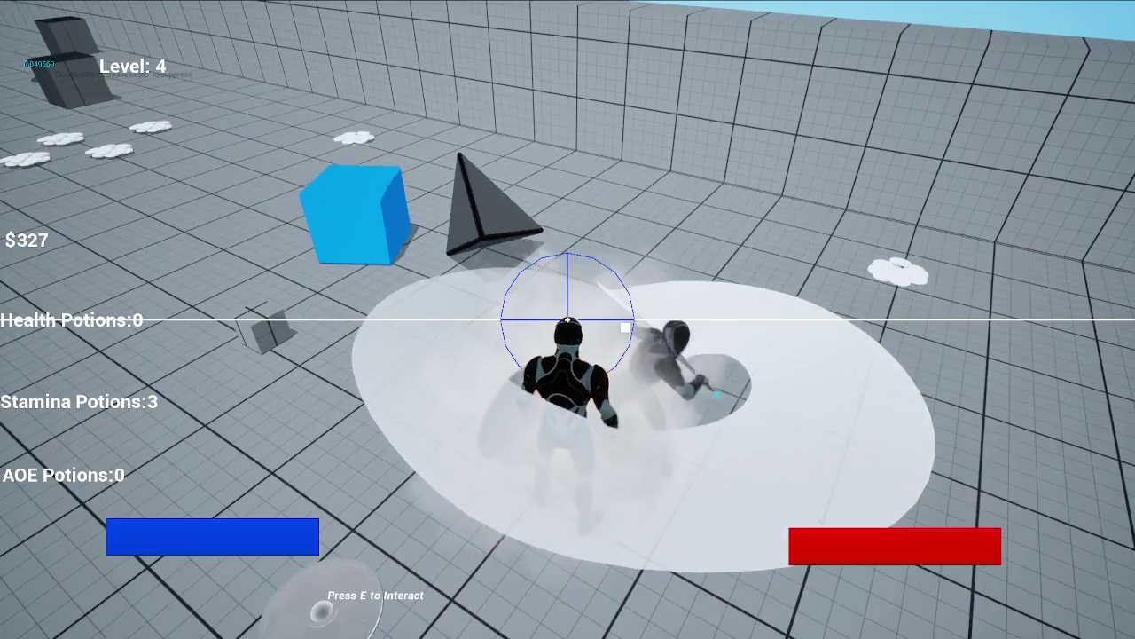
Grab AOE potions, defeat the enemy with a potion reaching Level 5 and $360, then pause
key("e")
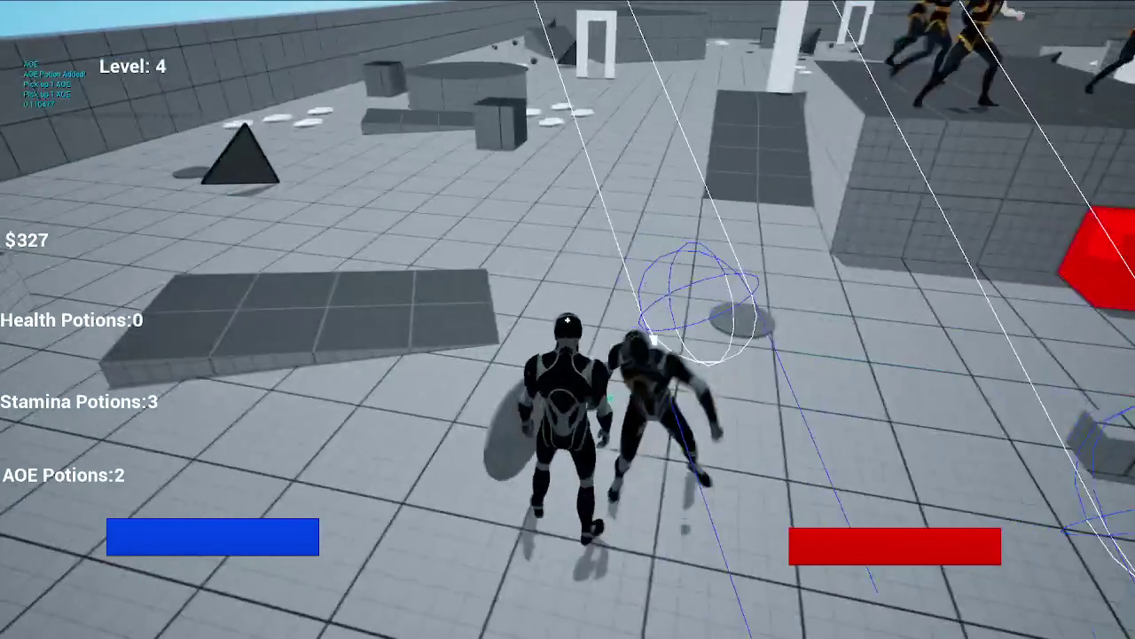
left_click(567, 319)
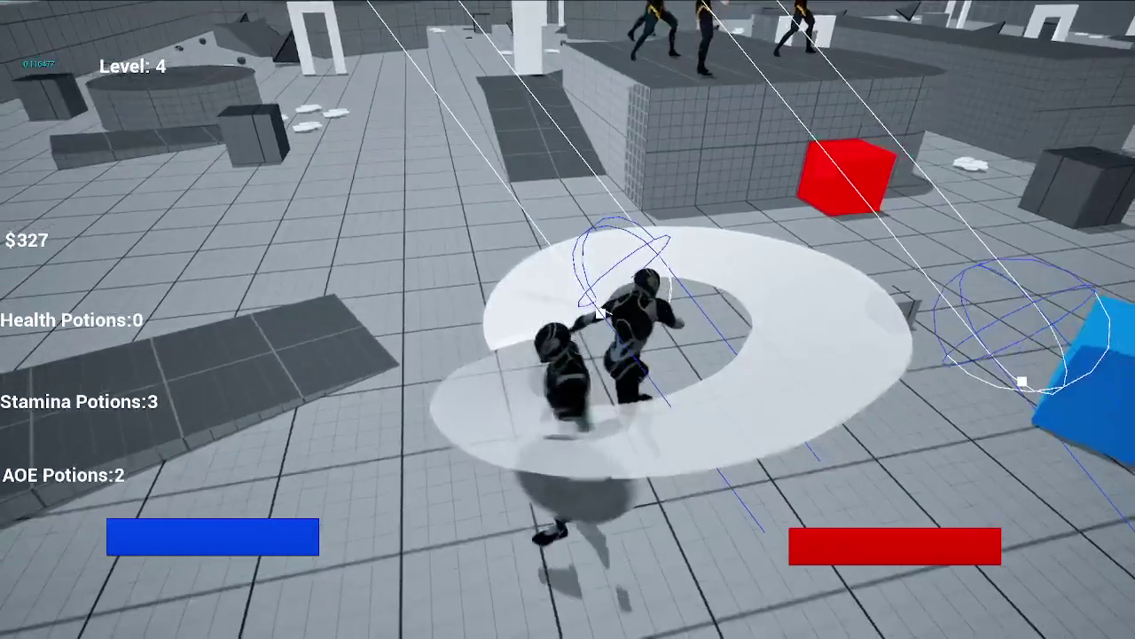
key("w")
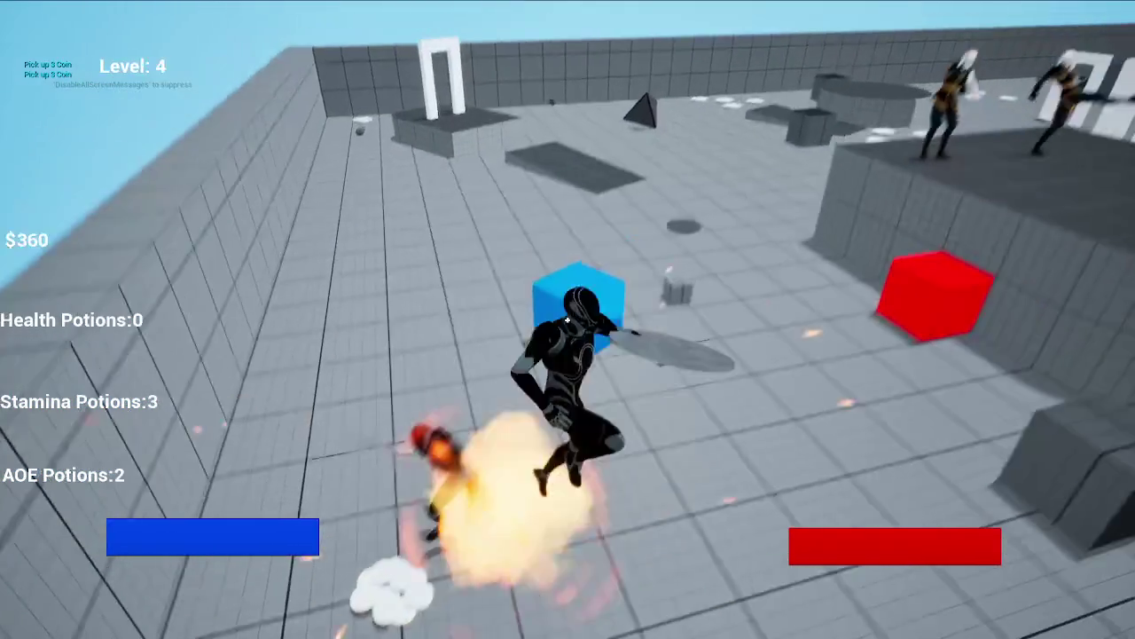
left_click(567, 320)
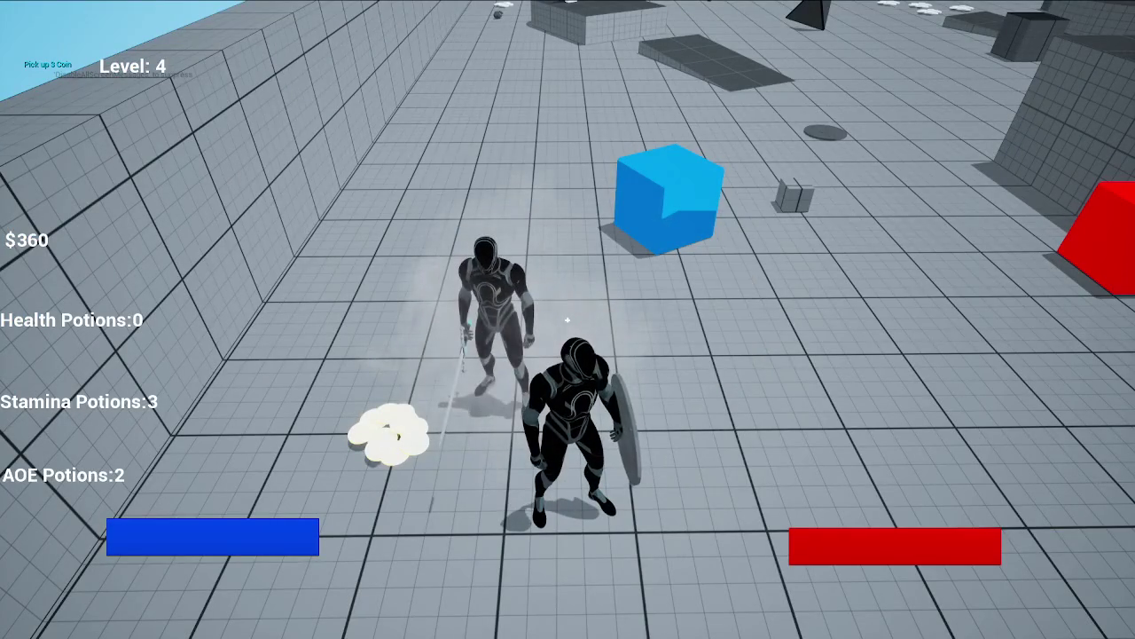
left_click(567, 320)
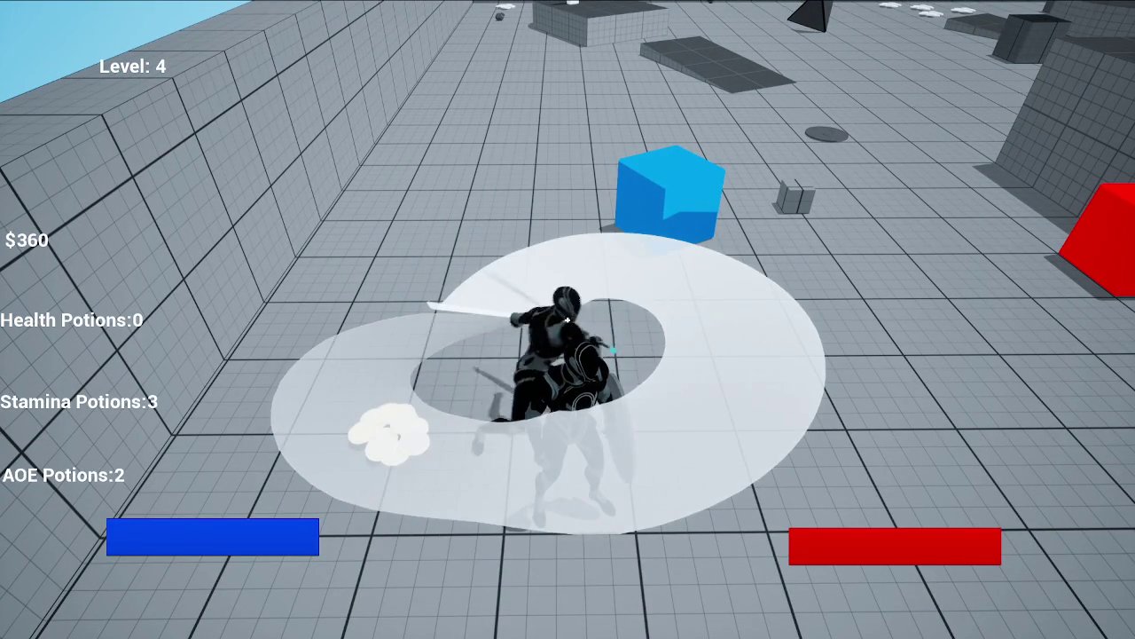
key("3")
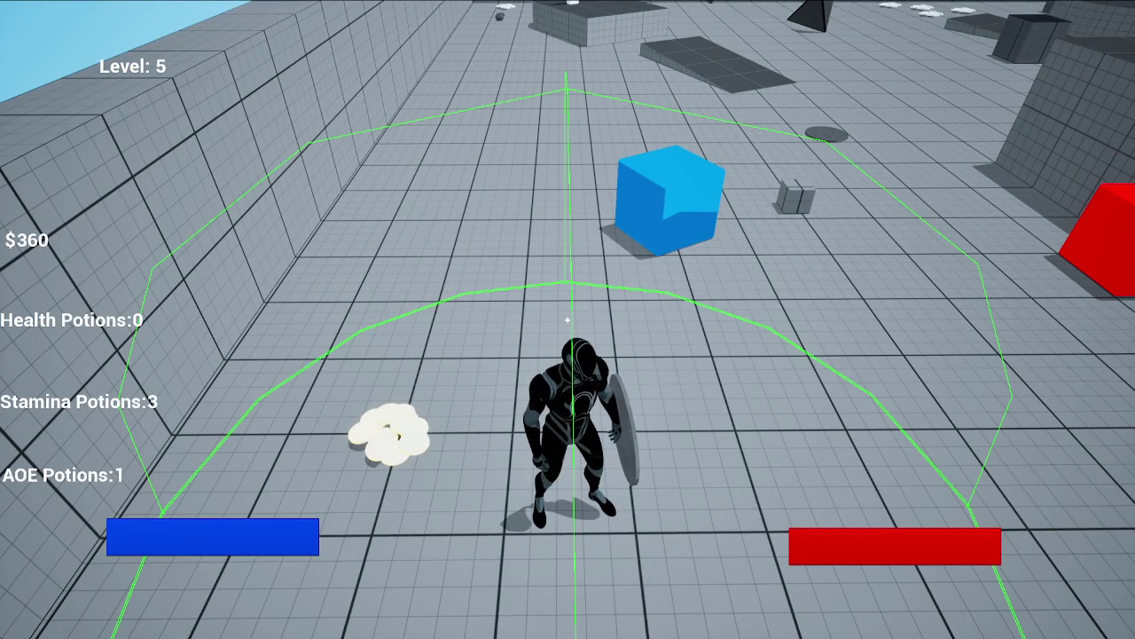
key("Escape")
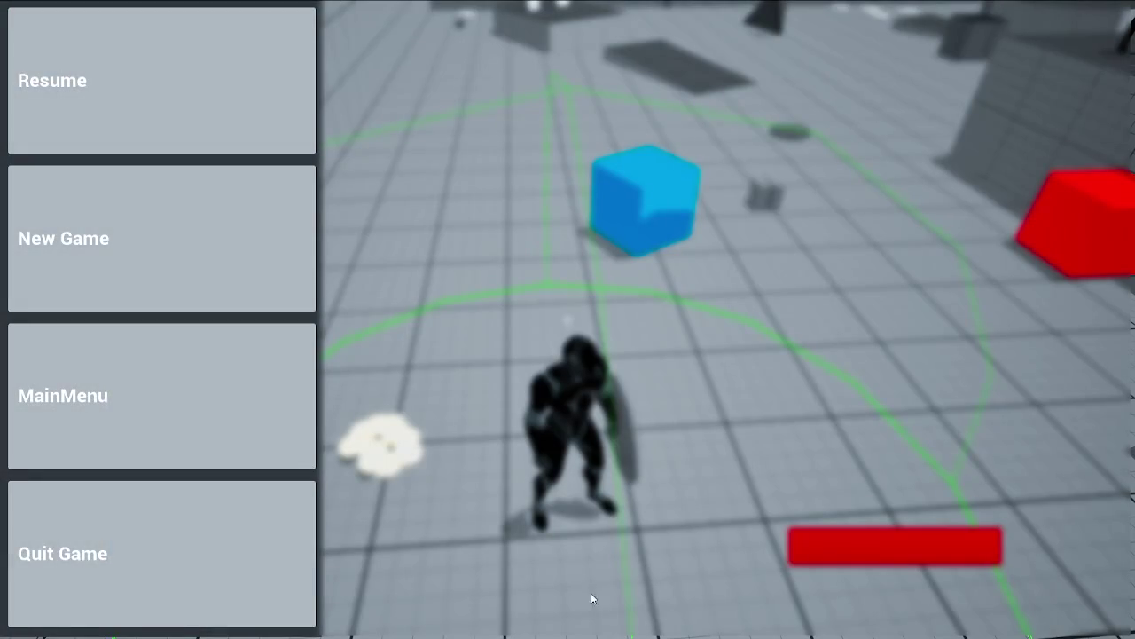
Quit the game from the pause menu and switch between apps on the taskbar
left_click(231, 522)
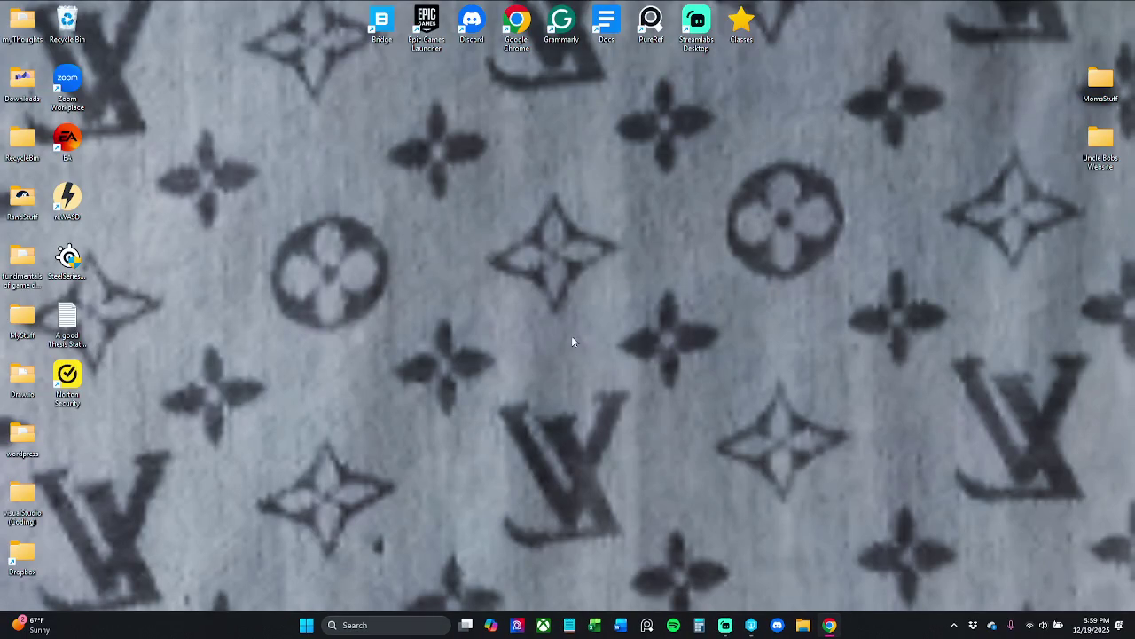
left_click(751, 625)
left_click(726, 624)
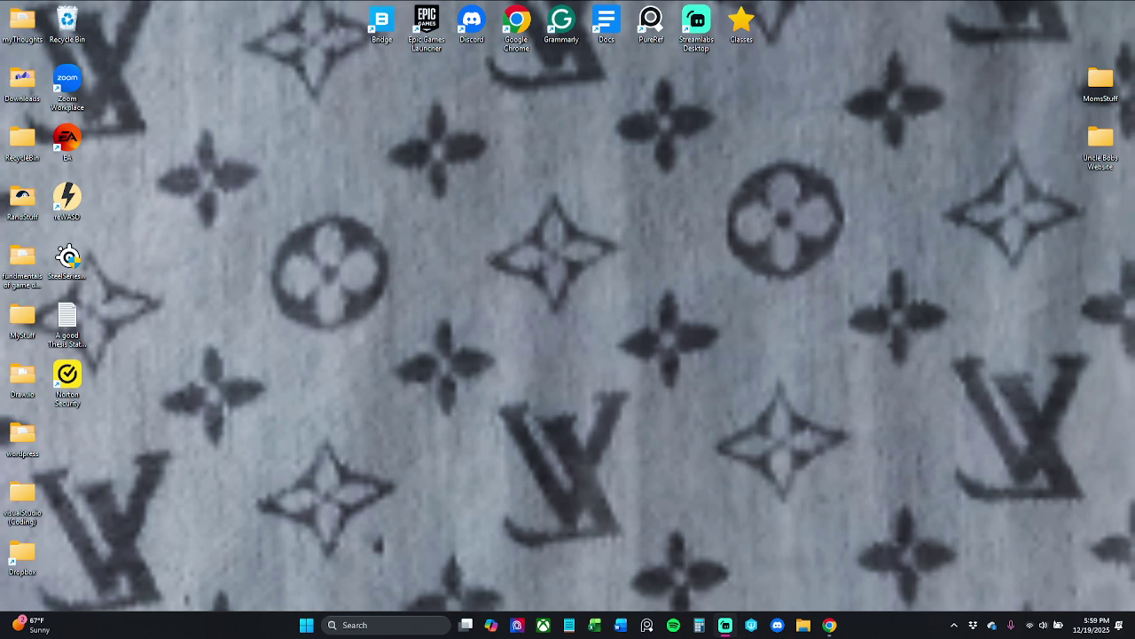